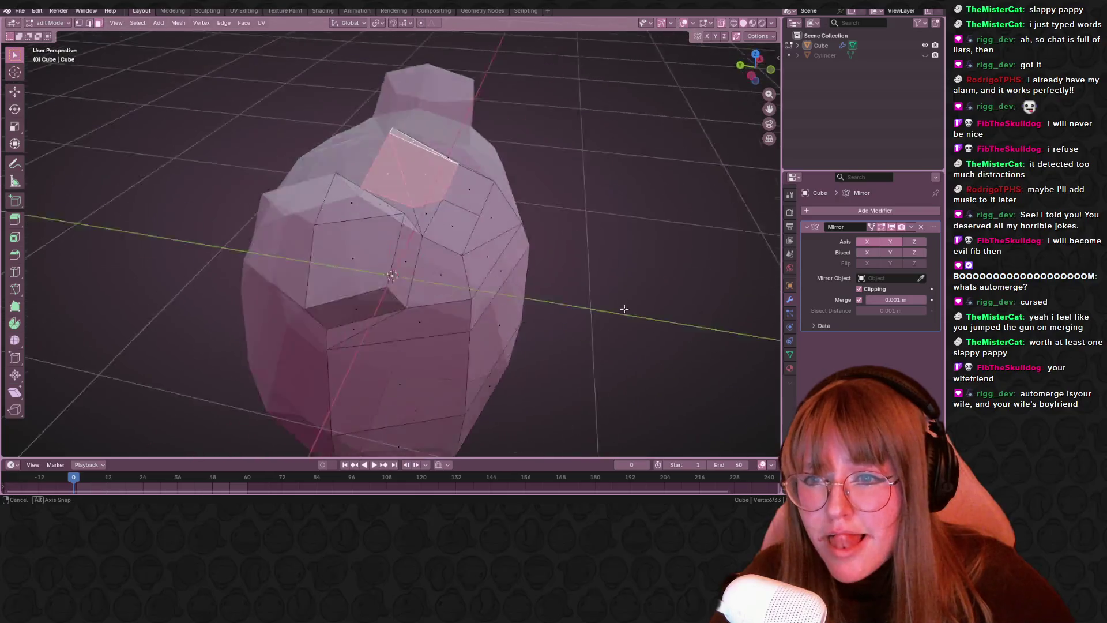
- Try a Z-axis move on the top face, undo it, and switch to front view
key("g")
key("z")
key("z")
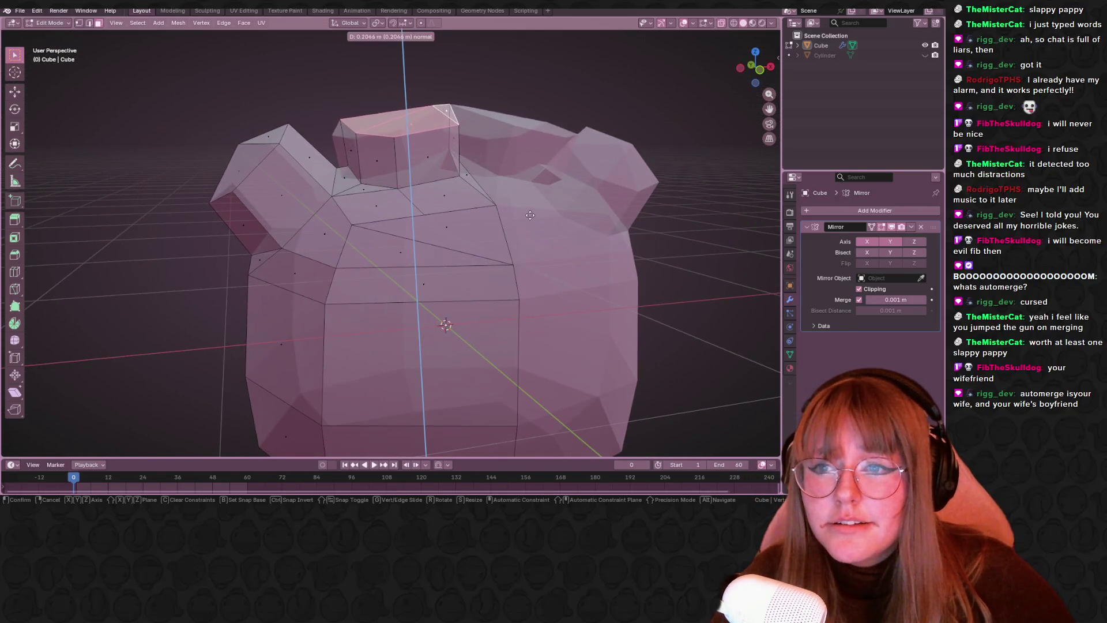
left_click(528, 204)
mouse_move(529, 204)
middle_mouse_down()
mouse_move(588, 164)
mouse_move(695, 45)
middle_mouse_up()
key("ctrl+z")
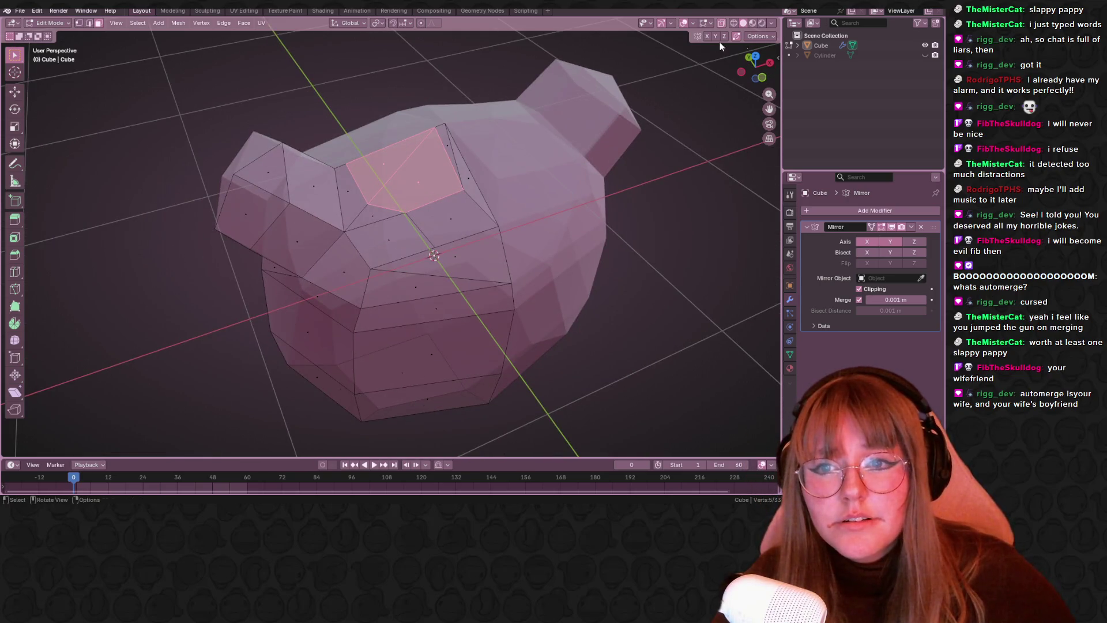
left_click(752, 60)
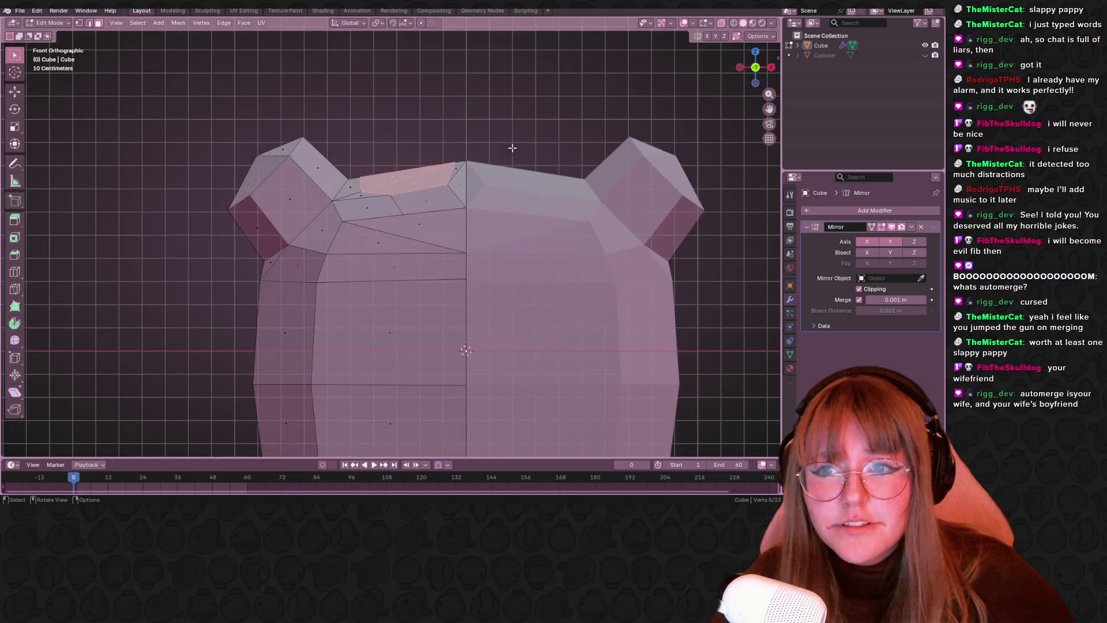
- Undo another extrusion attempt and switch back to the plain click selection tool
key("e")
left_click(481, 143)
key("ctrl+z")
key("w")
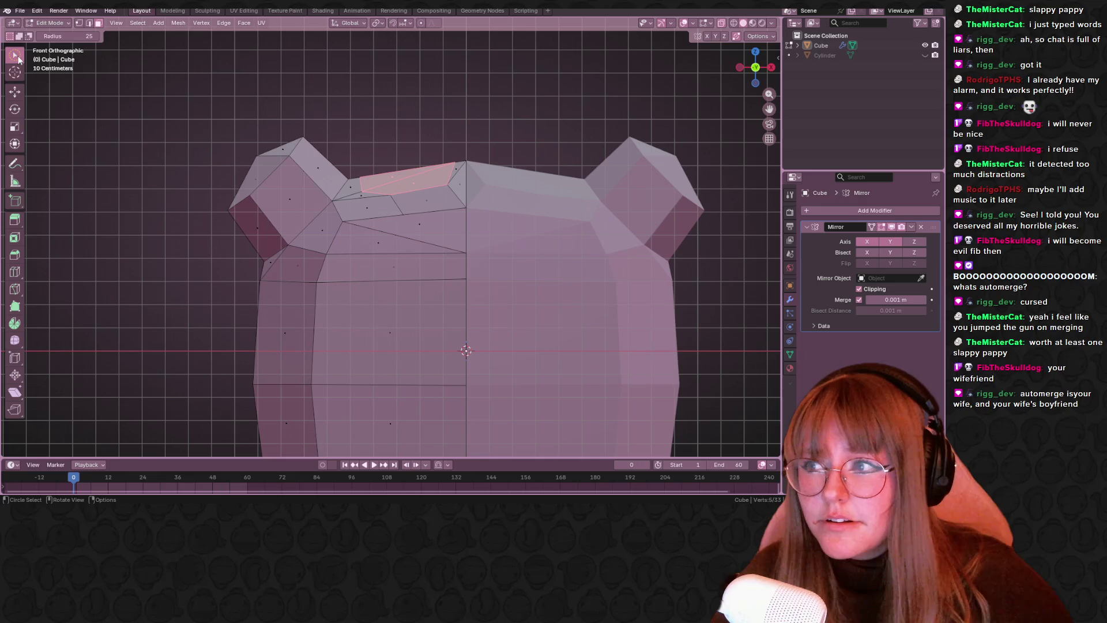
left_click(15, 56)
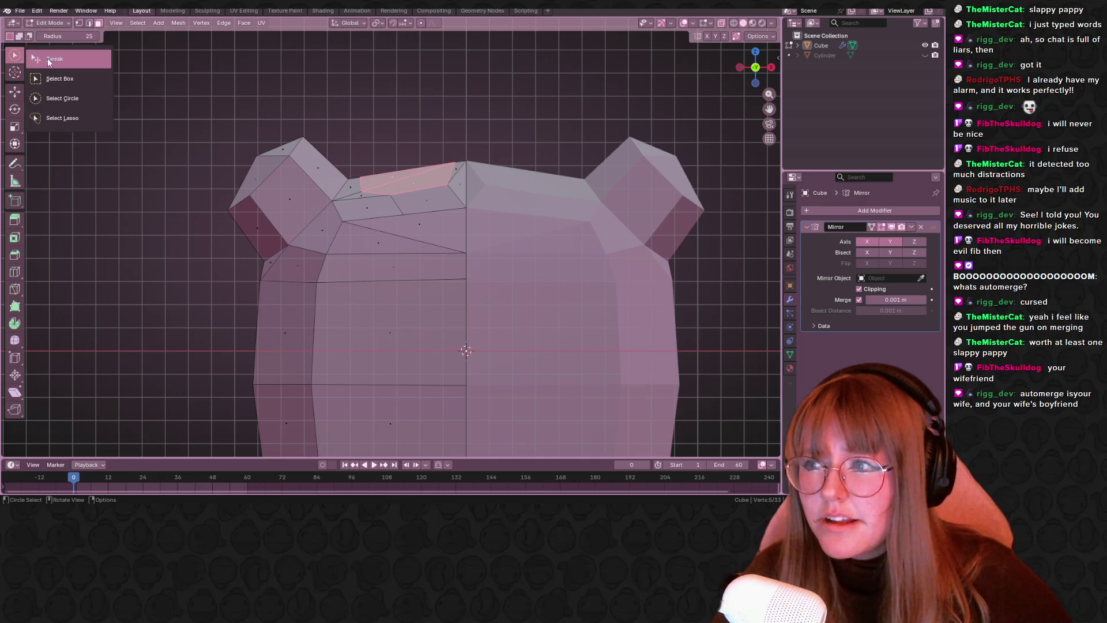
left_click(47, 57)
- Extrude the bear head's top face upward into a raised block
scroll(477, 115, "up", 1)
scroll(381, 216, "up", 1)
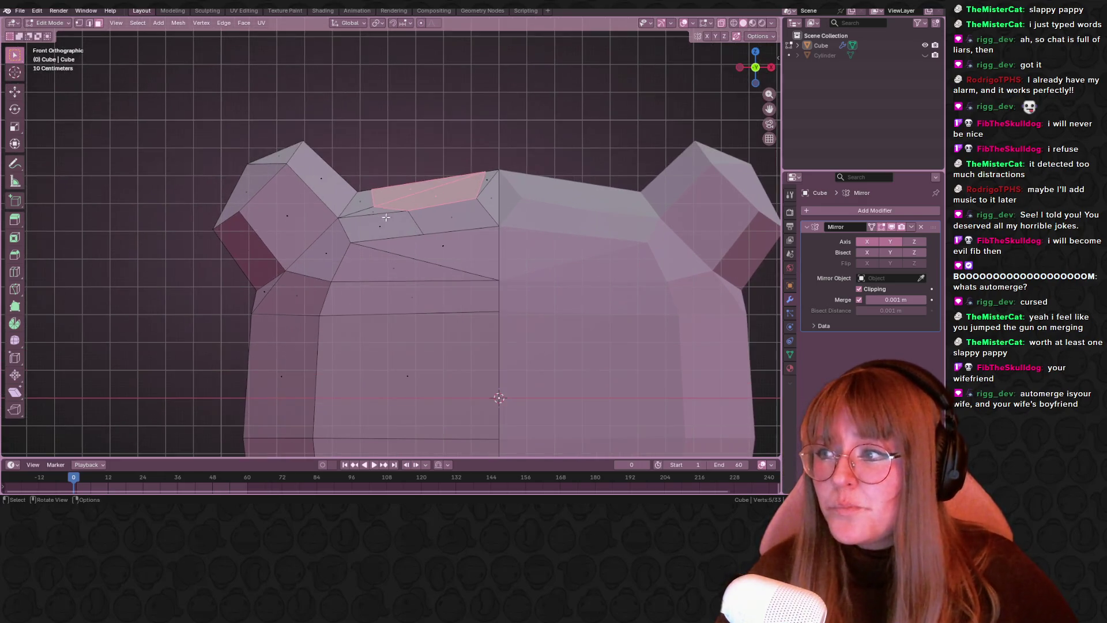
middle_click_drag(381, 216, 301, 235, "shift")
key("e")
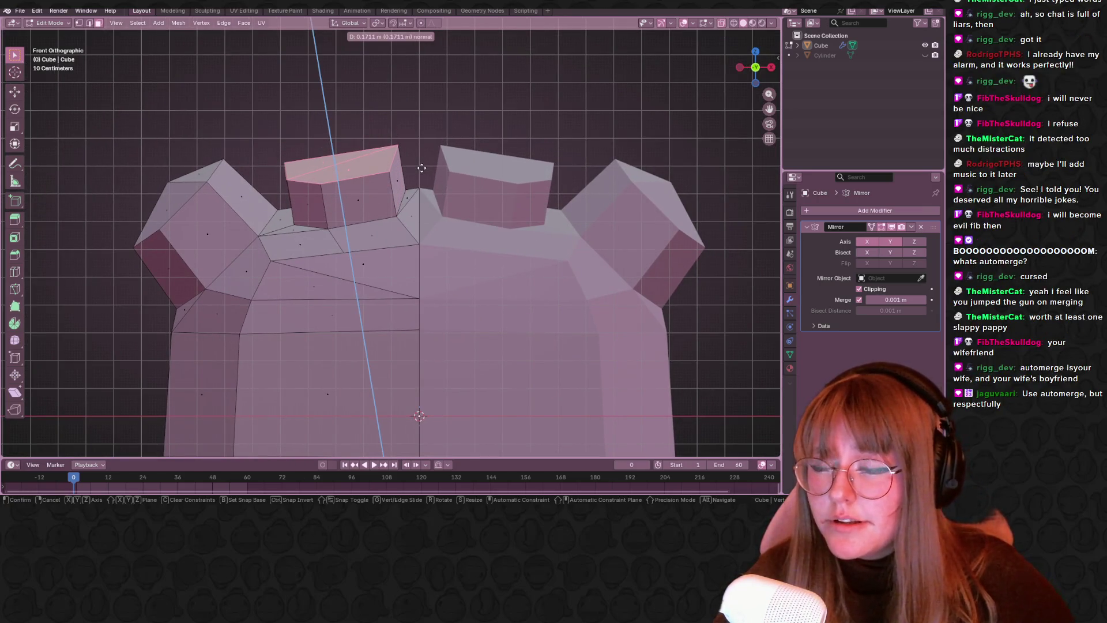
left_click(421, 167)
- In vertex select mode, pick the new block's vertices and frame the head in top view
key("1")
left_click(390, 172)
left_click(281, 156, "shift")
mouse_move(280, 154)
middle_mouse_down()
mouse_move(315, 144)
mouse_move(456, 239)
mouse_move(457, 126)
mouse_move(340, 213)
middle_mouse_up()
left_click(338, 215, "shift")
left_click(303, 131, "shift")
left_click(380, 192, "shift")
left_click(393, 137, "shift")
left_click(393, 138, "shift")
key("KP_7")
mouse_move(769, 109)
left_mouse_down()
mouse_move(352, 136)
mouse_move(353, 202)
left_mouse_up()
- Move the selected front vertices slightly upward, then pick a single vertex
key("g")
left_click_drag(455, 273, 455, 265)
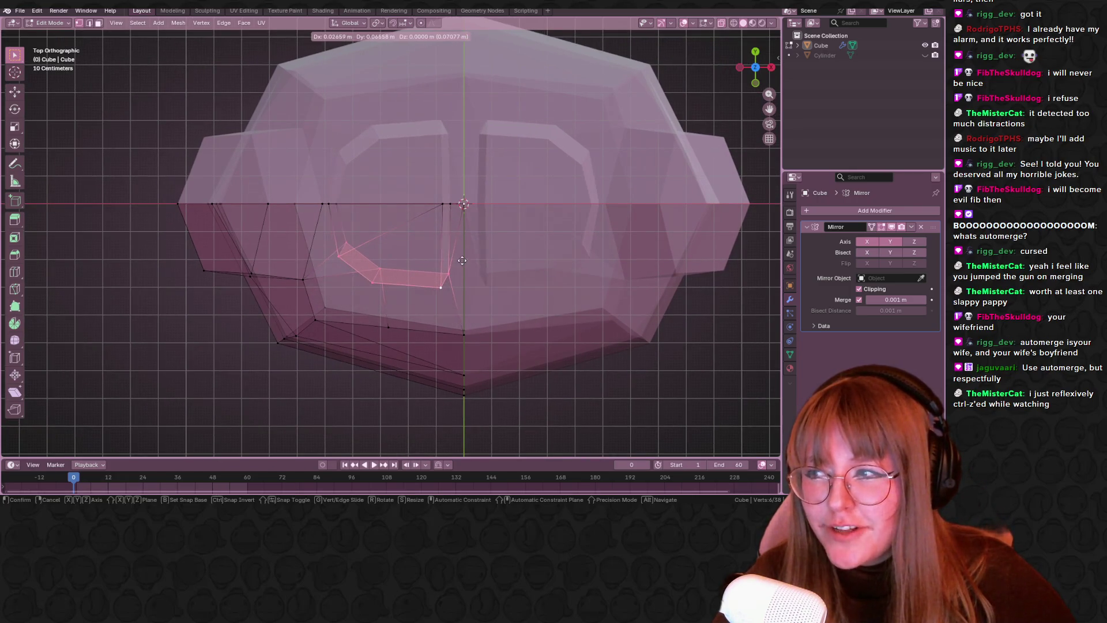
left_click(455, 262)
middle_click_drag(466, 298, 461, 282)
left_click(432, 249)
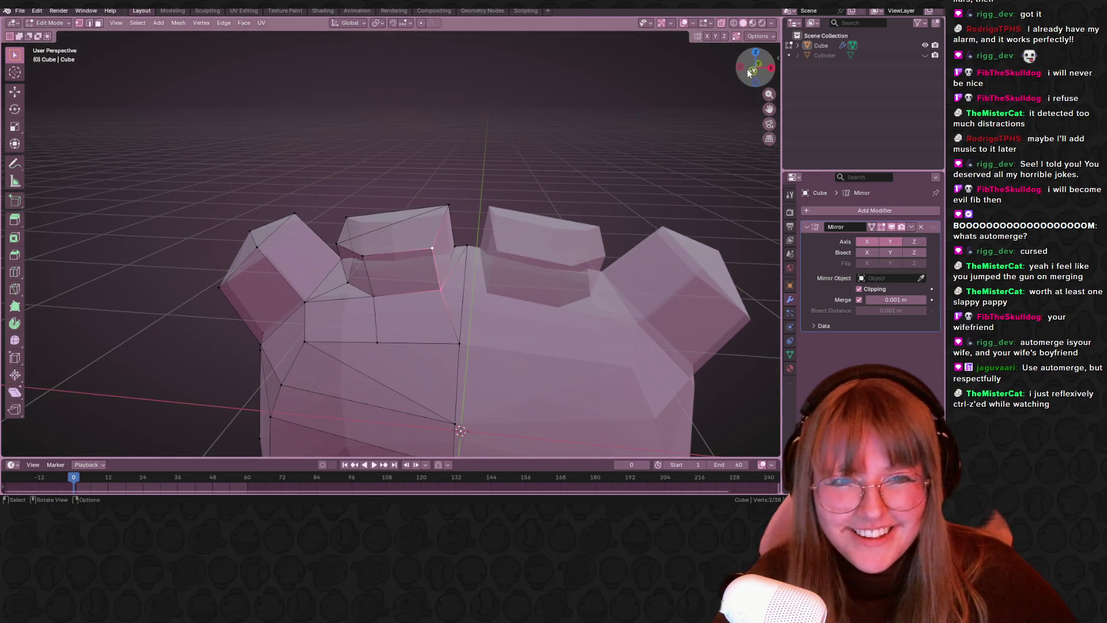
left_click(757, 52)
- Reposition that vertex, then shift two lower vertices slightly leftward
key("g")
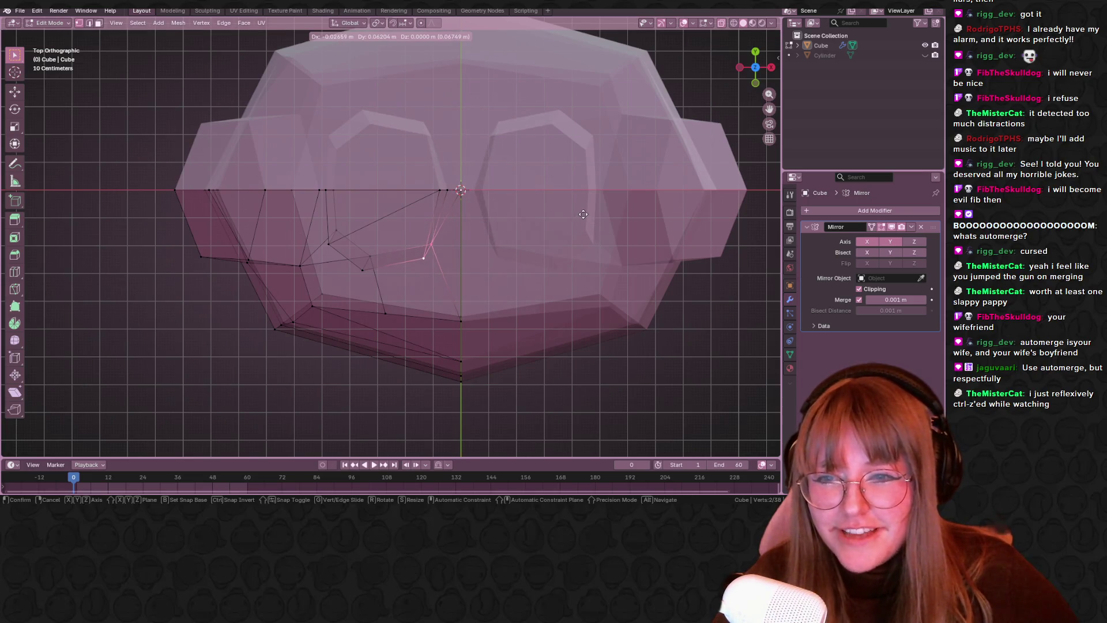
left_click(418, 189)
left_click(449, 189)
key("g")
left_click(444, 191)
left_click(326, 190, "shift")
key("g")
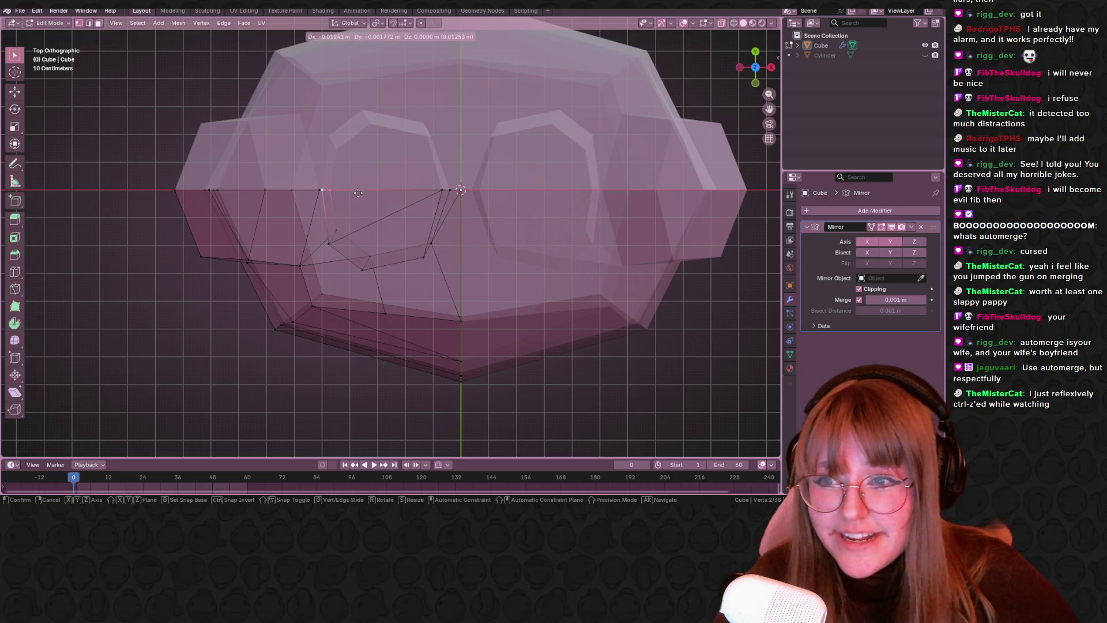
left_click(357, 206)
- Nudge another vertex and slide one along its edge to merge it with its neighbour
left_click(333, 240)
key("g")
left_click(357, 239)
left_click(372, 267)
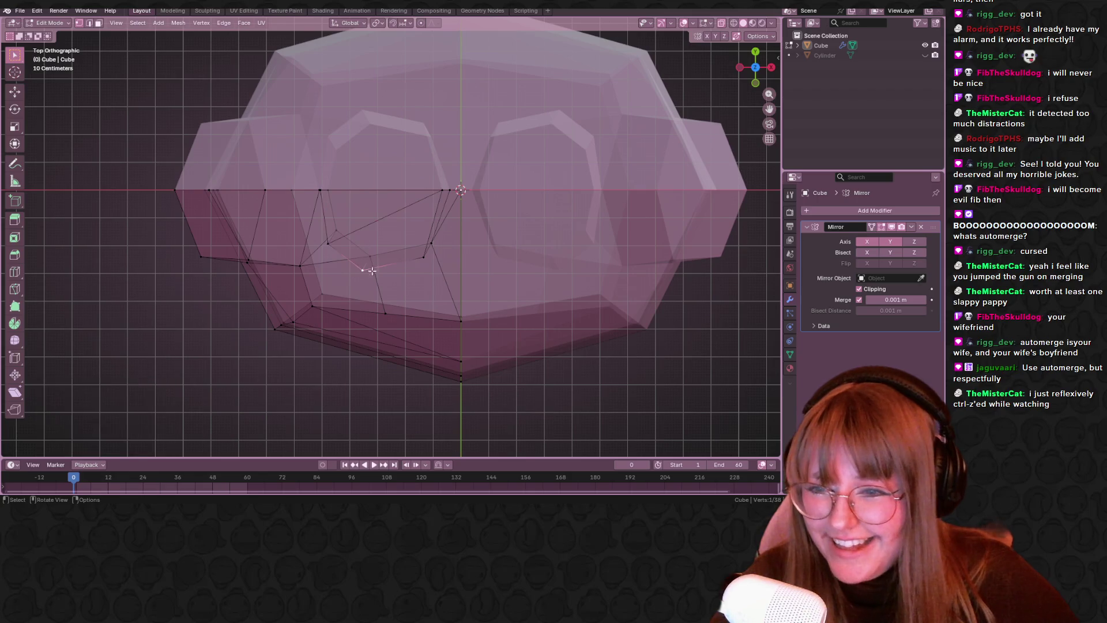
left_click(372, 250)
left_click(357, 268)
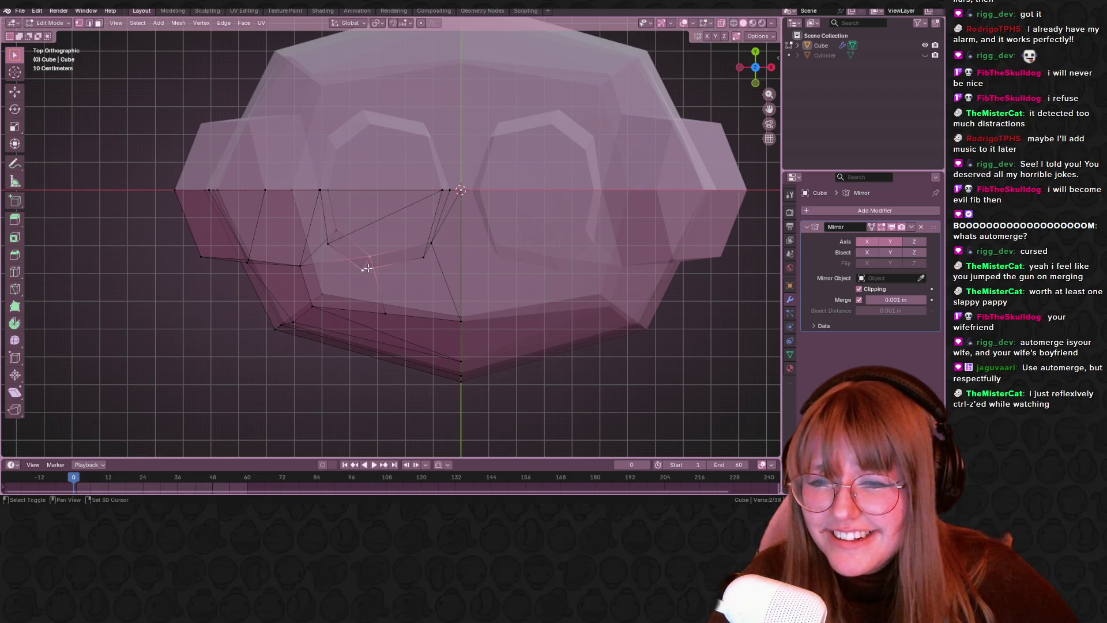
key("g")
key("g")
left_click(396, 275)
- Move a vertex on the front of the head in top view
middle_click_drag(395, 275, 317, 218)
left_click(317, 219)
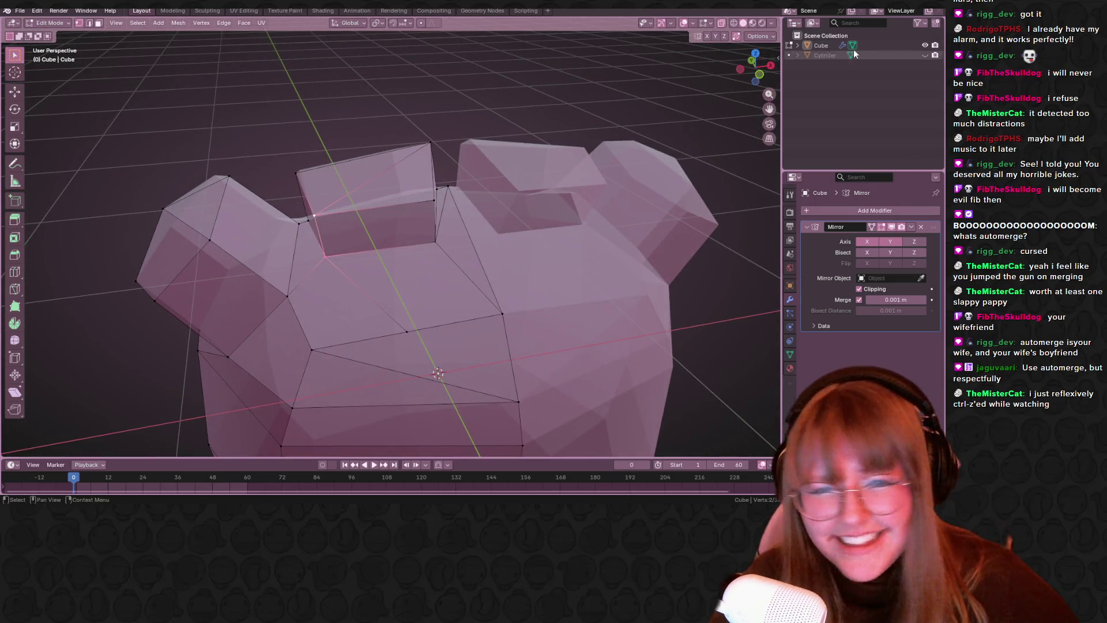
left_click(760, 55)
key("g")
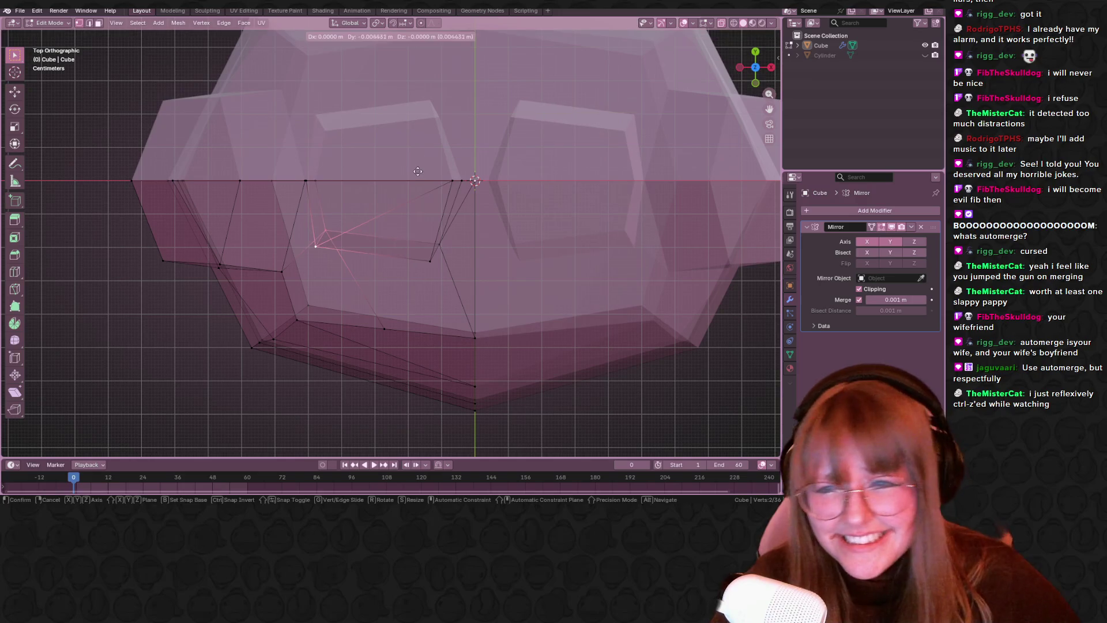
left_click(442, 183)
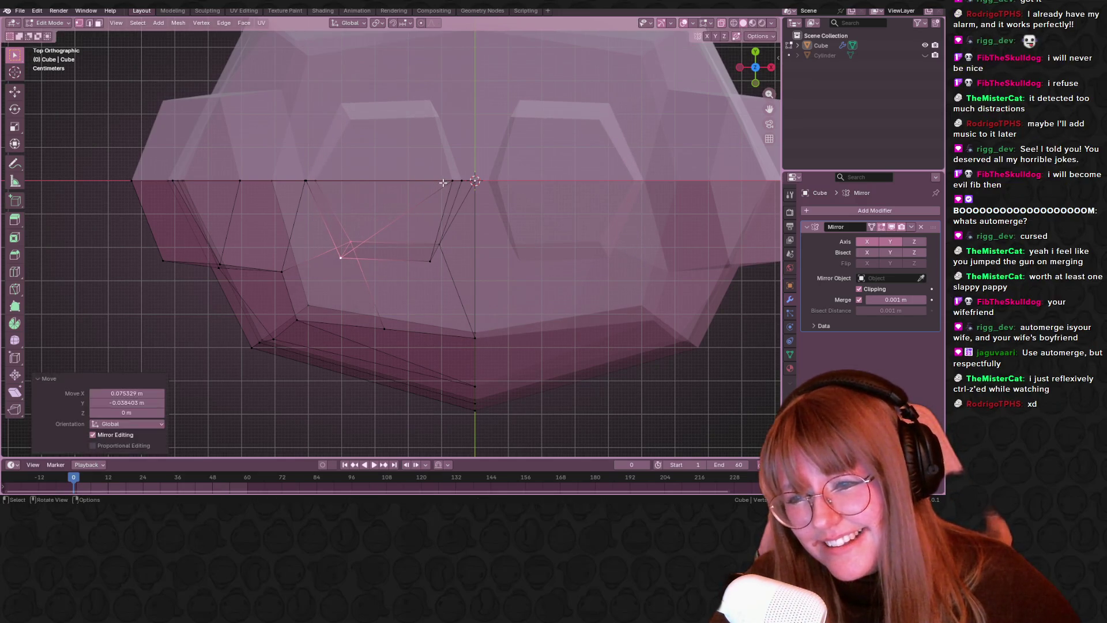
mouse_move(583, 322)
middle_mouse_down()
mouse_move(585, 181)
mouse_move(368, 300)
middle_mouse_up()
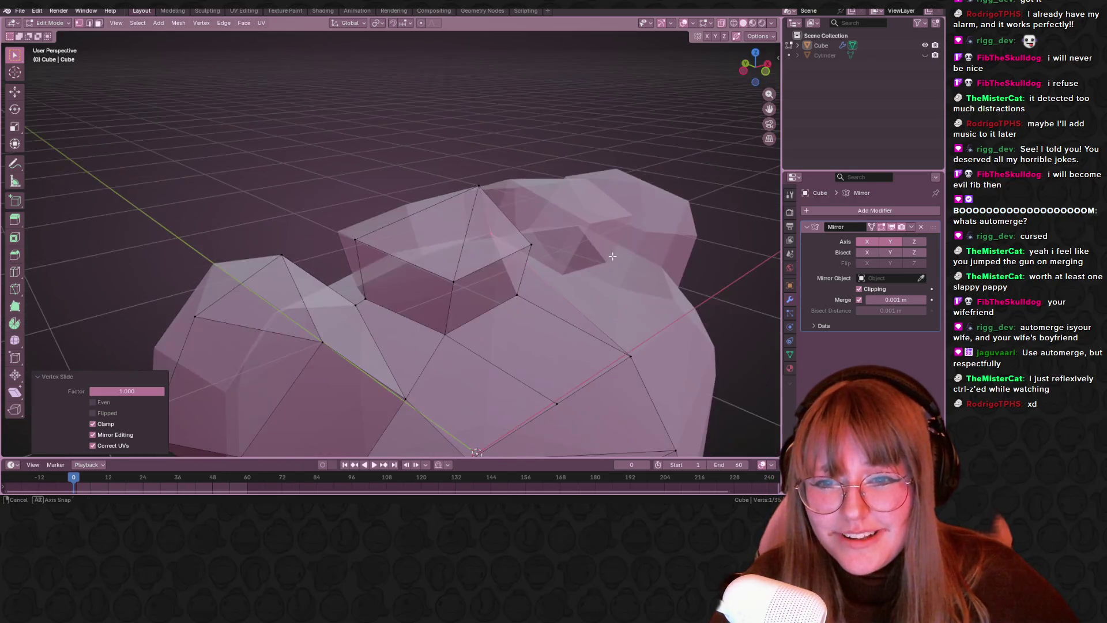
- Slide a front vertex along its edge and check it from front and side views
key("shift+v")
left_click(352, 265)
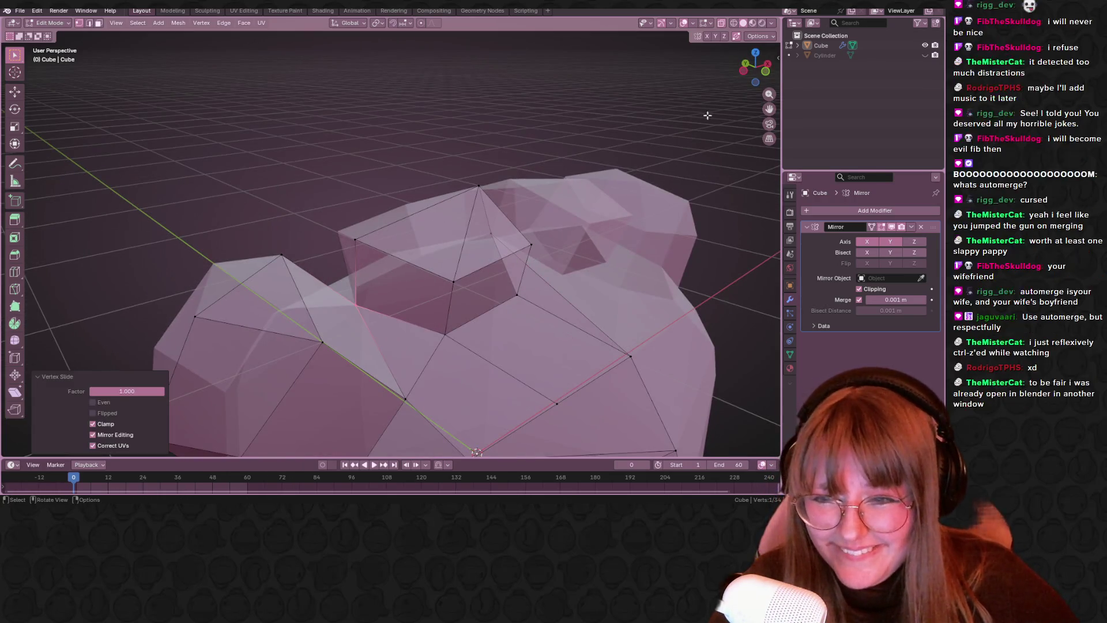
left_click(767, 70)
left_click(769, 68)
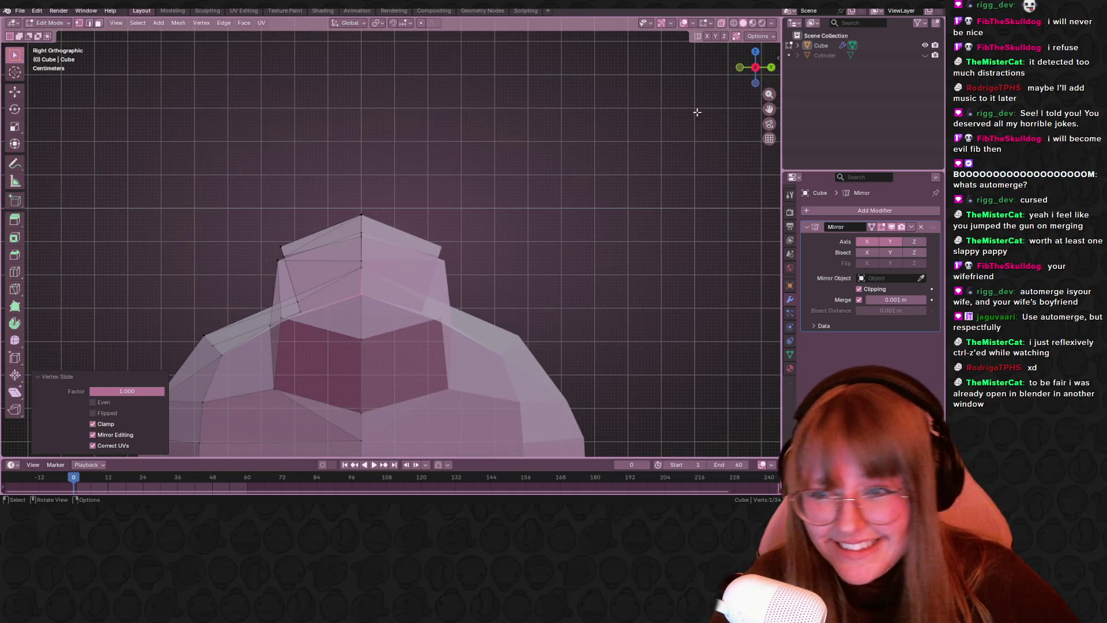
key("KP_1")
scroll(623, 173, "down", 3)
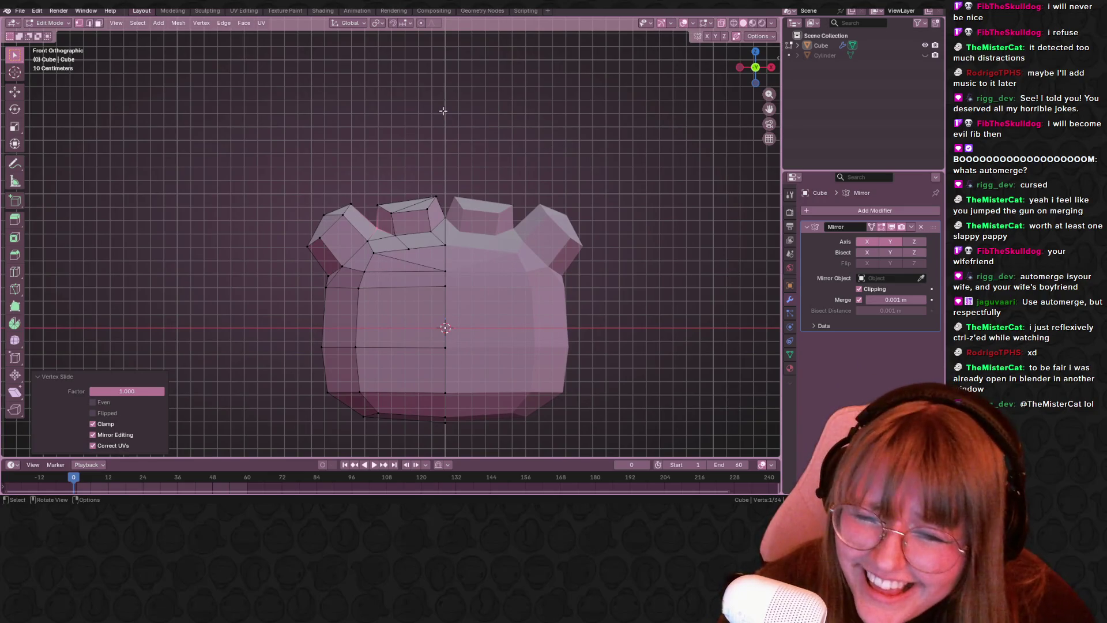
scroll(439, 91, "up", 2)
left_click(396, 208, "shift")
key("ctrl+z")
key("ctrl+z")
- Scale the small block's top face down to 0.92
left_click_drag(344, 172, 451, 227, "shift")
key("s")
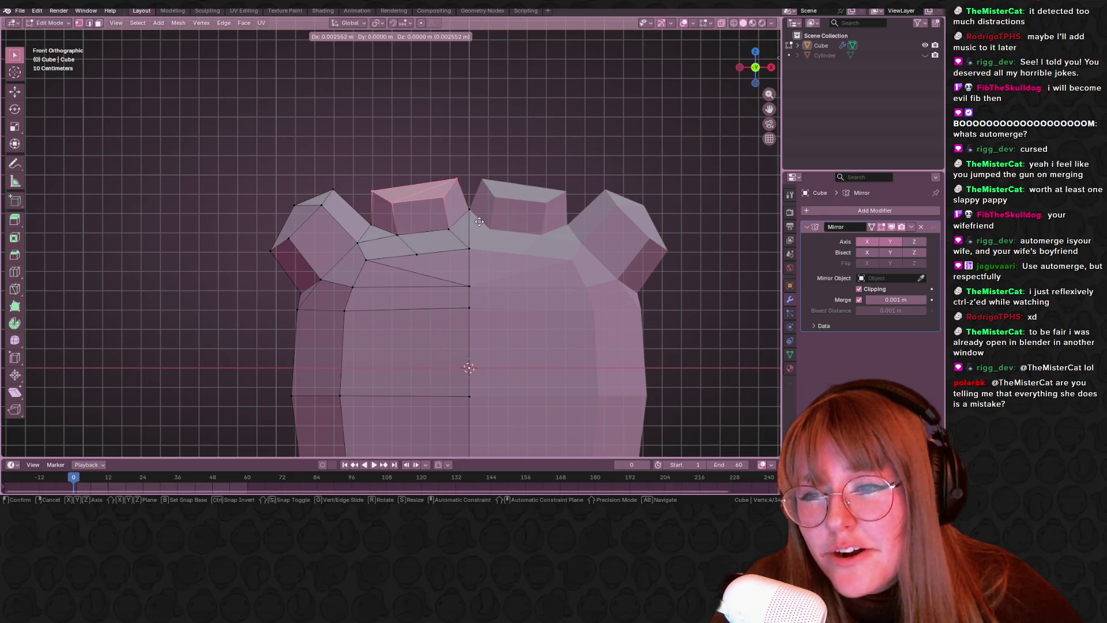
left_click(489, 203)
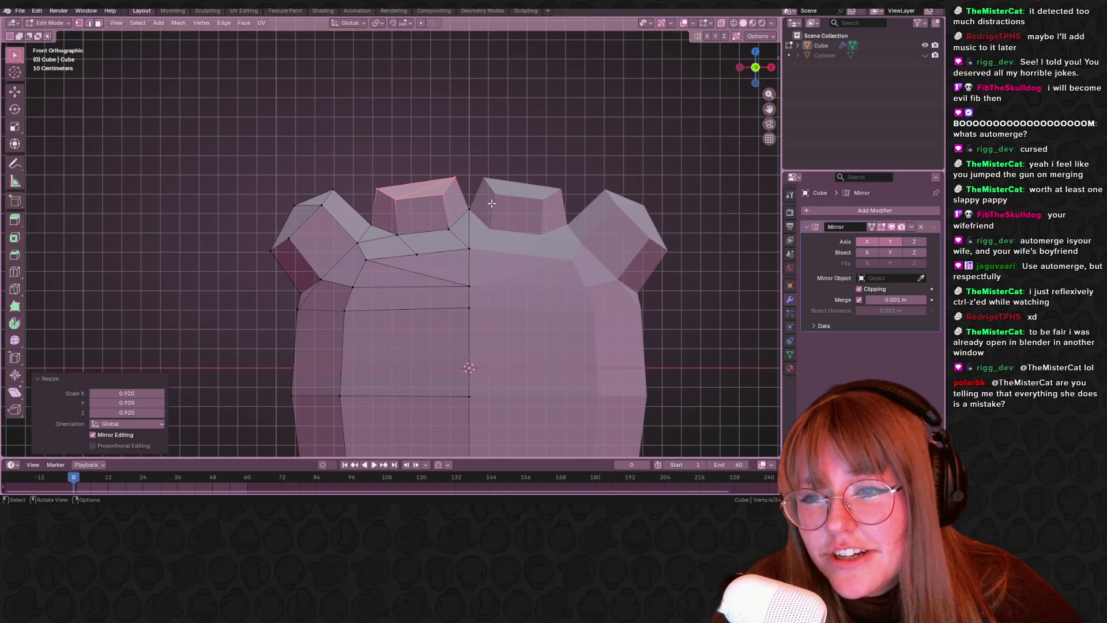
mouse_move(471, 146)
middle_mouse_down()
mouse_move(483, 156)
mouse_move(418, 144)
middle_mouse_up()
- Add two loop cuts across the front of the head near the eye area
key("ctrl+r")
double_click(417, 143)
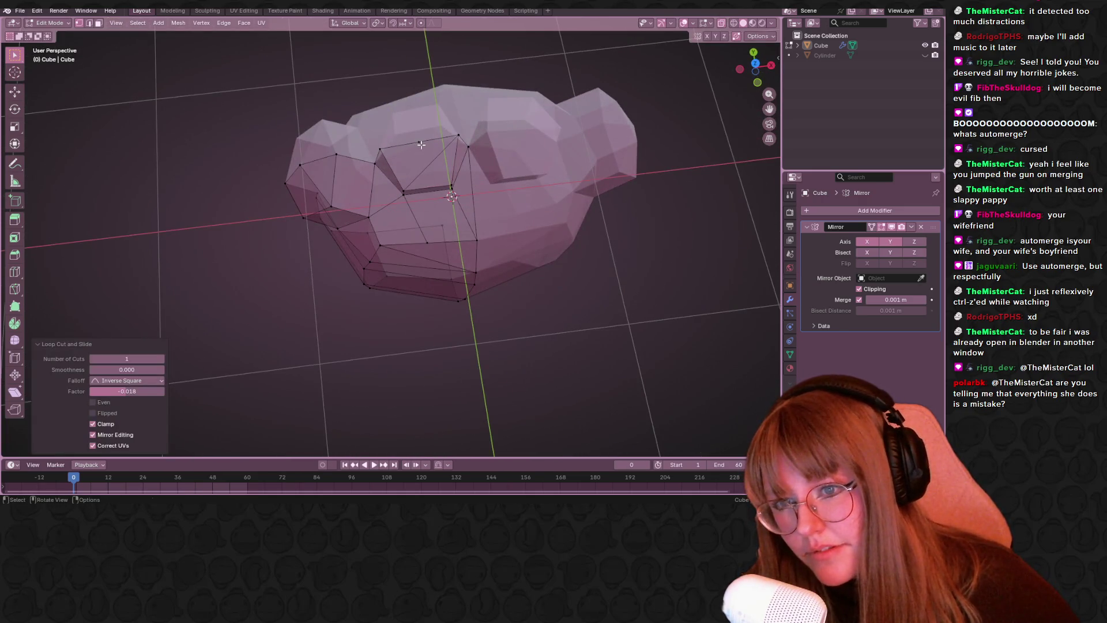
left_click(421, 145)
key("ctrl+r")
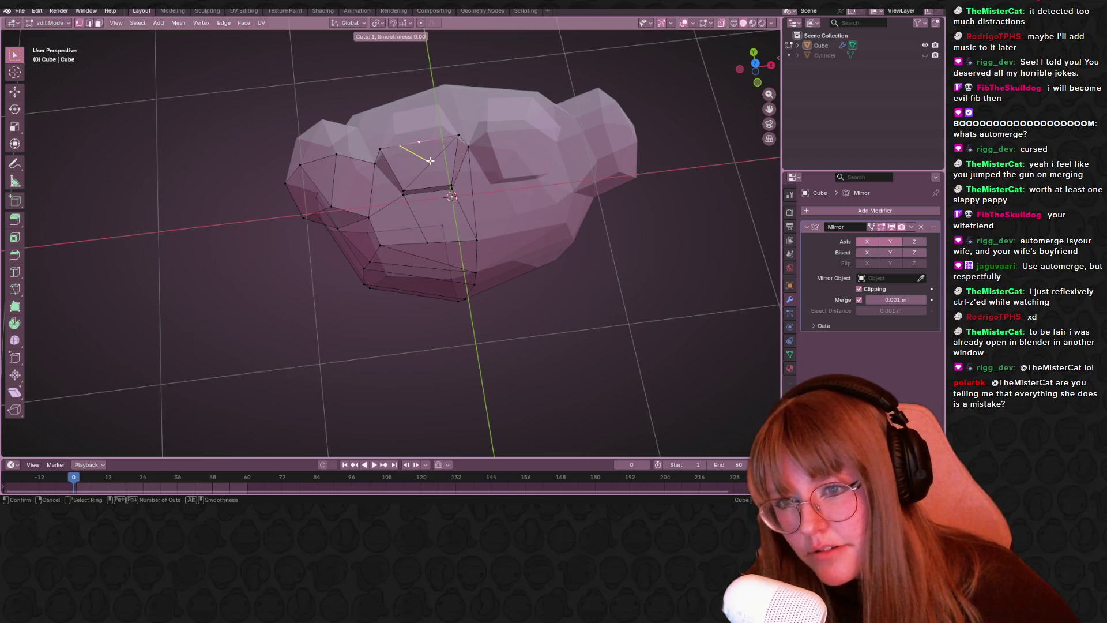
double_click(430, 161)
left_click(429, 162)
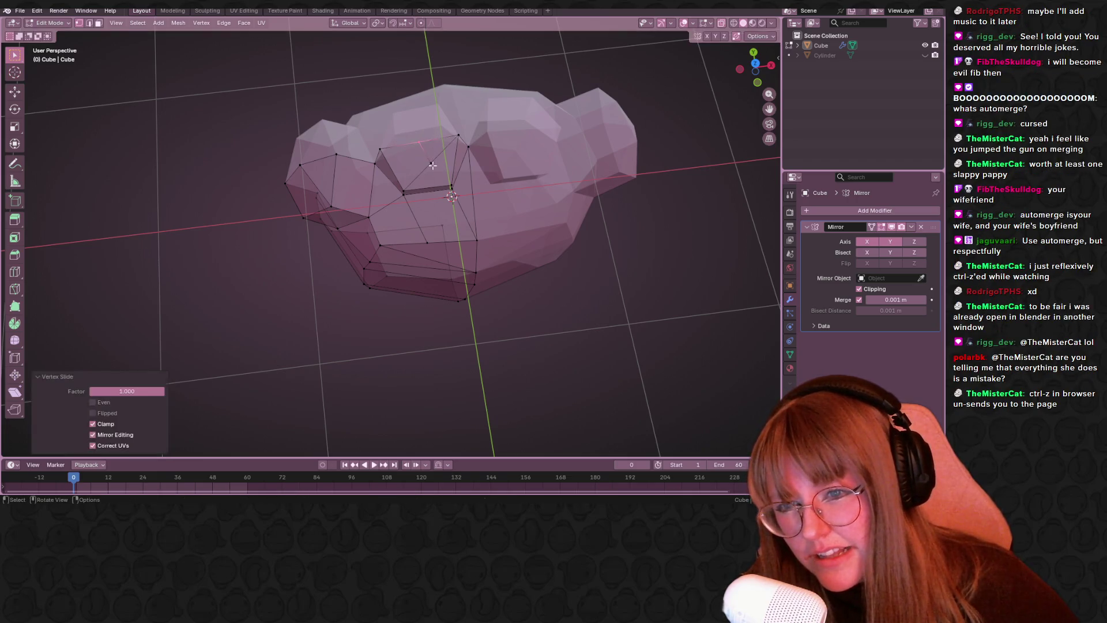
key("h")
key("ctrl+z")
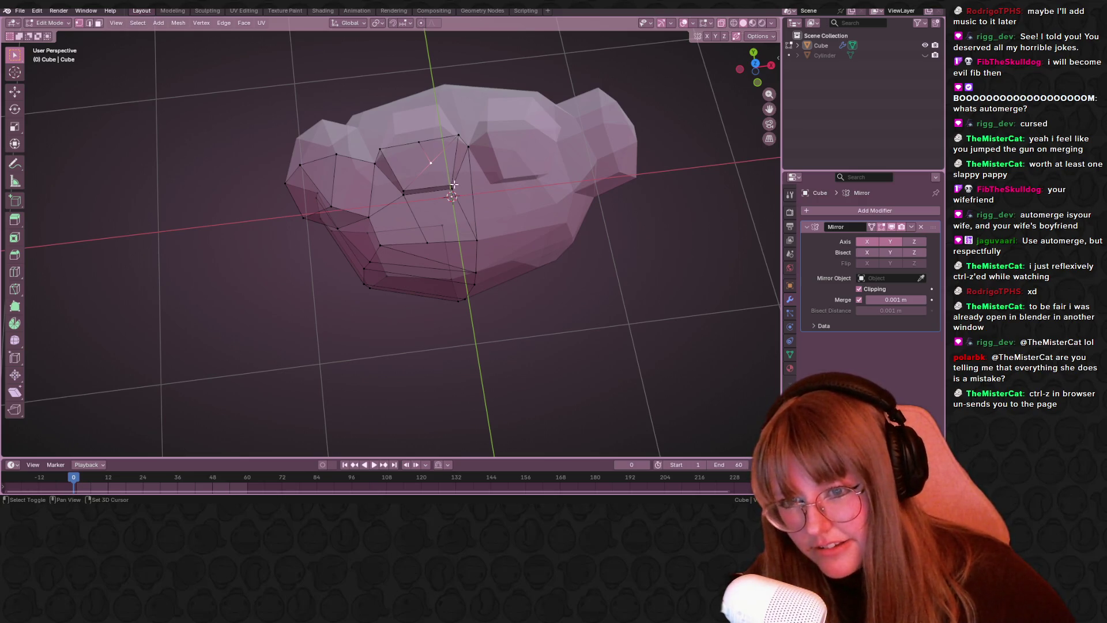
- Move the selected vertices, then reposition the block's top vertex in front view
key("g")
left_click(421, 168)
middle_click_drag(453, 193, 459, 113)
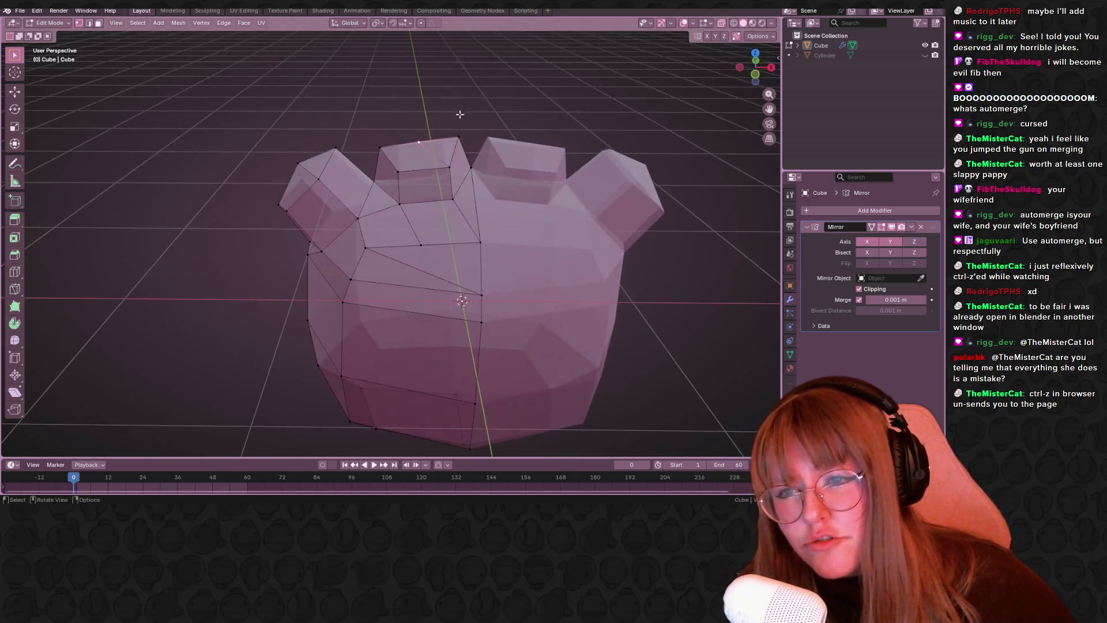
left_click(756, 75)
key("g")
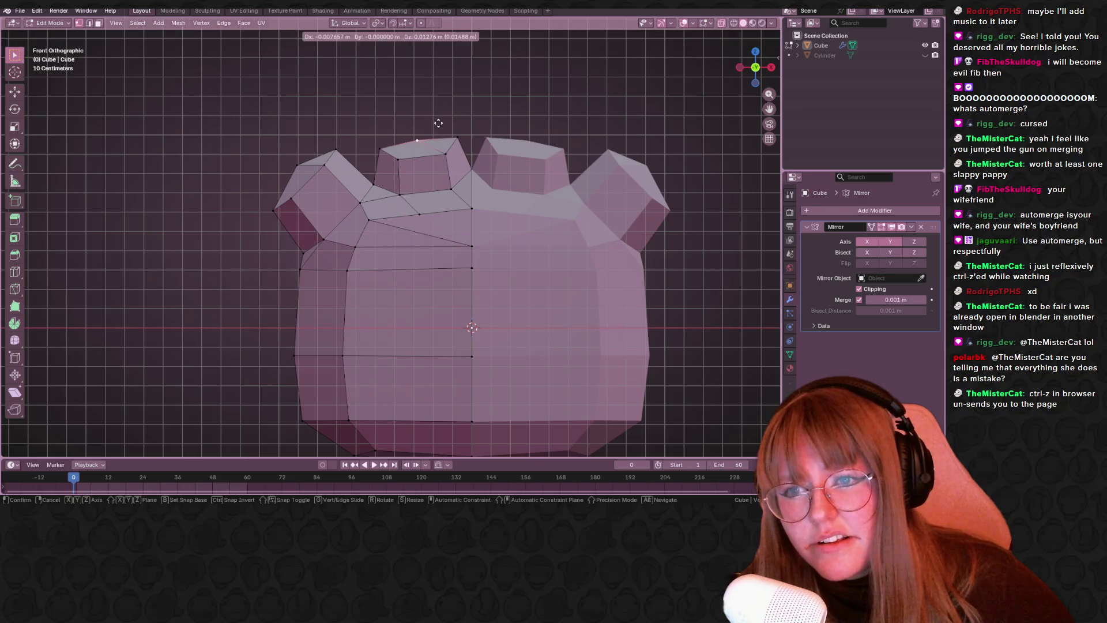
left_click(434, 111)
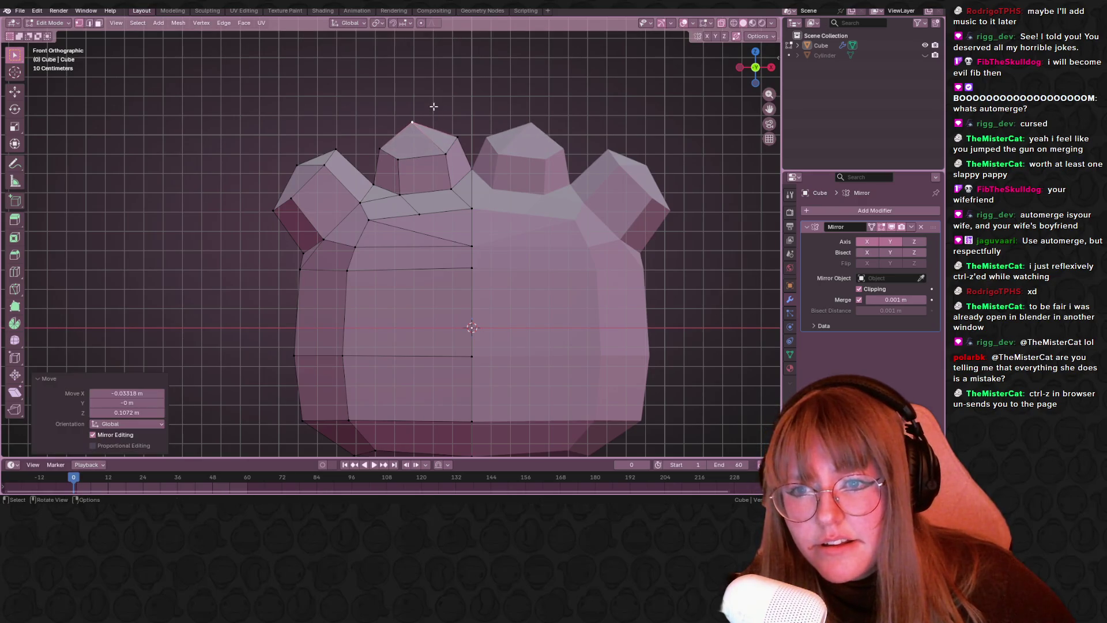
- Raise the block's face vertices and push its top and left vertices outward
left_click(454, 166, "shift")
left_click(458, 137, "shift")
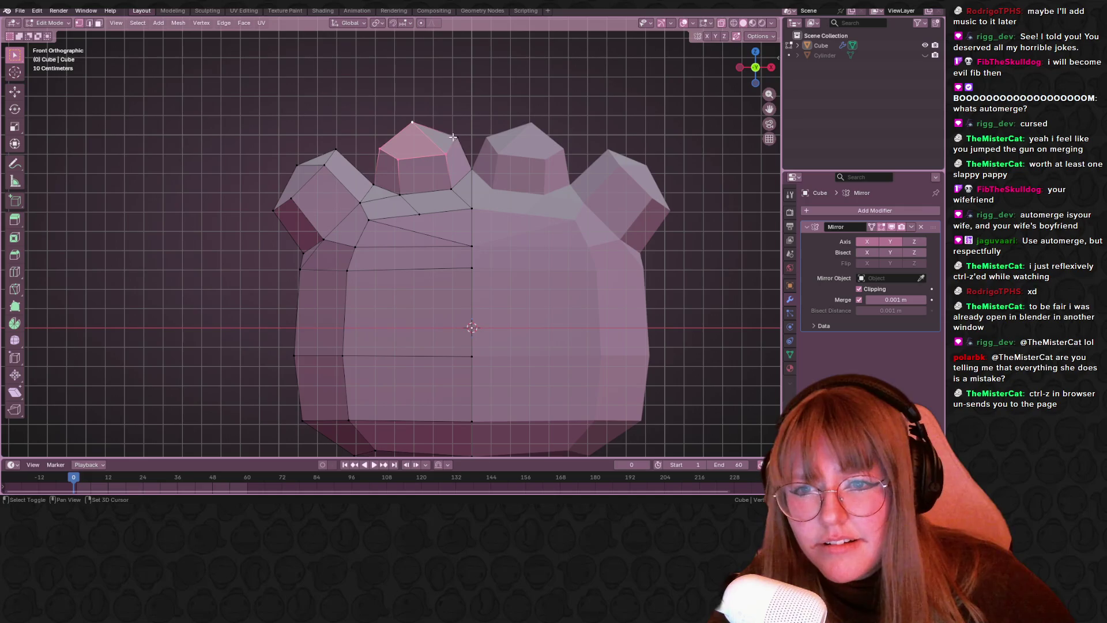
key("g")
left_click(458, 129)
left_click(411, 115)
key("g")
left_click(433, 125)
left_click(377, 139)
key("g")
left_click(375, 140)
- Nudge the block's front vertices and move its top-right vertex
left_click(410, 154)
key("g")
left_click(408, 152)
left_click(444, 144)
key("g")
left_click(441, 144)
left_click(455, 127)
key("g")
left_click(463, 133)
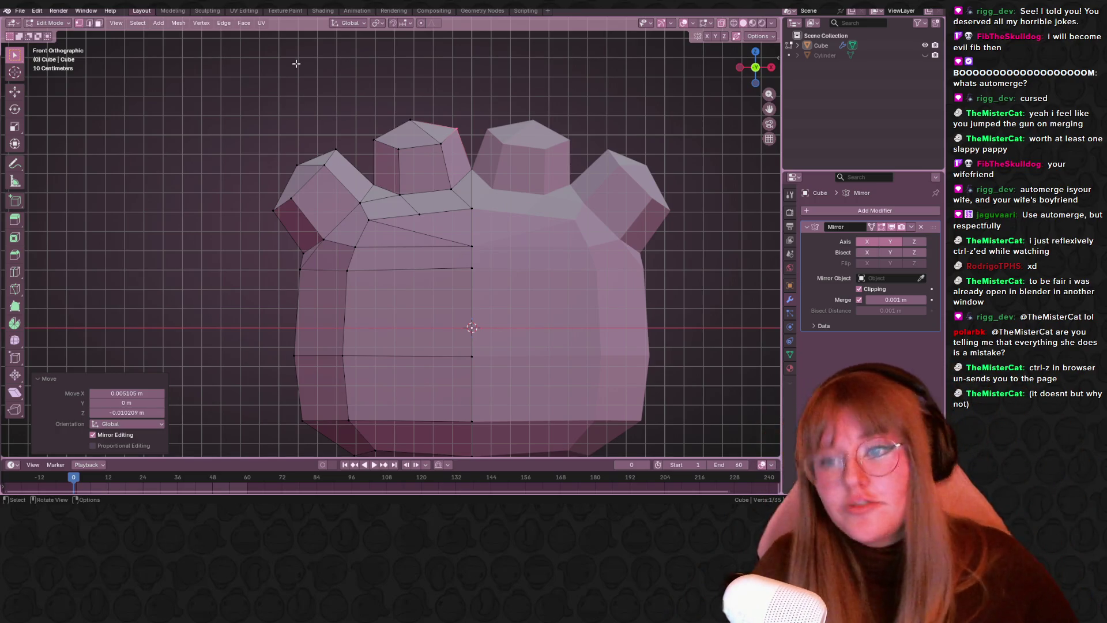
- Slide a vertex near the left bump's base along its edge in several small moves
left_click(402, 154)
left_click(424, 120, "shift")
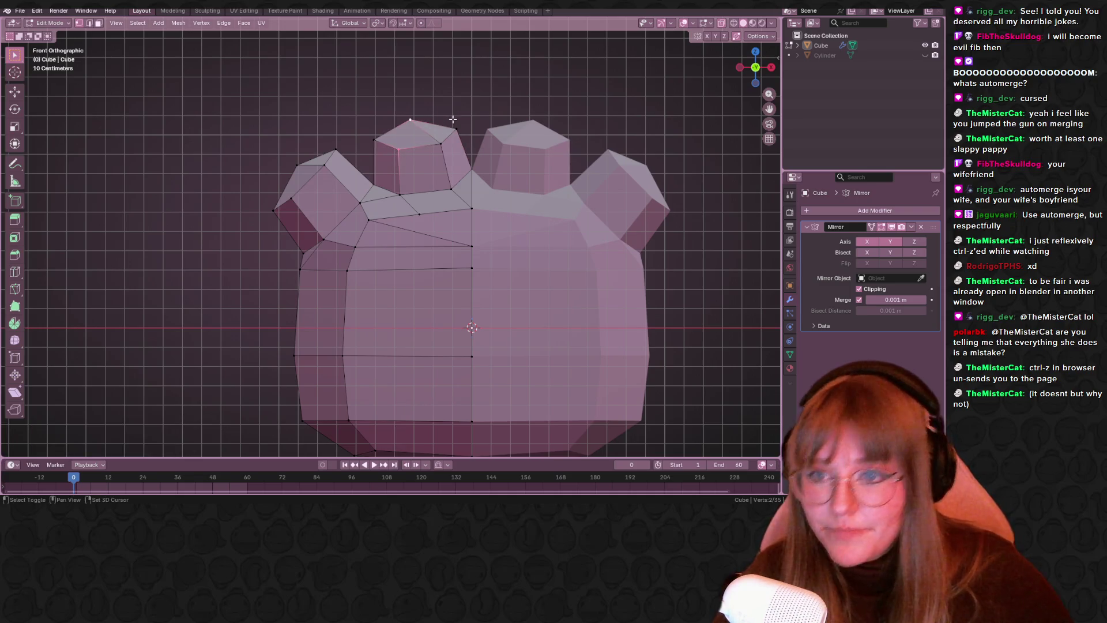
left_click(311, 174)
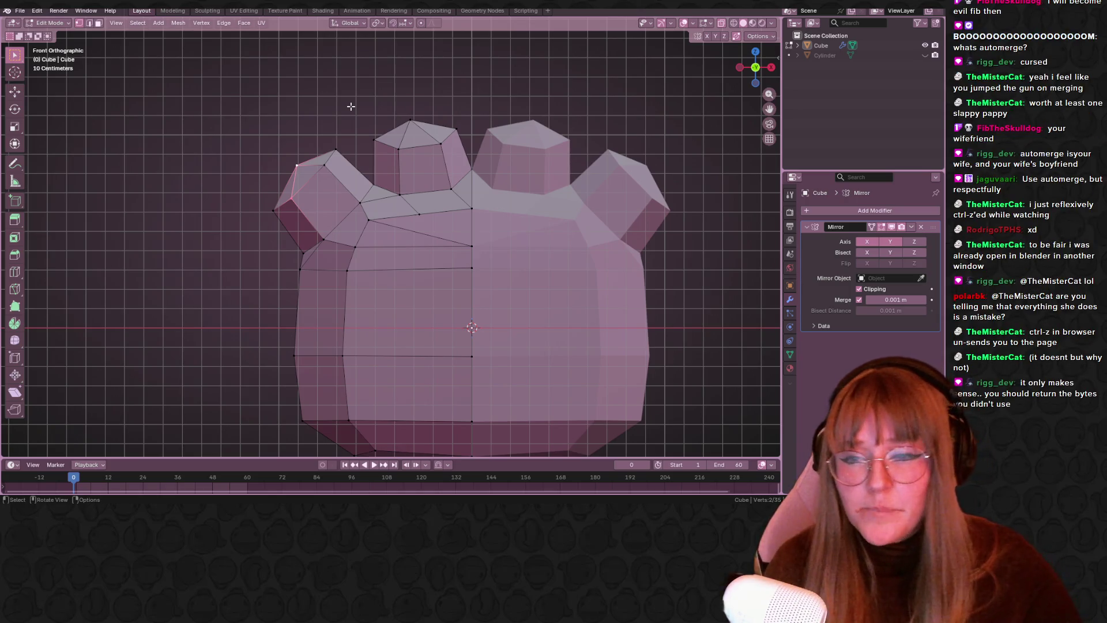
left_click(423, 218)
middle_click_drag(498, 172, 498, 184, "shift")
key("g")
key("g")
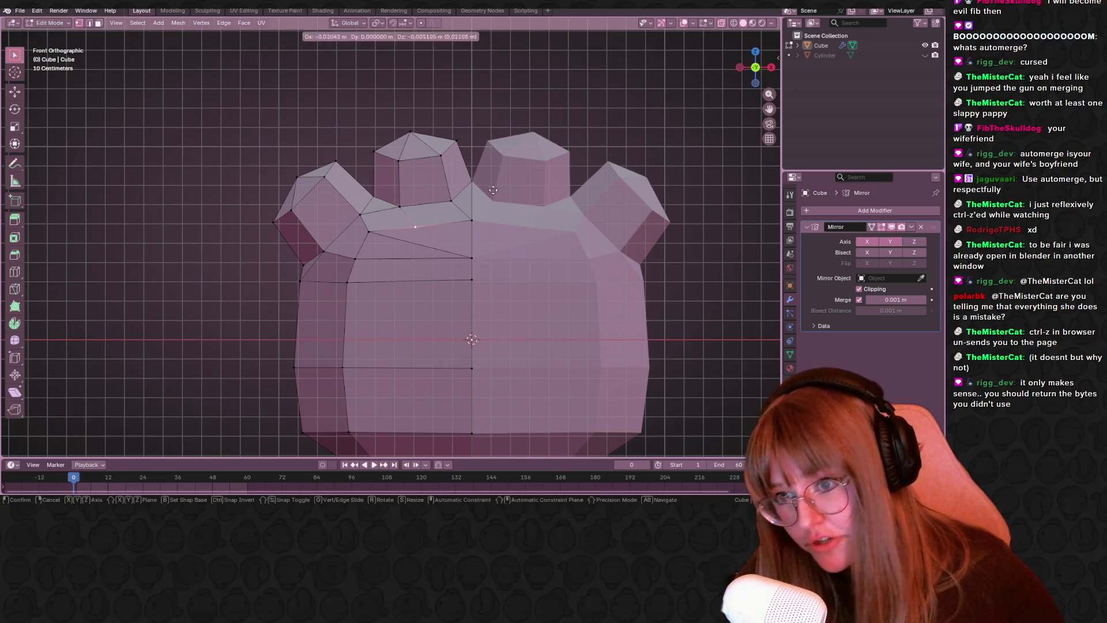
left_click(420, 199)
key("g")
key("g")
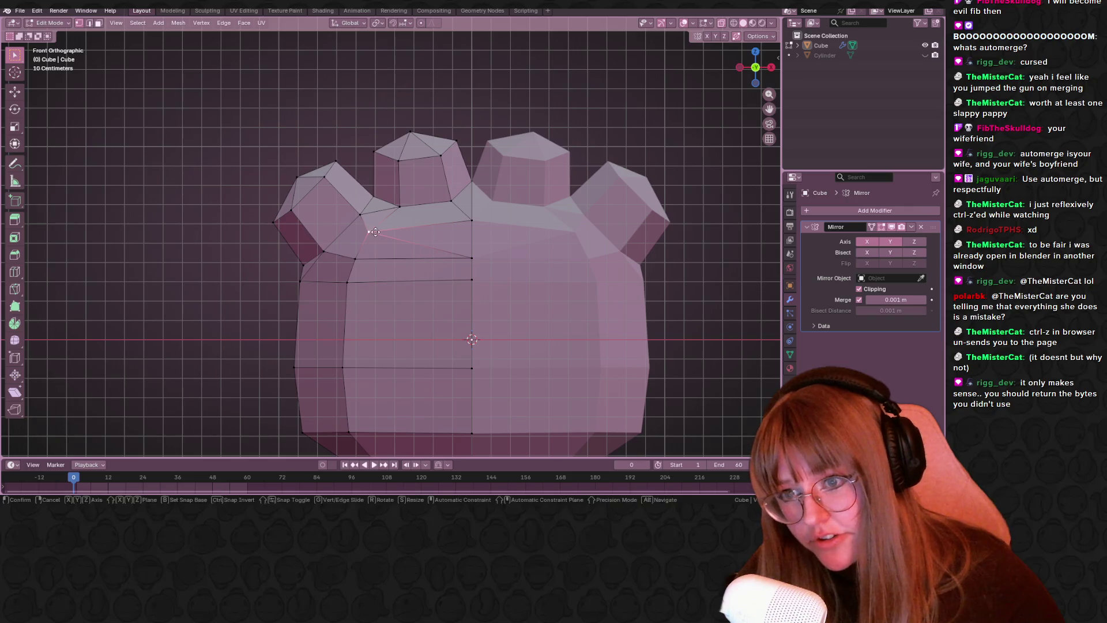
left_click(381, 231)
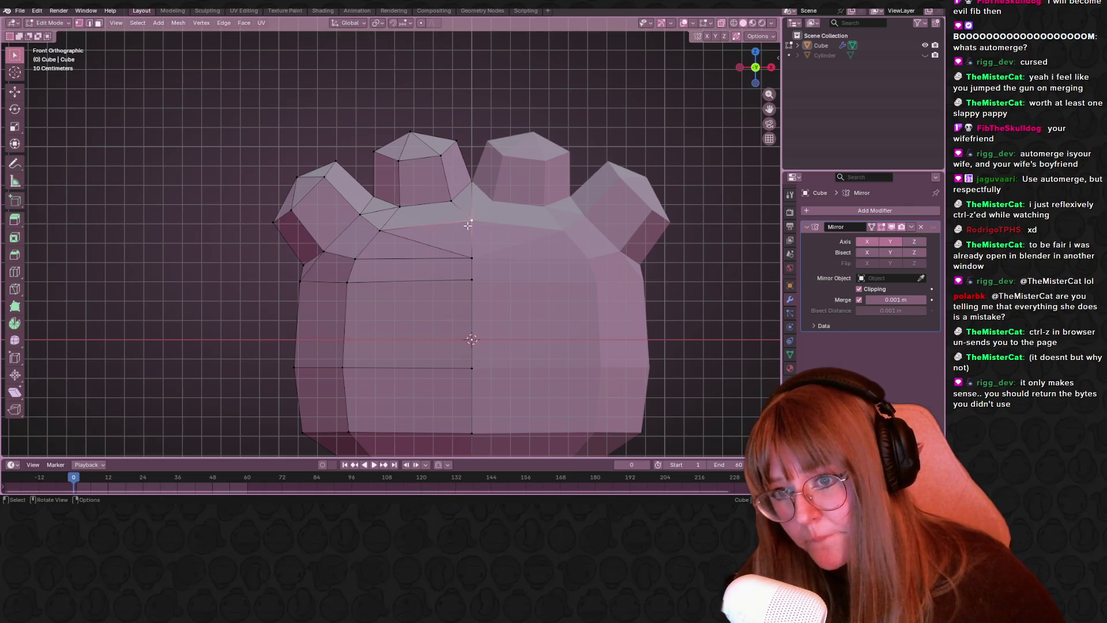
key("g")
key("g")
left_click(385, 229)
- Move the next lower body vertex sideways along X, then undo it
left_click(355, 259)
middle_click_drag(428, 261, 403, 215, "shift")
key("g")
key("x")
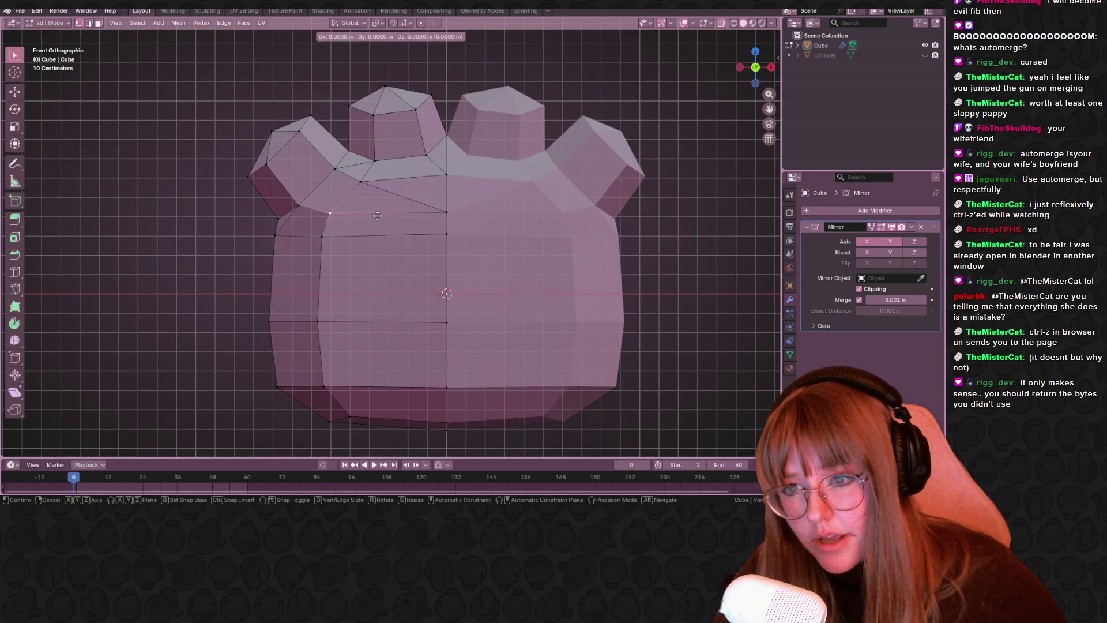
left_click(325, 235)
key("ctrl+z")
mouse_move(362, 191)
middle_mouse_down("shift")
mouse_move(322, 216)
mouse_move(352, 171)
middle_mouse_up("shift")
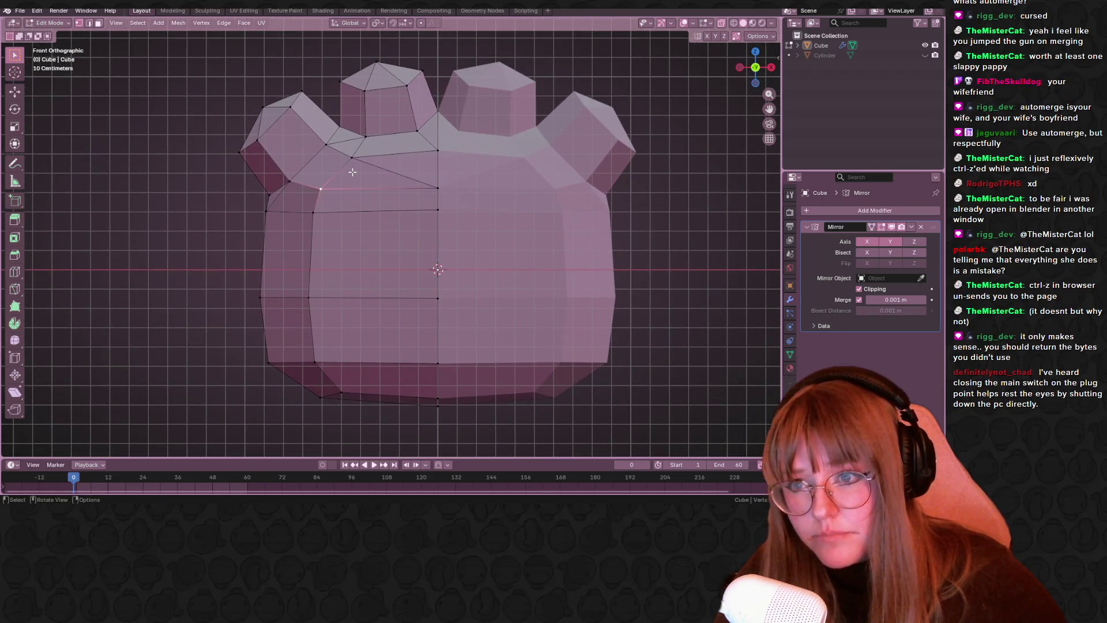
mouse_move(417, 100)
middle_mouse_down()
mouse_move(317, 150)
mouse_move(335, 195)
mouse_move(328, 256)
middle_mouse_up()
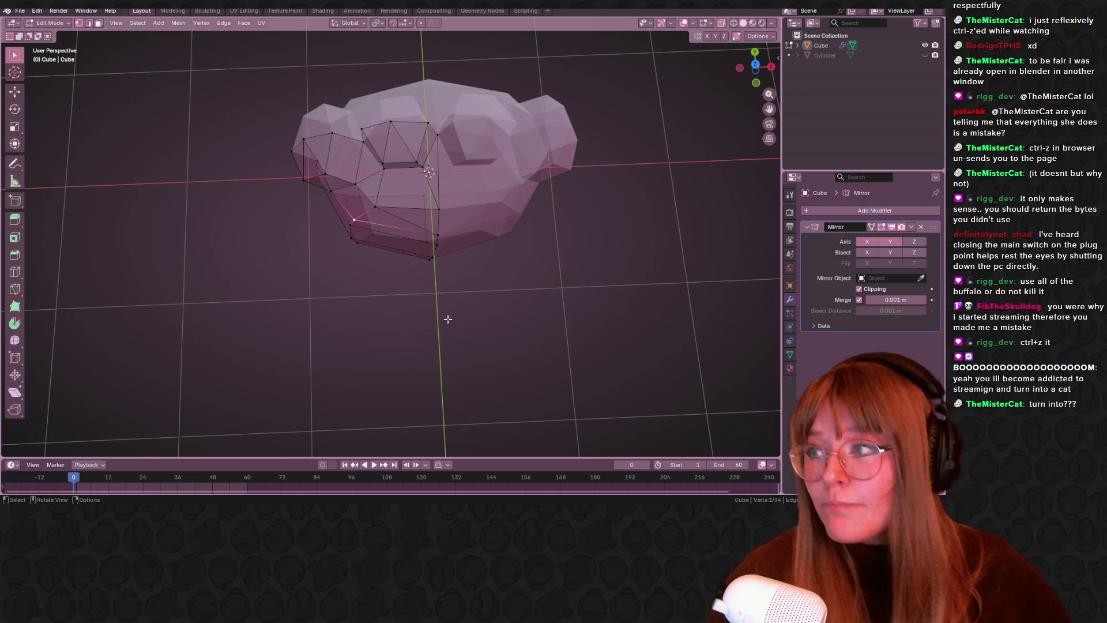
scroll(446, 177, "up", 1)
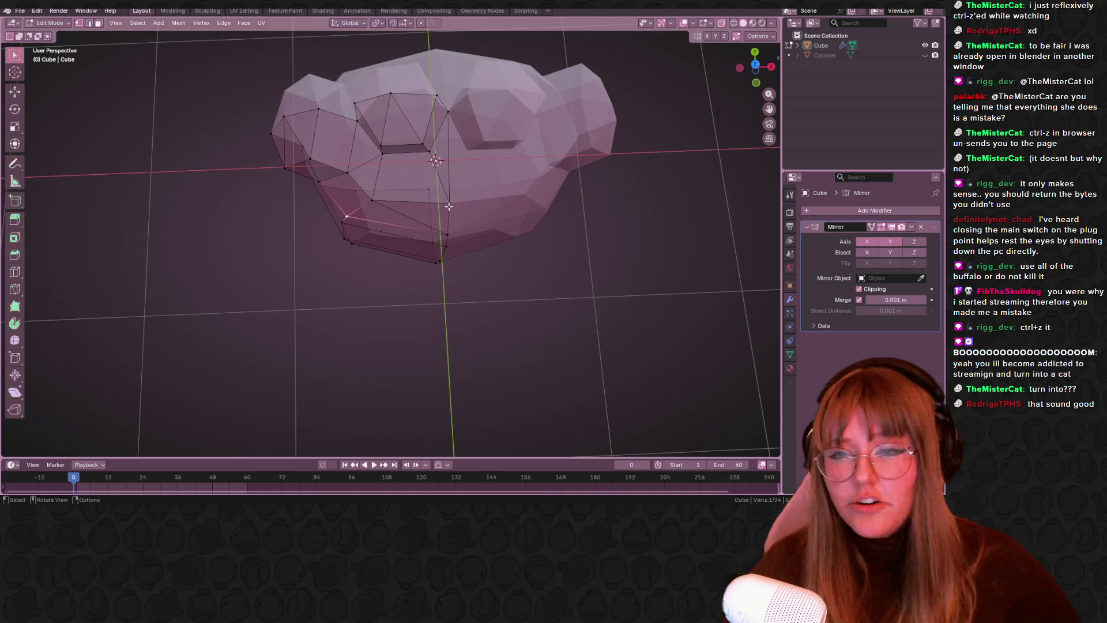
- Shrink the four-cornered upper-left face of the left ear slightly
left_click(381, 147)
left_click(354, 104, "shift")
left_click(424, 144, "shift")
left_click(437, 95, "shift")
key("s")
left_click(483, 113)
middle_click_drag(483, 113, 759, 85)
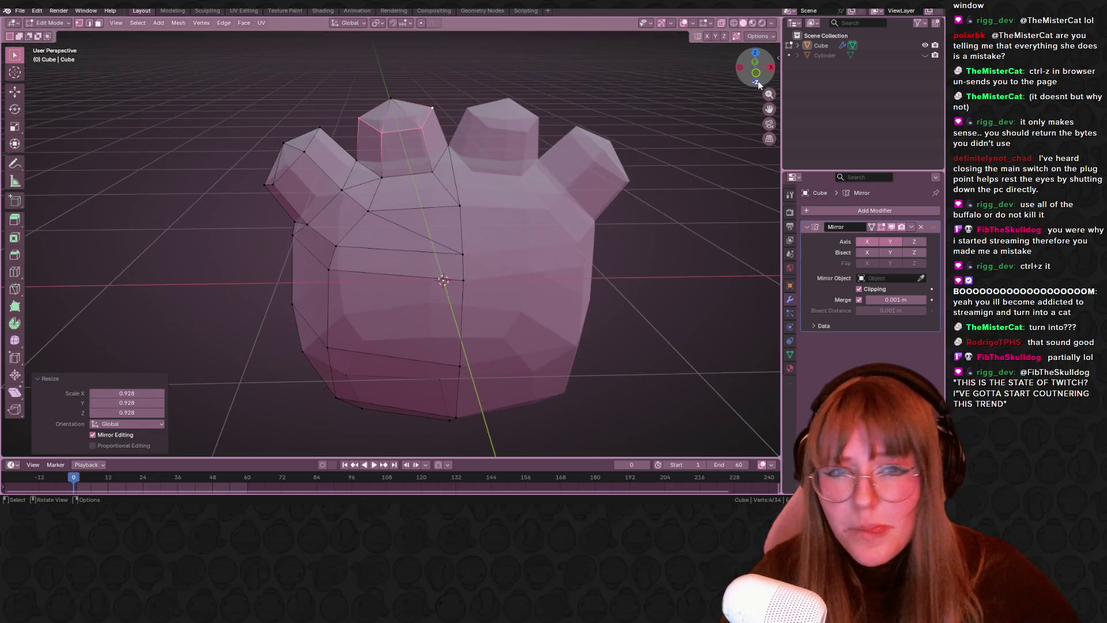
left_click(756, 82)
- Scale the left-bump vertices down and slide them along their edges
left_click(328, 148)
left_click(319, 161, "shift")
left_click(278, 198, "ctrl")
key("s")
left_click(394, 185)
key("g")
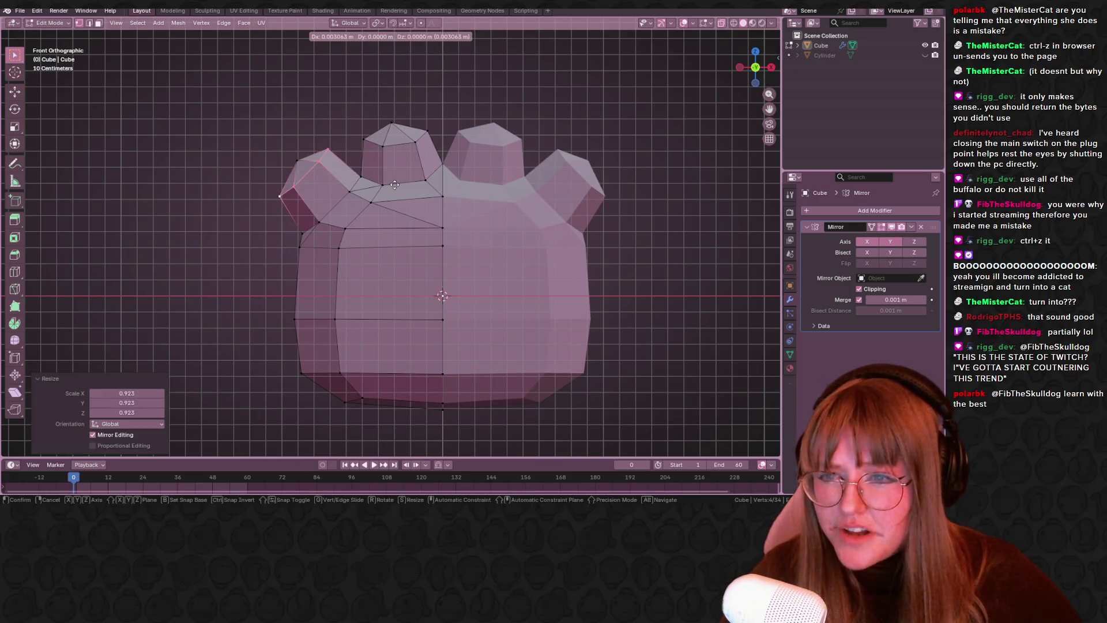
key("g")
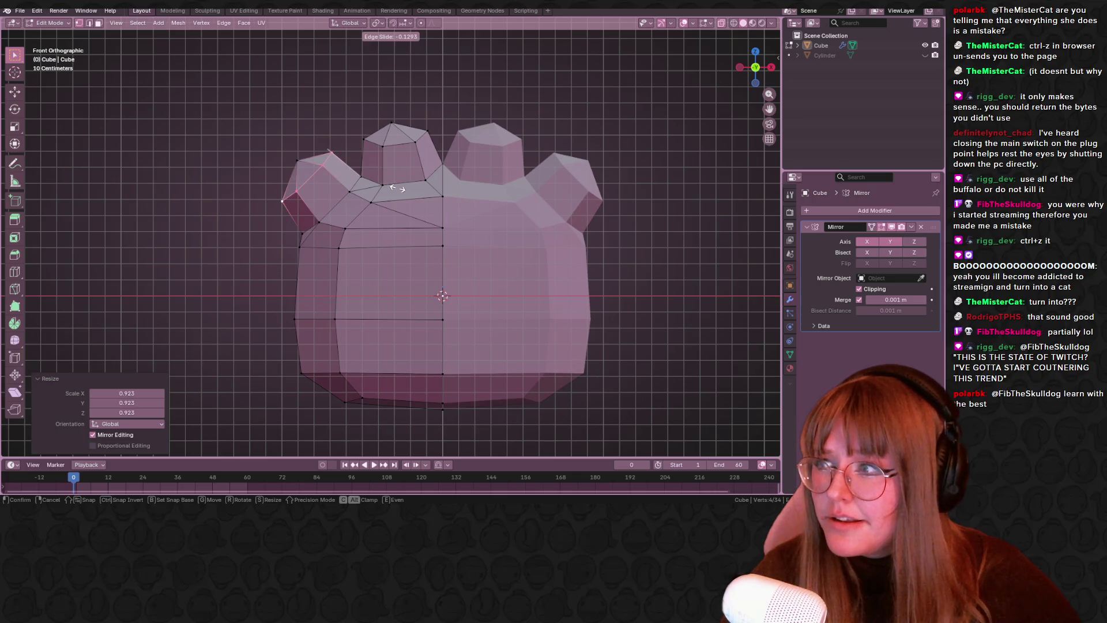
left_click(407, 182)
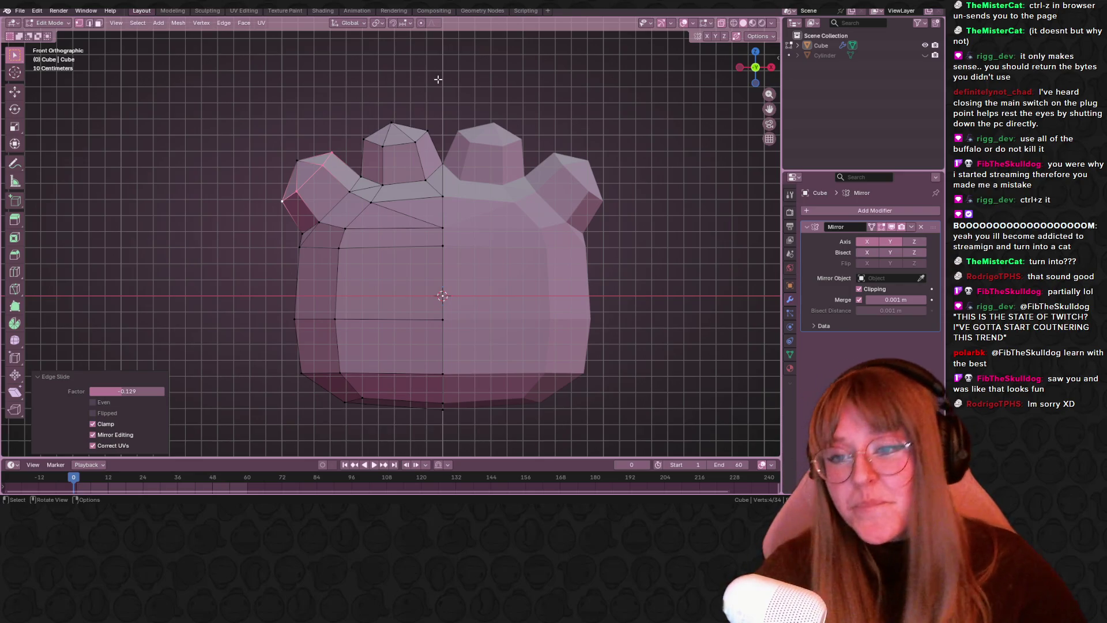
- Slide a top vertex, then move the vertex between the two top bumps onto the centre seam
scroll(436, 89, "up", 1)
scroll(331, 112, "up", 2)
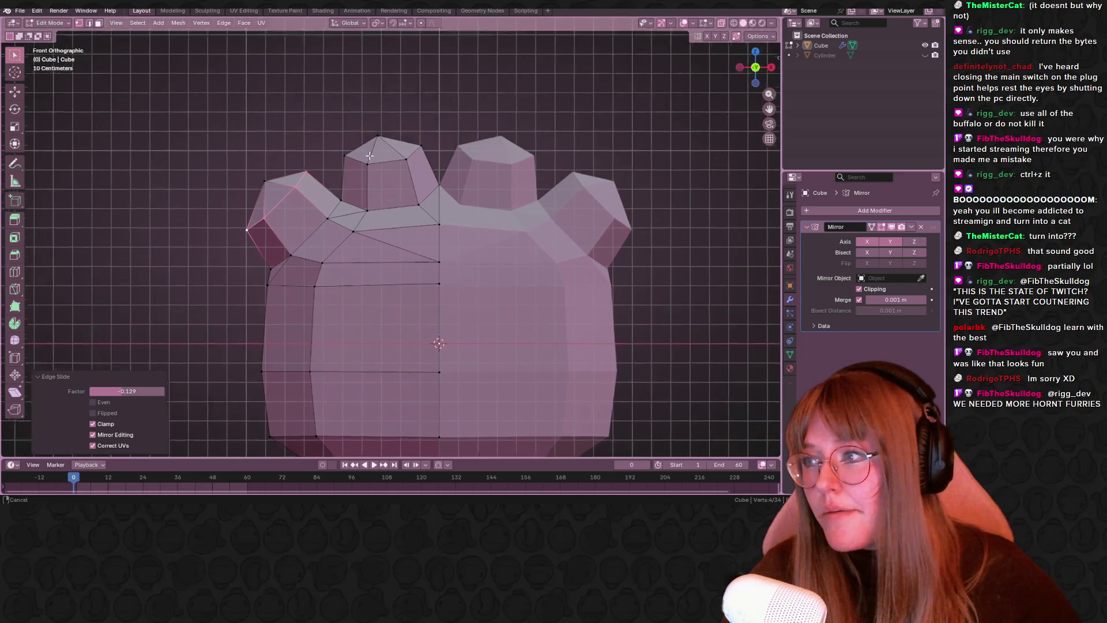
mouse_move(392, 178)
middle_mouse_down("shift")
mouse_move(275, 213)
mouse_move(397, 120)
middle_mouse_up("shift")
left_click(363, 177)
key("g")
key("g")
left_click(377, 177)
key("alt+a")
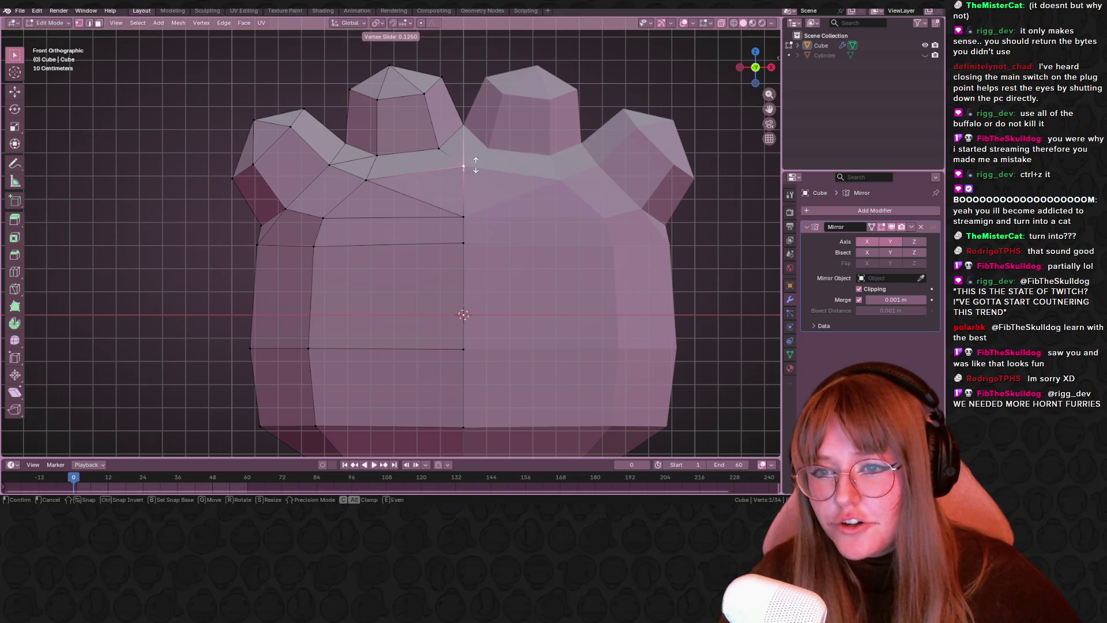
left_click(367, 180)
key("g")
left_click(388, 174)
key("g")
left_click(482, 167)
- Slide the vertex at the middle bump's base along its edge and remove a redundant vertex
middle_click_drag(482, 167, 470, 134)
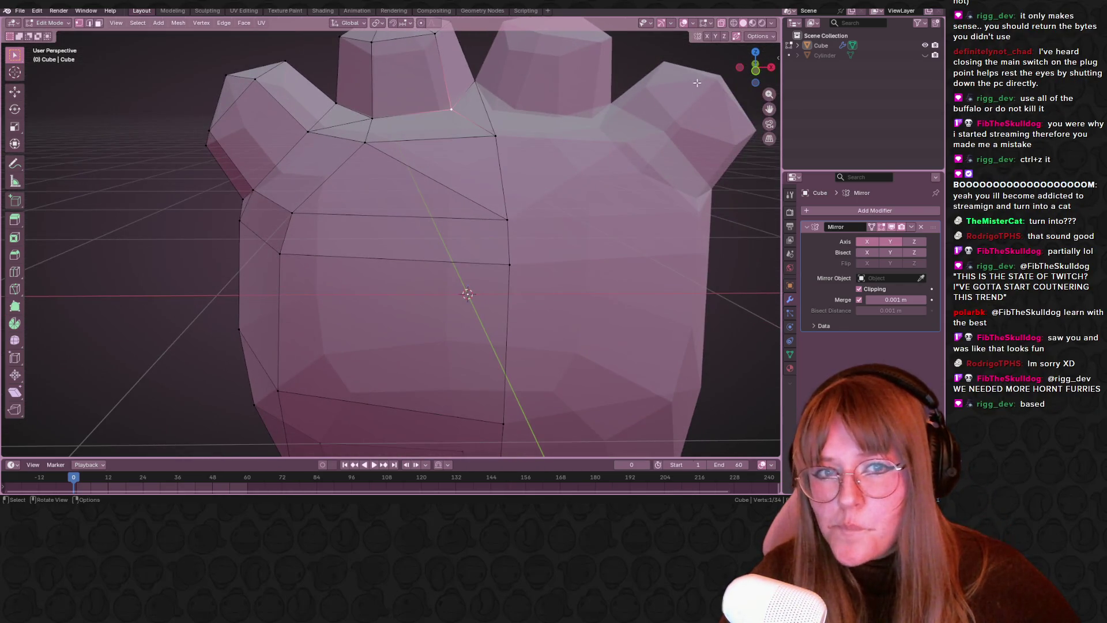
left_click(752, 75)
middle_click_drag(582, 112, 575, 153, "shift")
left_click(384, 159)
key("shift+v")
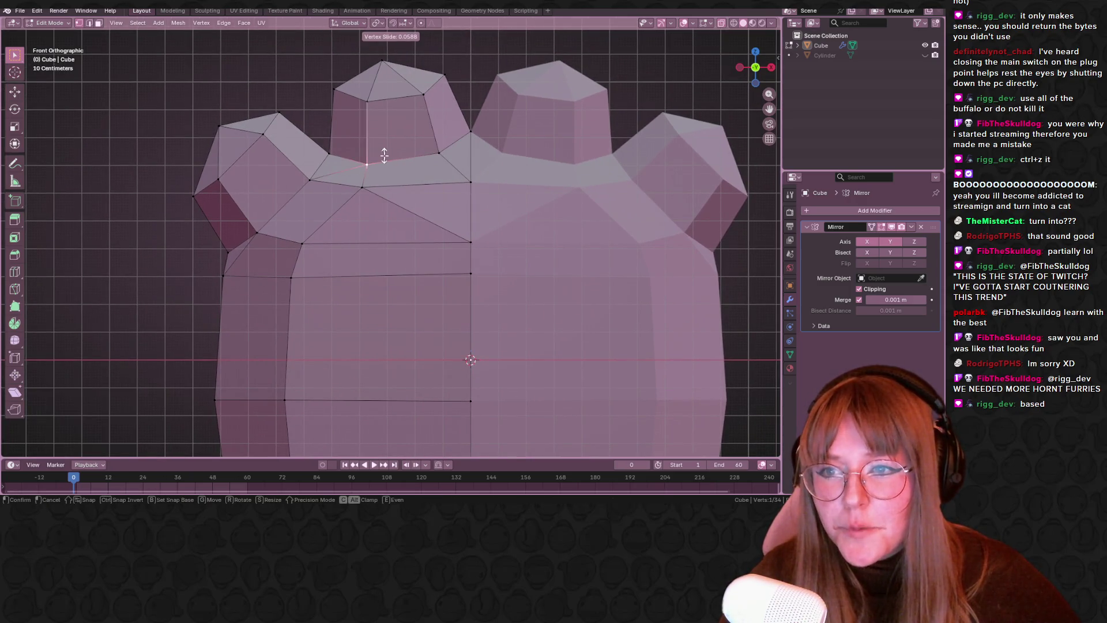
left_click(366, 154)
scroll(363, 153, "down", 1)
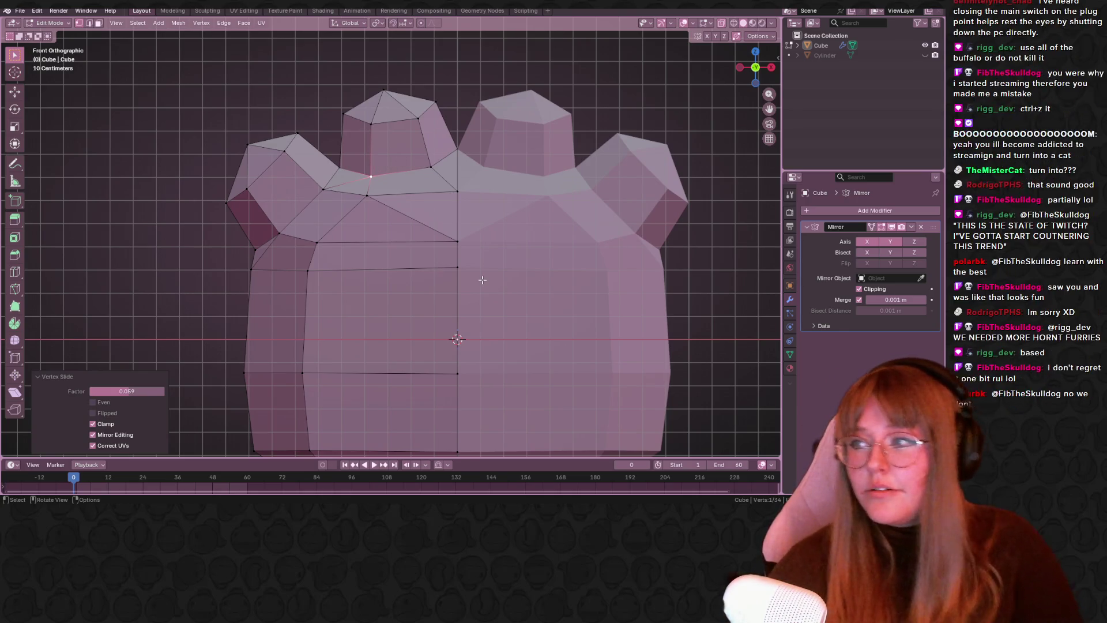
scroll(408, 200, "down", 2)
middle_click_drag(407, 200, 380, 248)
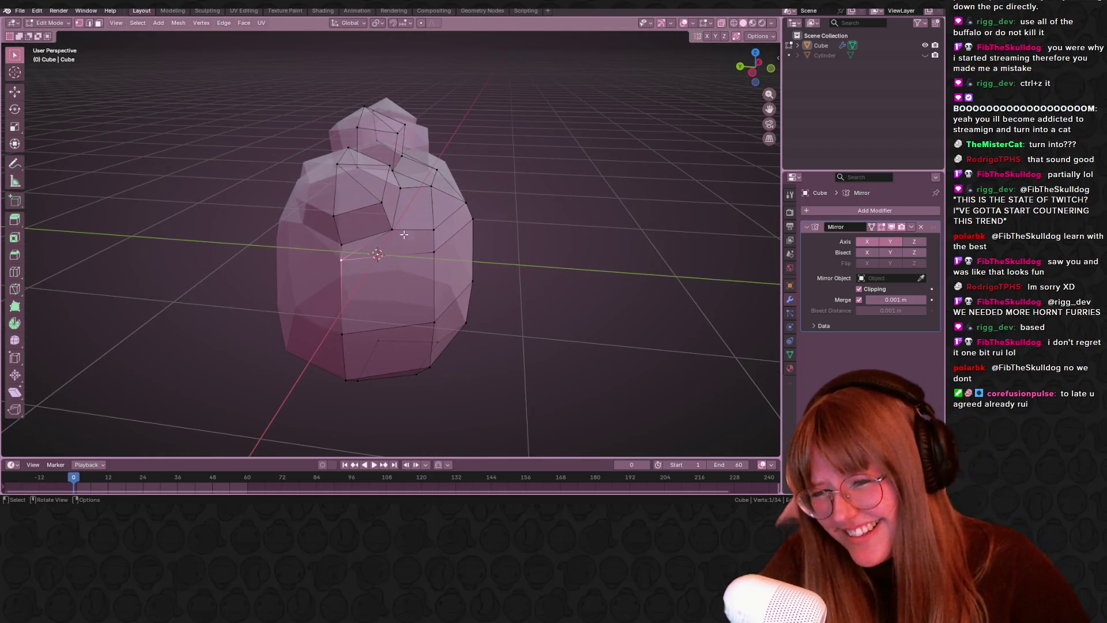
left_click(753, 73)
key("ctrl+z")
- Reposition the left vertices, sliding a pair of them along their edges
middle_click_drag(352, 237, 314, 234)
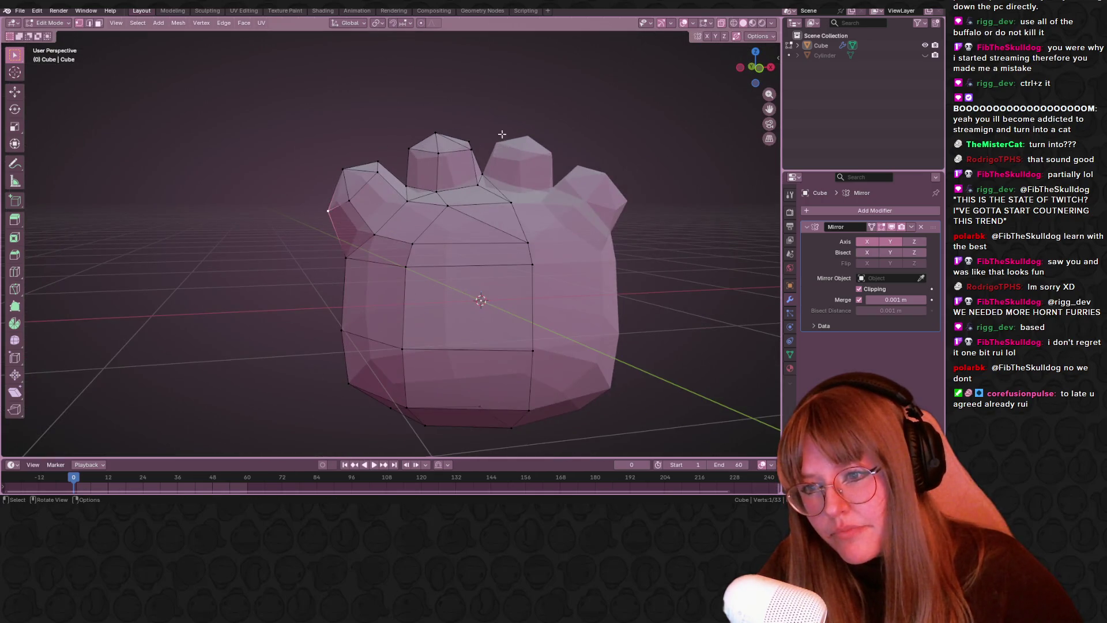
left_click(755, 67)
key("g")
left_click(253, 215)
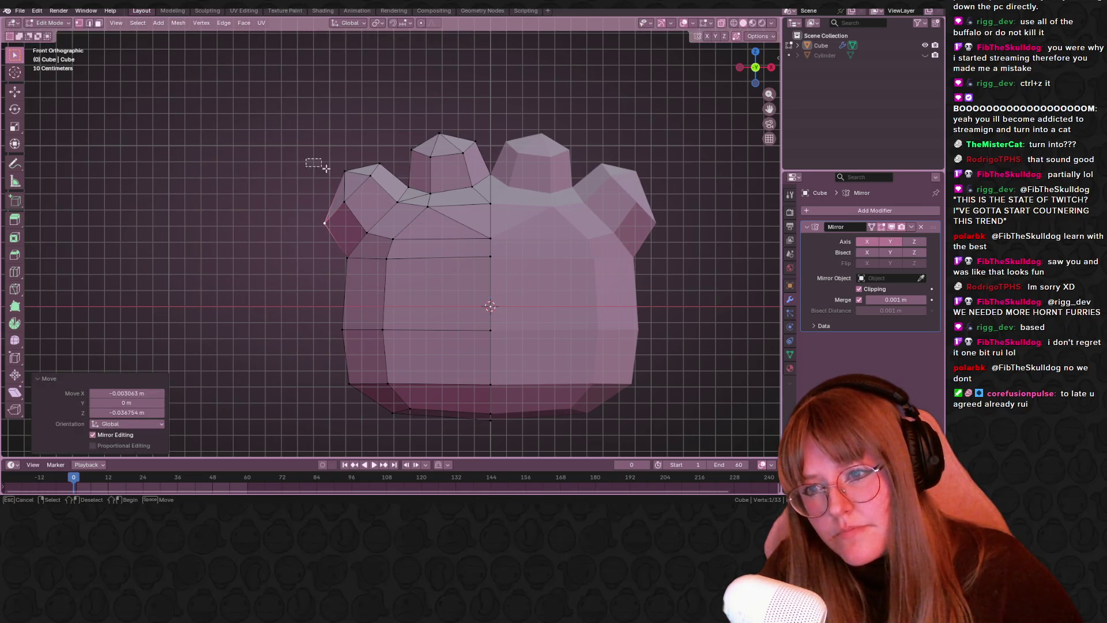
key("g")
left_click(344, 178)
key("ctrl+z")
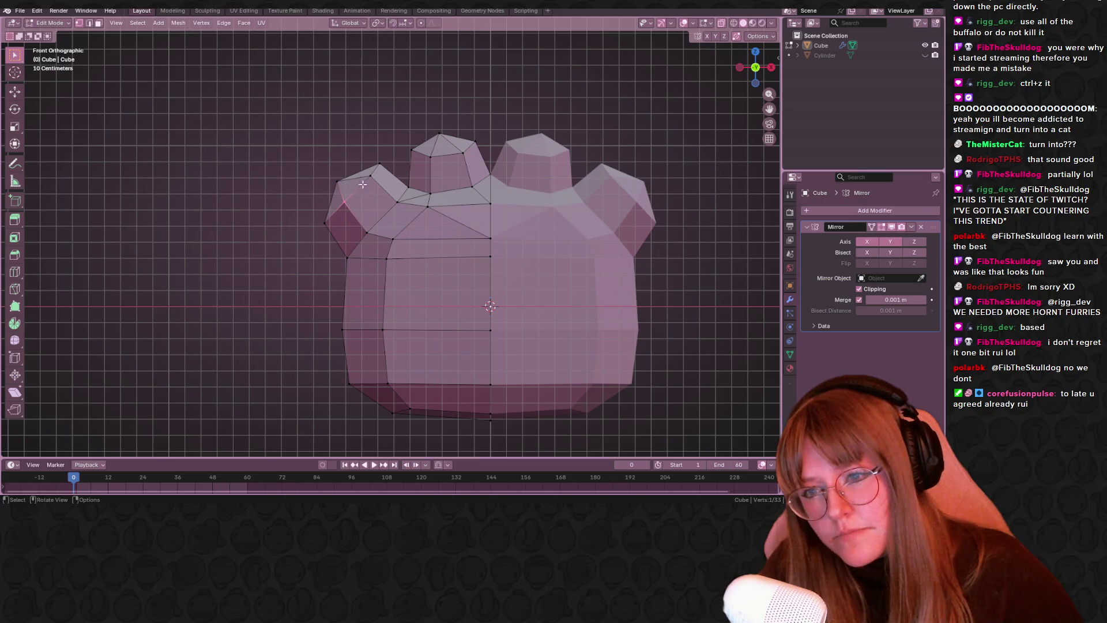
left_click(369, 171, "shift")
key("g")
key("g")
left_click(375, 193)
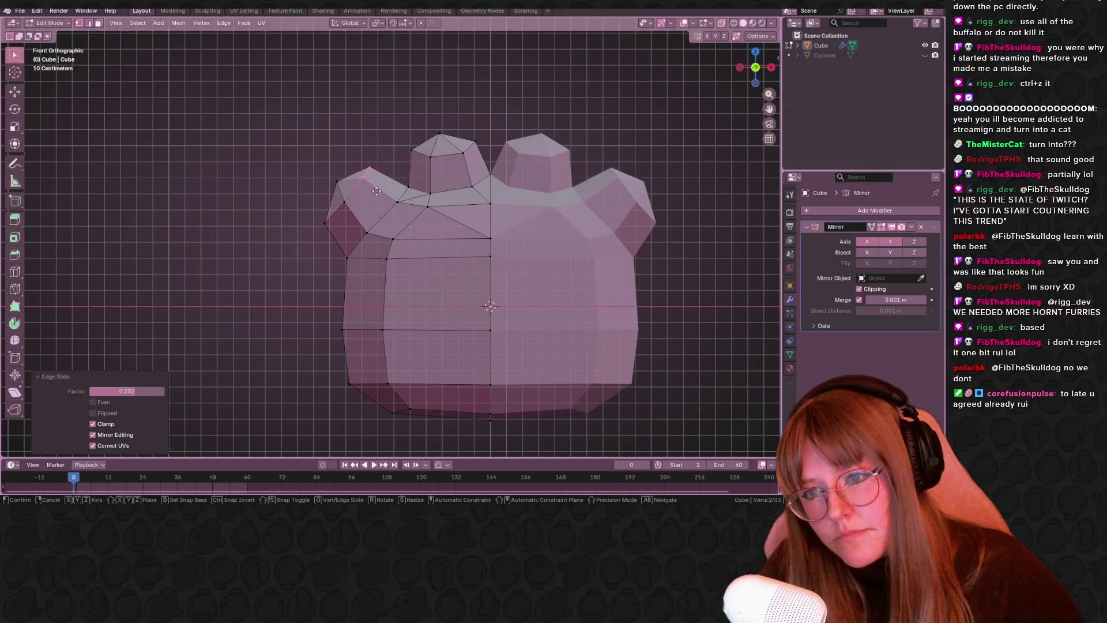
key("g")
left_click(378, 192)
- Nudge a single left-bump vertex into its final spot and return to Object Mode
left_click(397, 202)
key("g")
left_click(398, 200)
key("g")
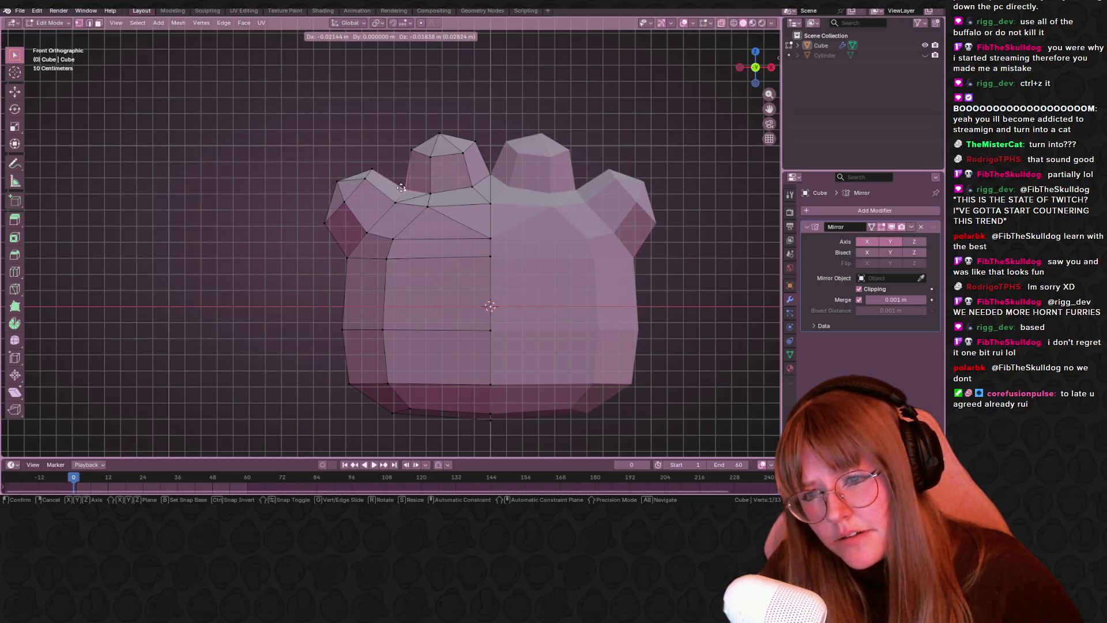
left_click(408, 189)
key("Tab")
mouse_move(500, 130)
middle_mouse_down()
mouse_move(572, 189)
mouse_move(614, 146)
mouse_move(541, 157)
mouse_move(437, 149)
mouse_move(292, 175)
mouse_move(144, 163)
mouse_move(484, 186)
mouse_move(691, 70)
middle_mouse_up()
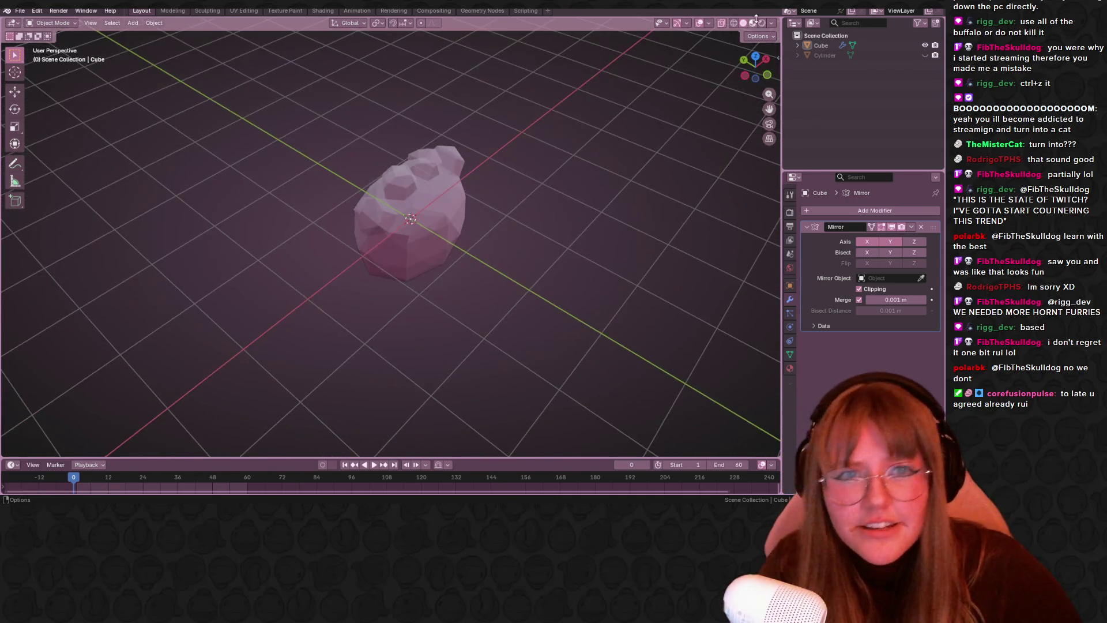
scroll(609, 156, "up", 3)
mouse_move(608, 155)
middle_mouse_down()
mouse_move(554, 111)
mouse_move(429, 133)
mouse_move(285, 91)
middle_mouse_up()
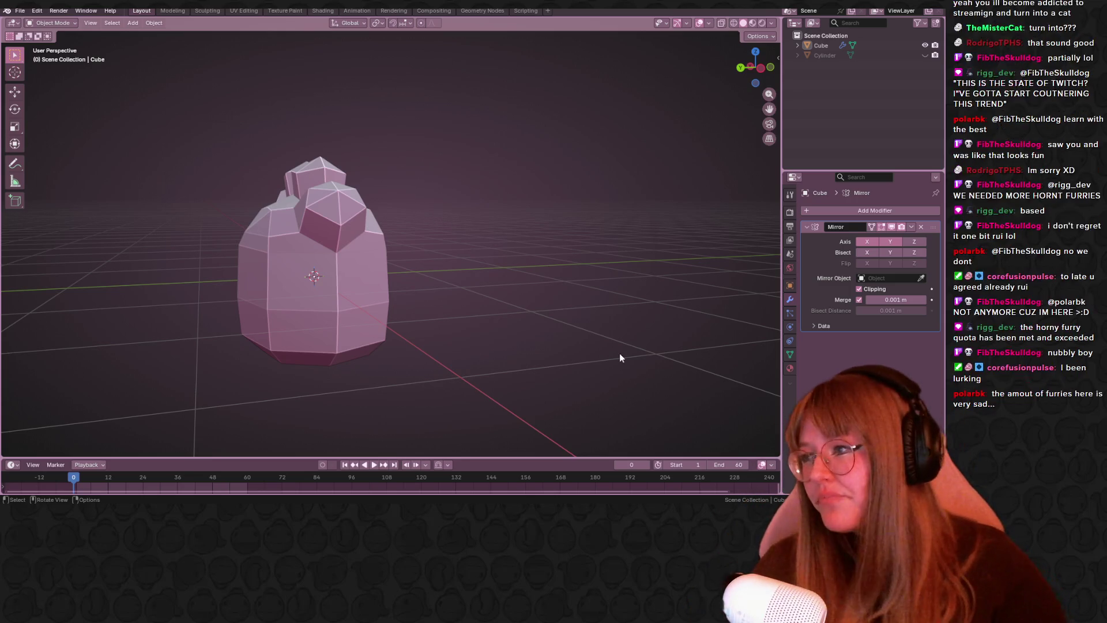
mouse_move(715, 187)
middle_mouse_down()
mouse_move(528, 205)
mouse_move(466, 234)
middle_mouse_up()
- From the top view, move two lower front vertices inward in Edit Mode
left_click(755, 62)
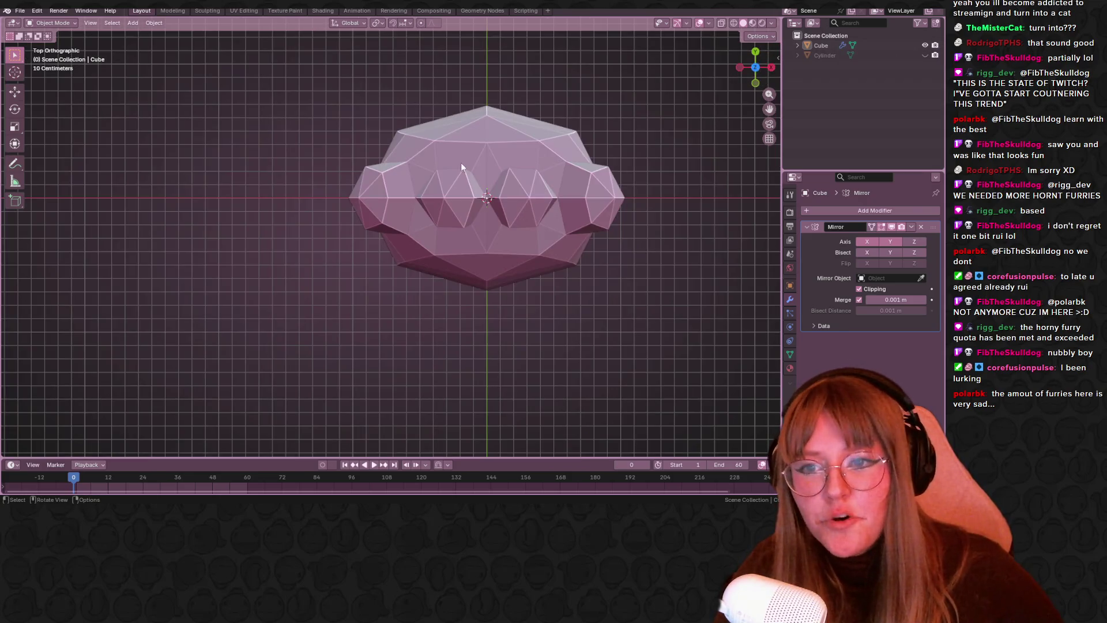
key("Tab")
left_click(409, 234)
key("g")
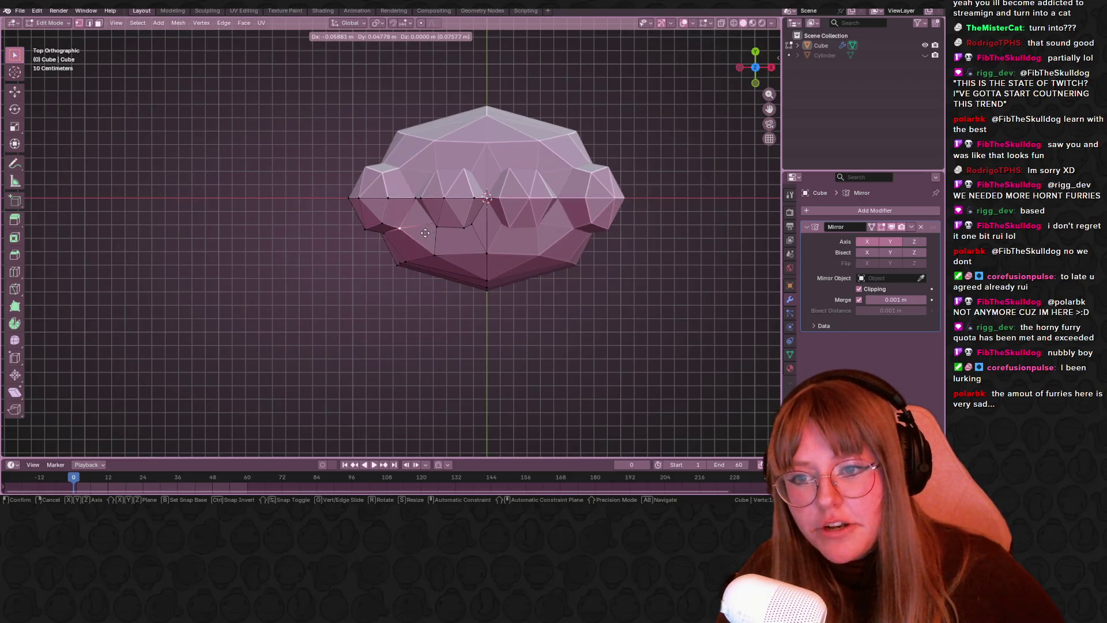
left_click(426, 231)
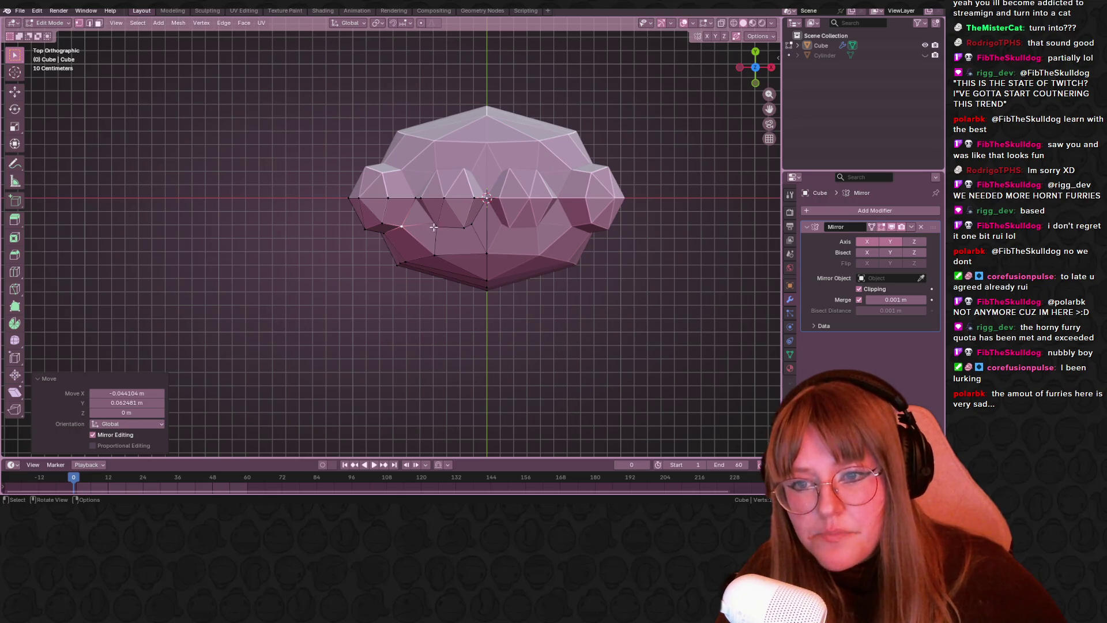
left_click(438, 226)
key("g")
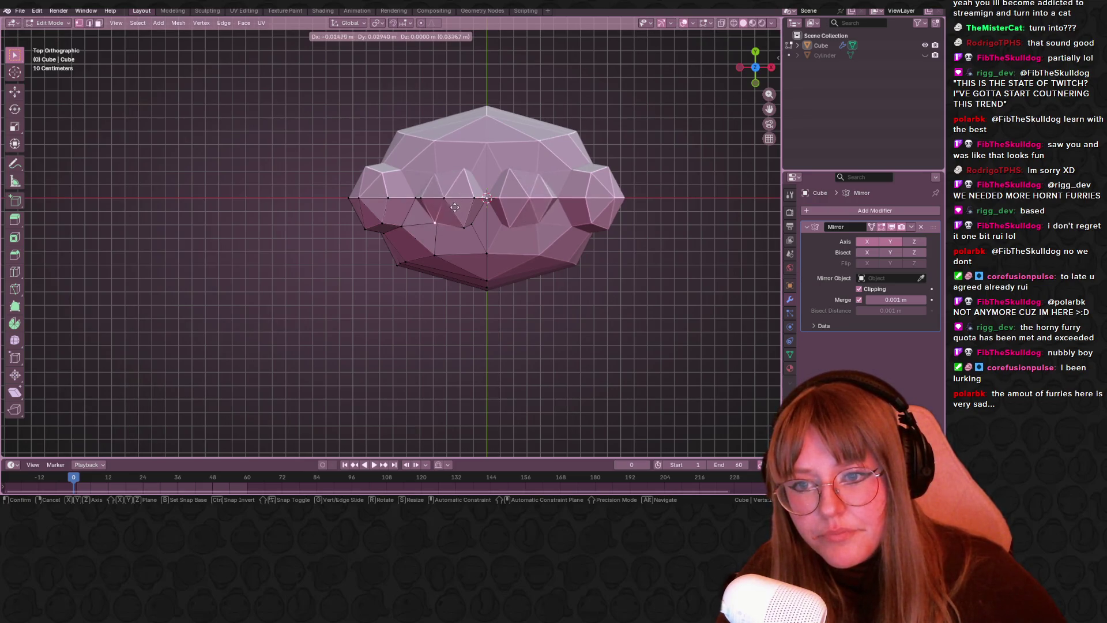
left_click(452, 213)
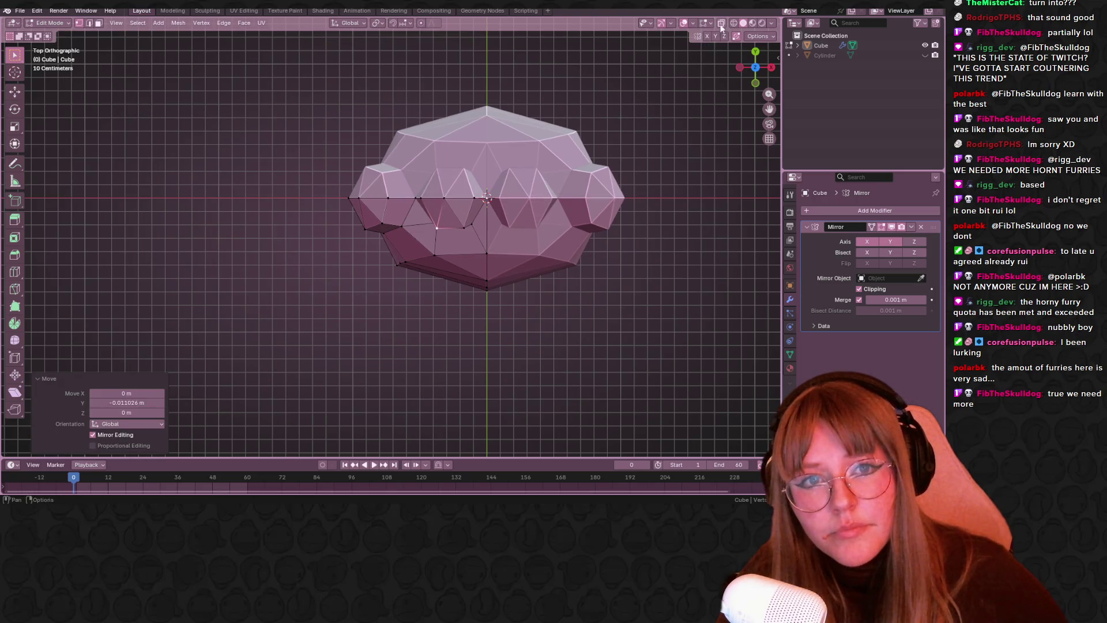
- With X-ray on, nudge another front vertex down-left, then return to Object Mode with X-ray off
key("alt+z")
key("g")
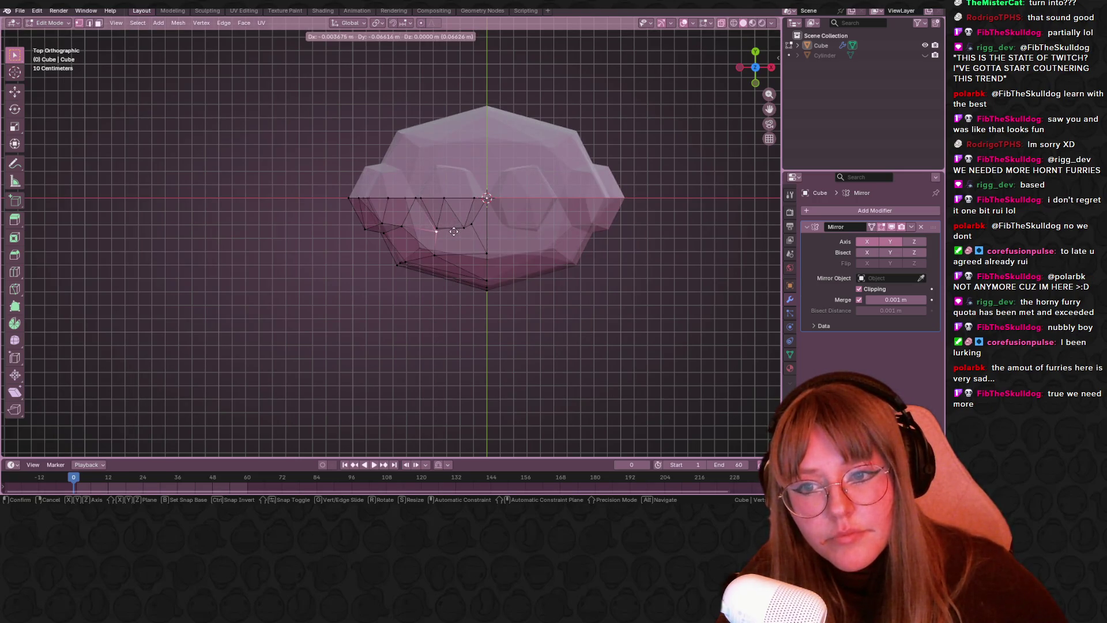
left_click(470, 225)
key("g")
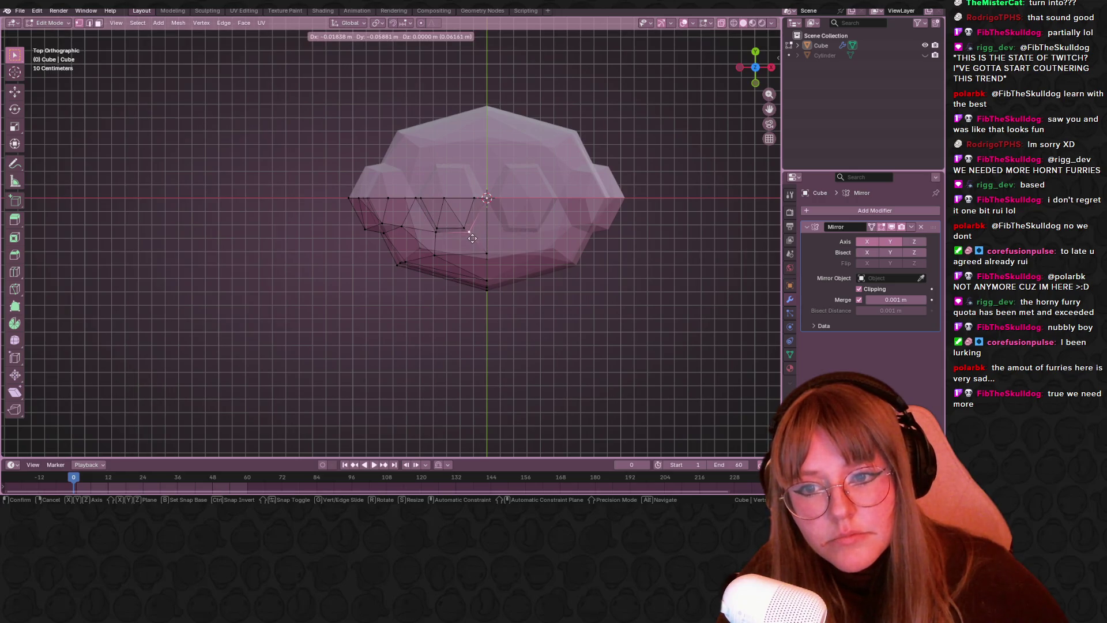
left_click(500, 235)
key("Tab")
key("alt+z")
mouse_move(628, 144)
middle_mouse_down()
mouse_move(632, 223)
mouse_move(539, 199)
mouse_move(514, 320)
mouse_move(564, 215)
middle_mouse_up()
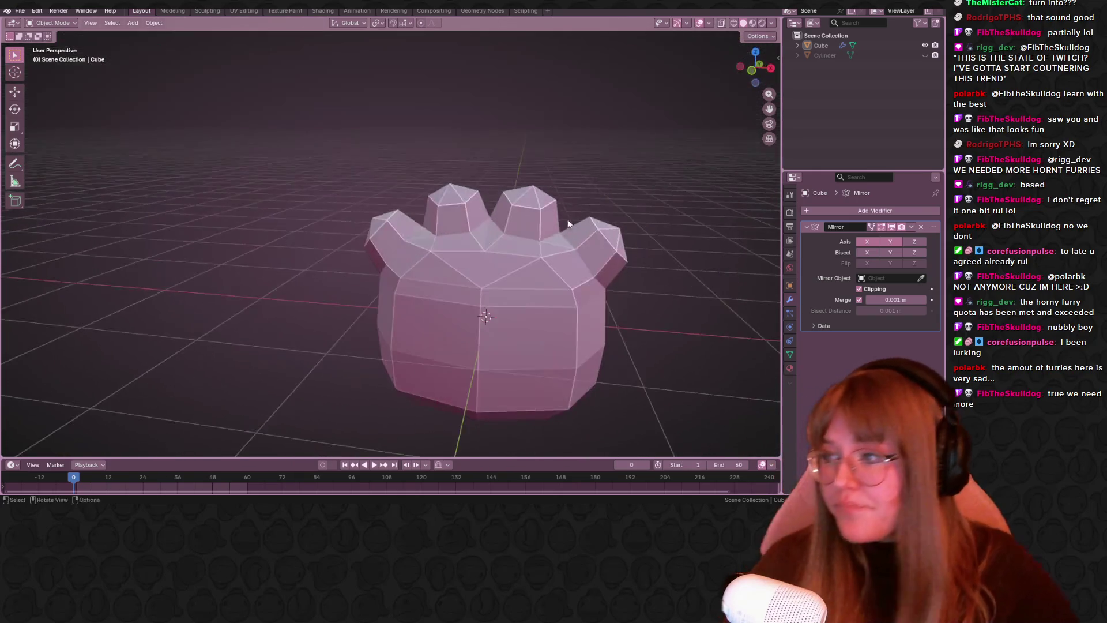
- Add an edge loop across the top of the mesh and slide its vertex along the edge
middle_click_drag(435, 136, 517, 245)
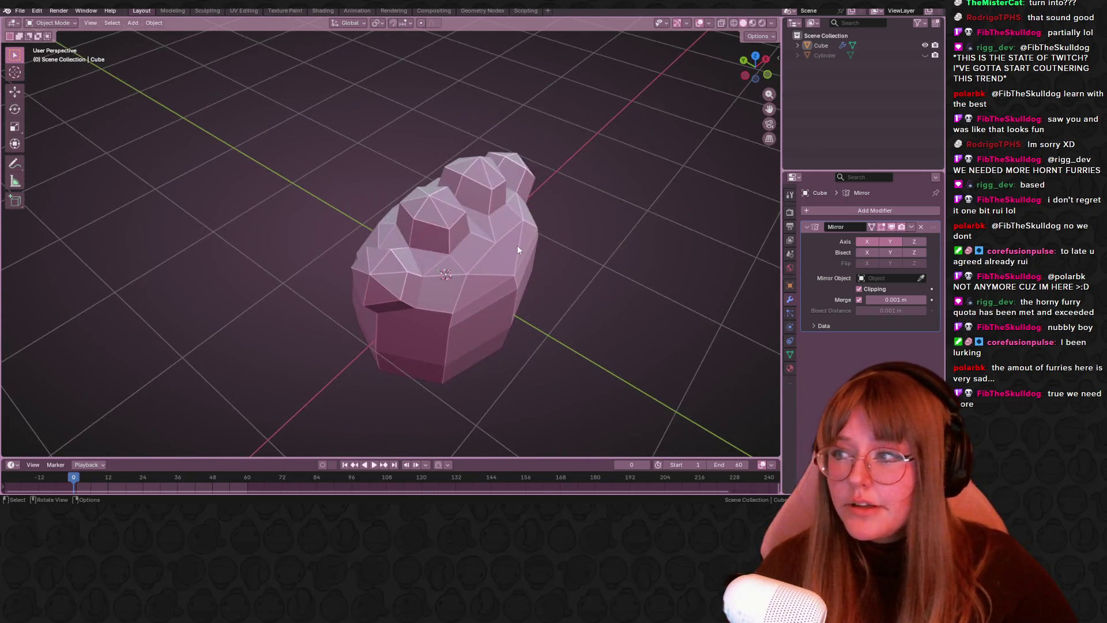
mouse_move(481, 307)
middle_mouse_down()
mouse_move(441, 268)
mouse_move(467, 346)
mouse_move(467, 295)
mouse_move(522, 279)
middle_mouse_up()
key("Tab")
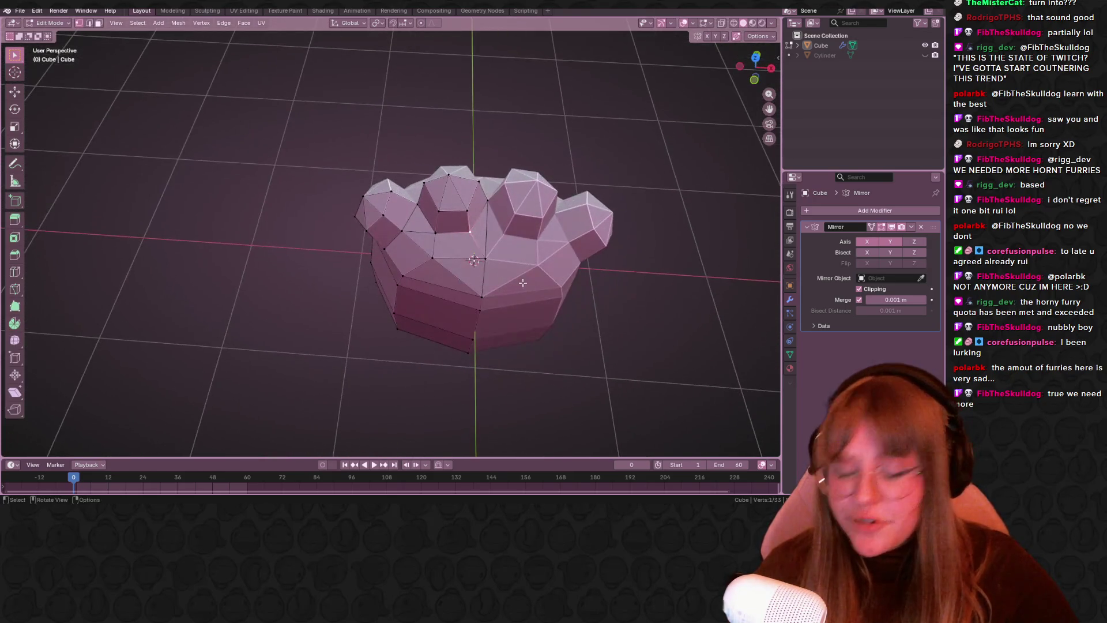
key("ctrl+r")
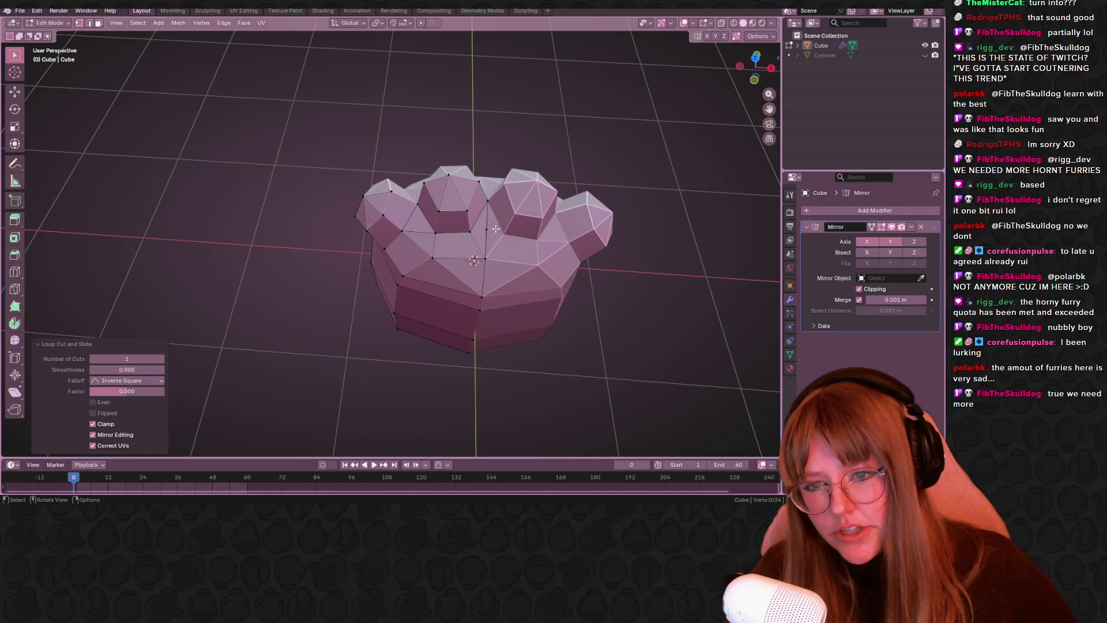
left_click(496, 229)
scroll(502, 236, "up", 2)
key("shift+v")
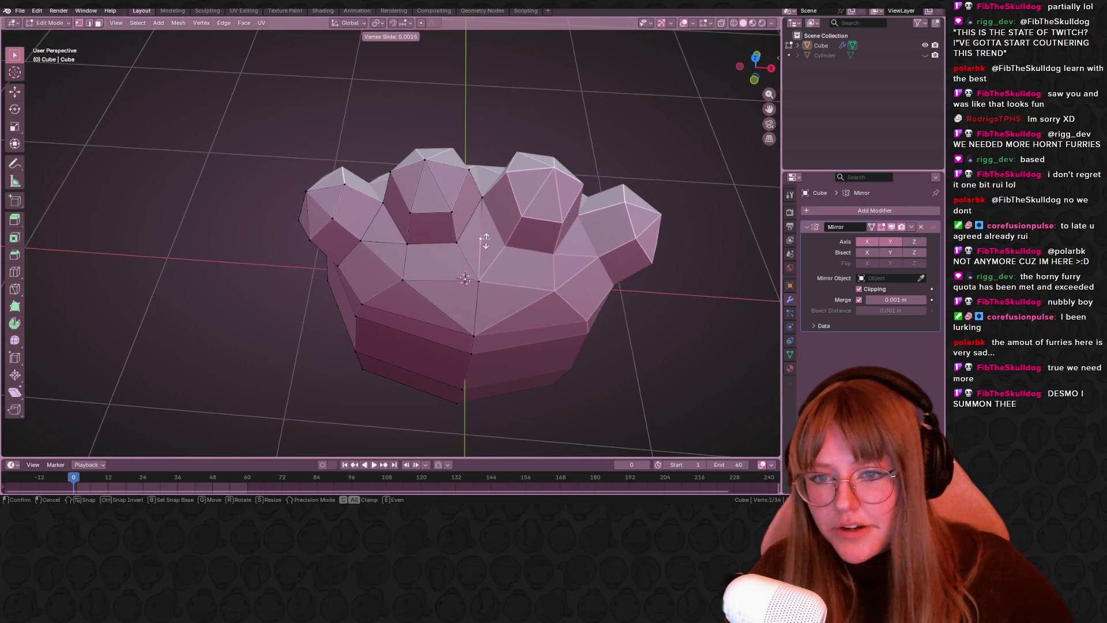
left_click(487, 247)
- In front view, move the top vertex between the middle bumps up, then return to Object Mode
left_click(450, 246, "shift")
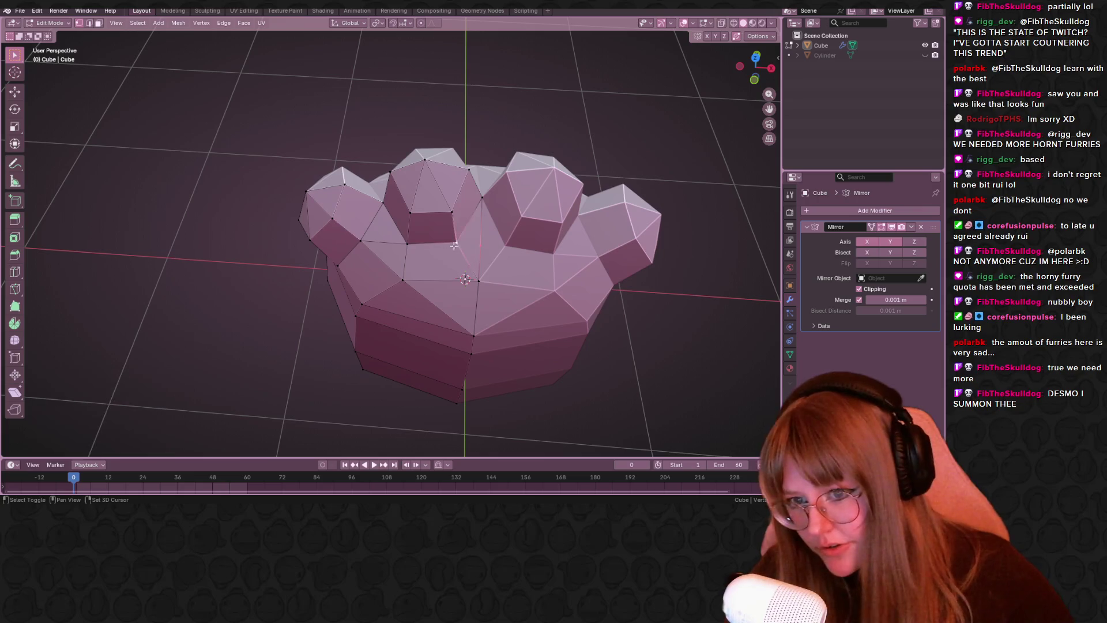
middle_click_drag(500, 262, 568, 187)
key("KP_1")
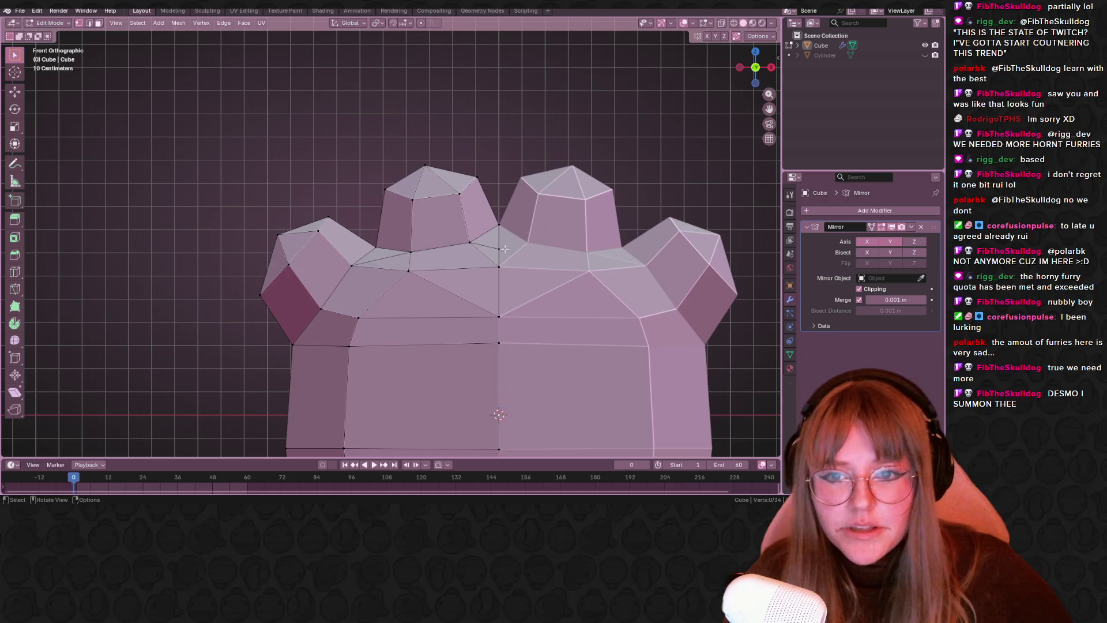
scroll(507, 249, "up", 2)
key("g")
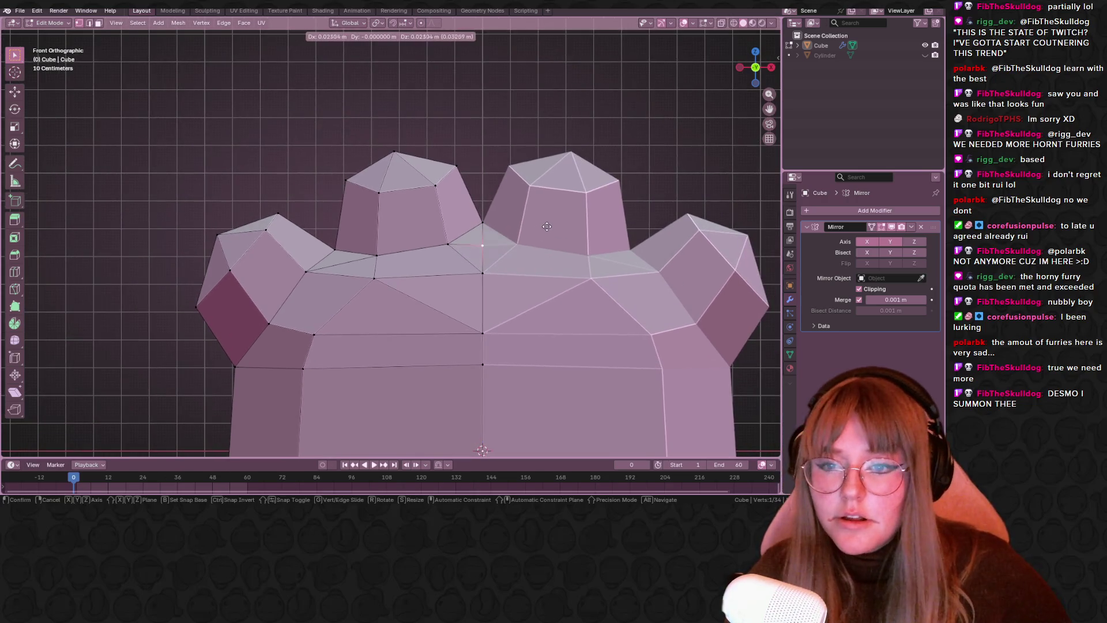
left_click(586, 222)
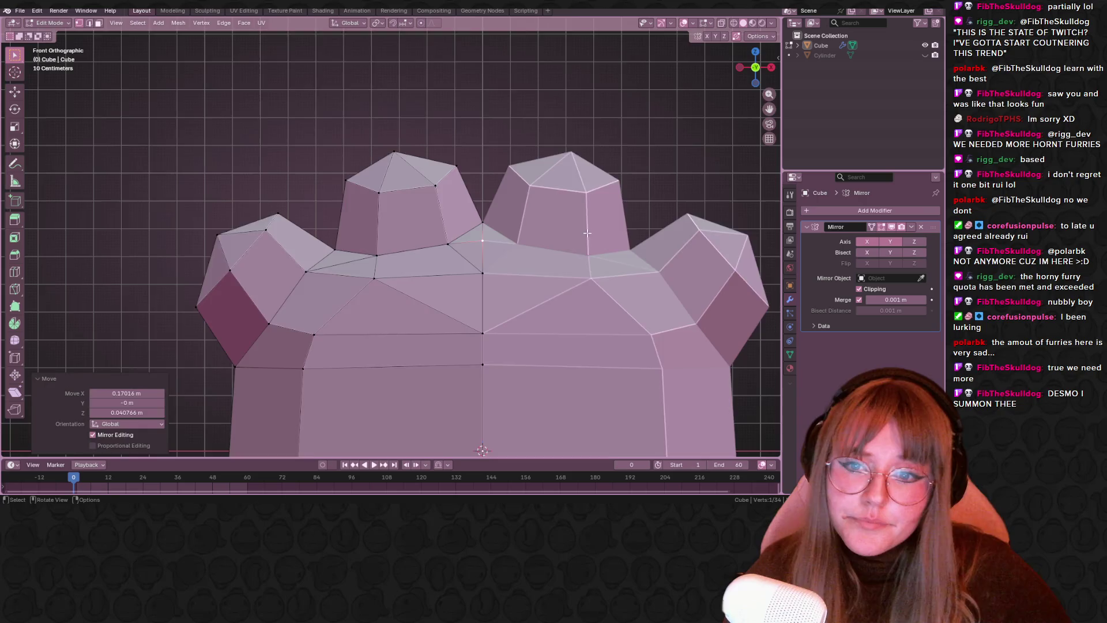
scroll(576, 228, "down", 3)
key("Tab")
mouse_move(549, 236)
middle_mouse_down()
mouse_move(512, 280)
mouse_move(558, 280)
mouse_move(578, 248)
mouse_move(463, 235)
mouse_move(409, 282)
mouse_move(273, 320)
mouse_move(125, 278)
mouse_move(772, 300)
middle_mouse_up()
mouse_move(636, 292)
middle_mouse_down()
mouse_move(310, 282)
mouse_move(390, 231)
mouse_move(310, 219)
mouse_move(243, 246)
middle_mouse_up()
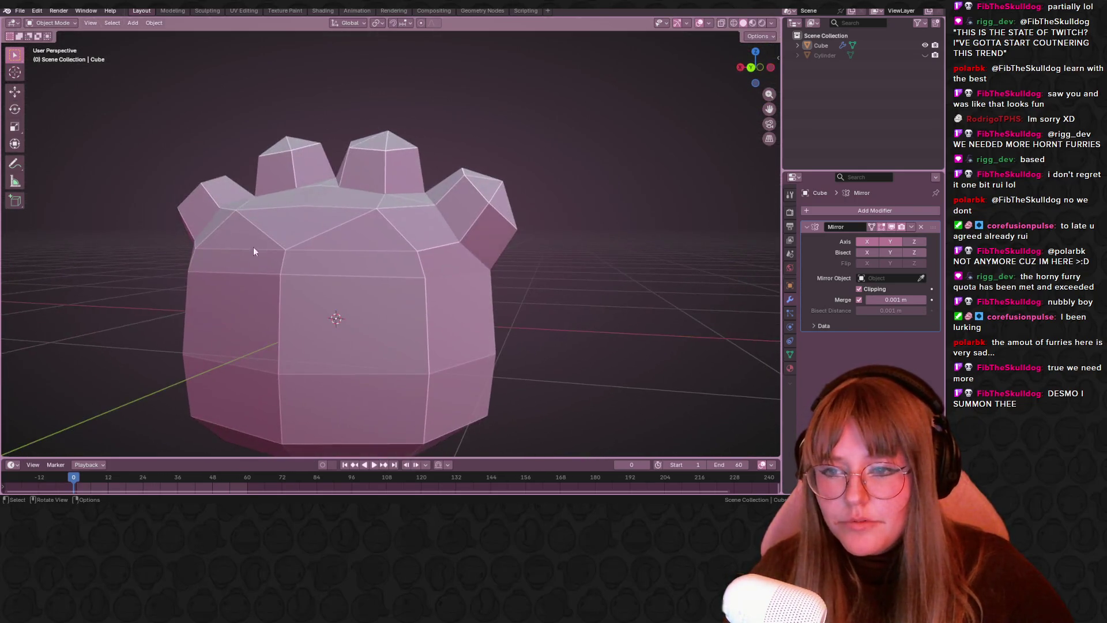
- Switch the bear head into Edit Mode and orbit and zoom to inspect its vertices
key("Tab")
scroll(320, 286, "down", 4)
mouse_move(320, 286)
middle_mouse_down()
mouse_move(312, 254)
mouse_move(410, 255)
middle_mouse_up()
scroll(410, 254, "up", 2)
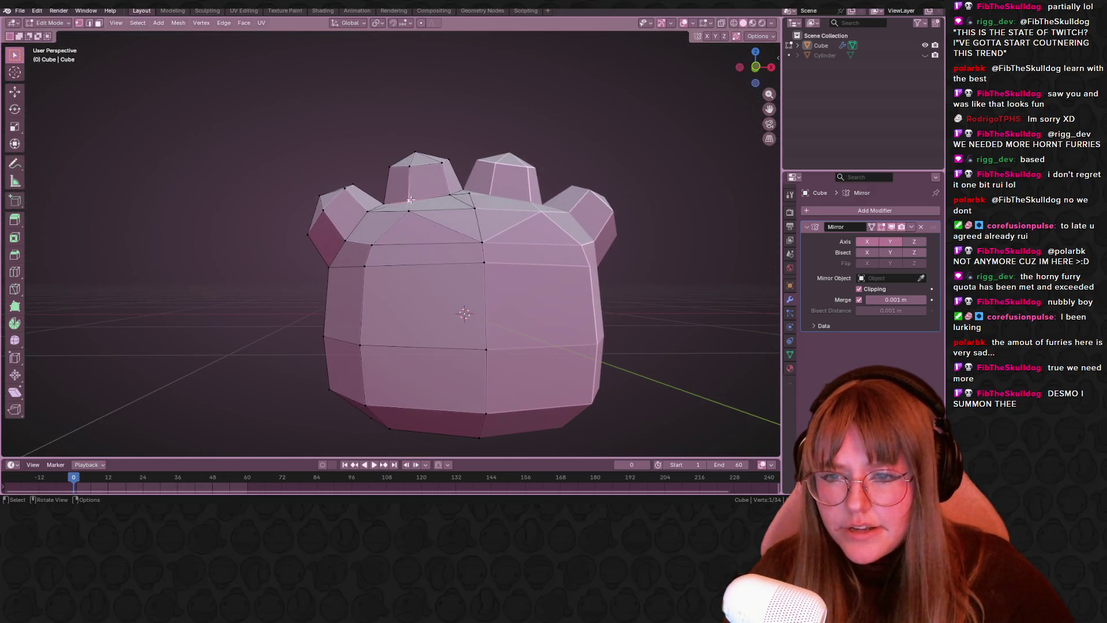
mouse_move(542, 216)
middle_mouse_down()
mouse_move(650, 239)
mouse_move(522, 282)
mouse_move(487, 241)
mouse_move(455, 252)
mouse_move(570, 240)
mouse_move(517, 266)
middle_mouse_up()
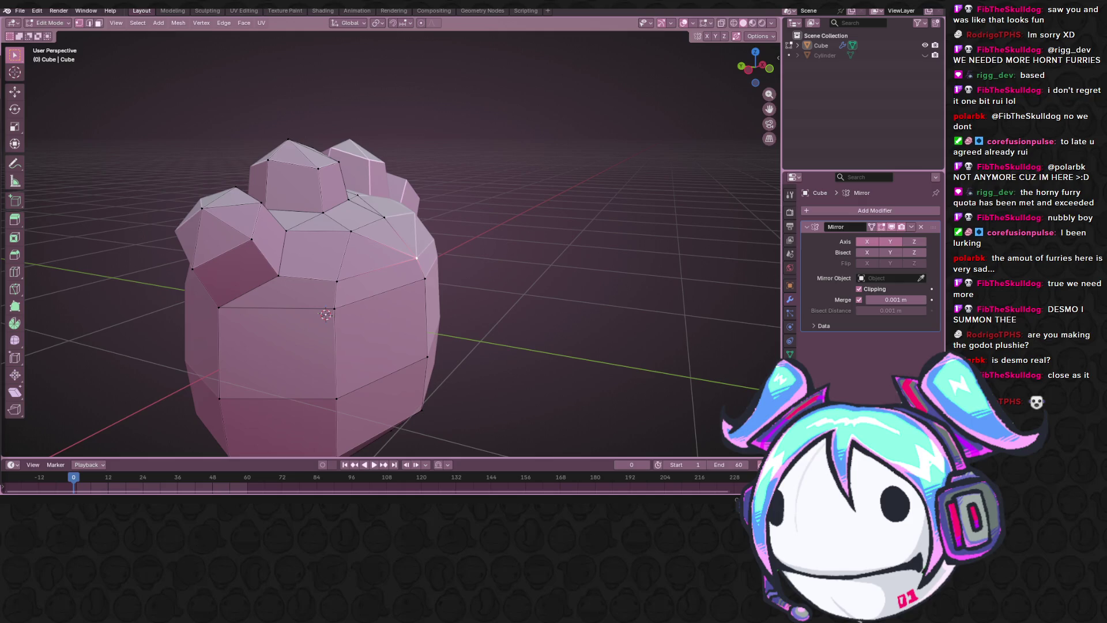
- Slide the selected edge along the side of the bear head and check it in left view
mouse_move(502, 198)
middle_mouse_down("shift")
mouse_move(564, 153)
mouse_move(568, 242)
mouse_move(582, 237)
mouse_move(533, 213)
mouse_move(428, 284)
middle_mouse_up("shift")
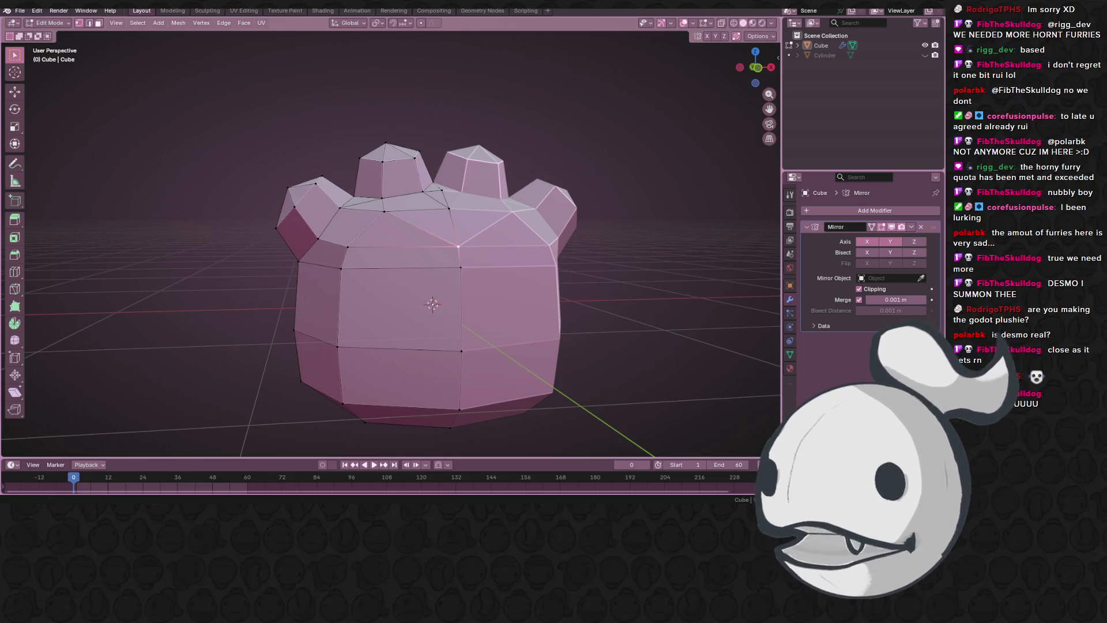
mouse_move(814, 448)
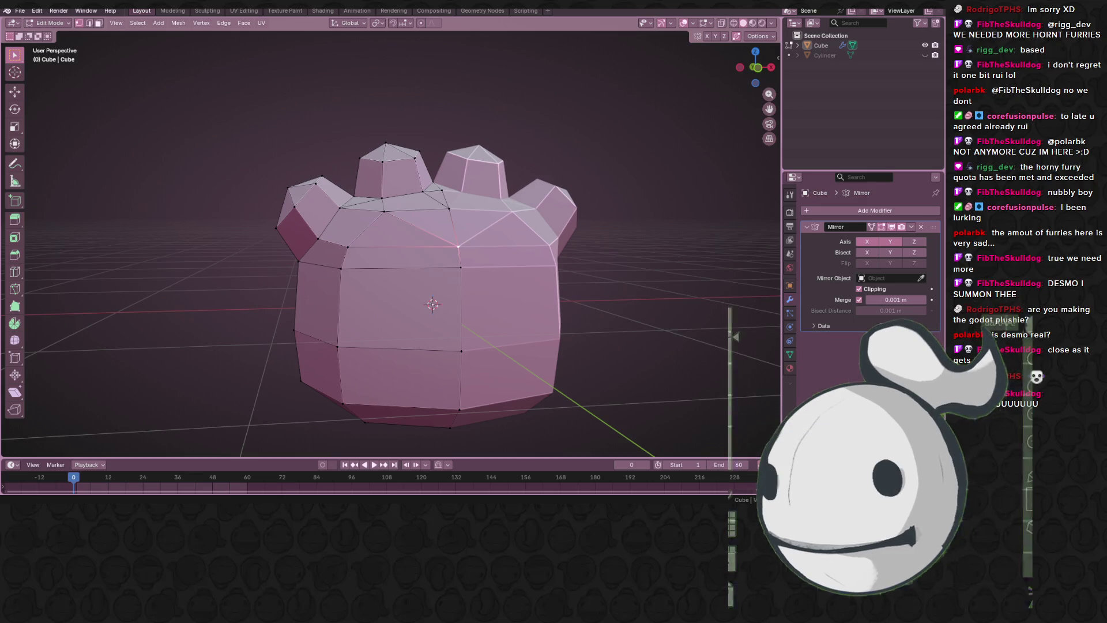
mouse_move(420, 210)
middle_mouse_down()
mouse_move(494, 252)
mouse_move(443, 171)
mouse_move(554, 199)
mouse_move(504, 214)
middle_mouse_up()
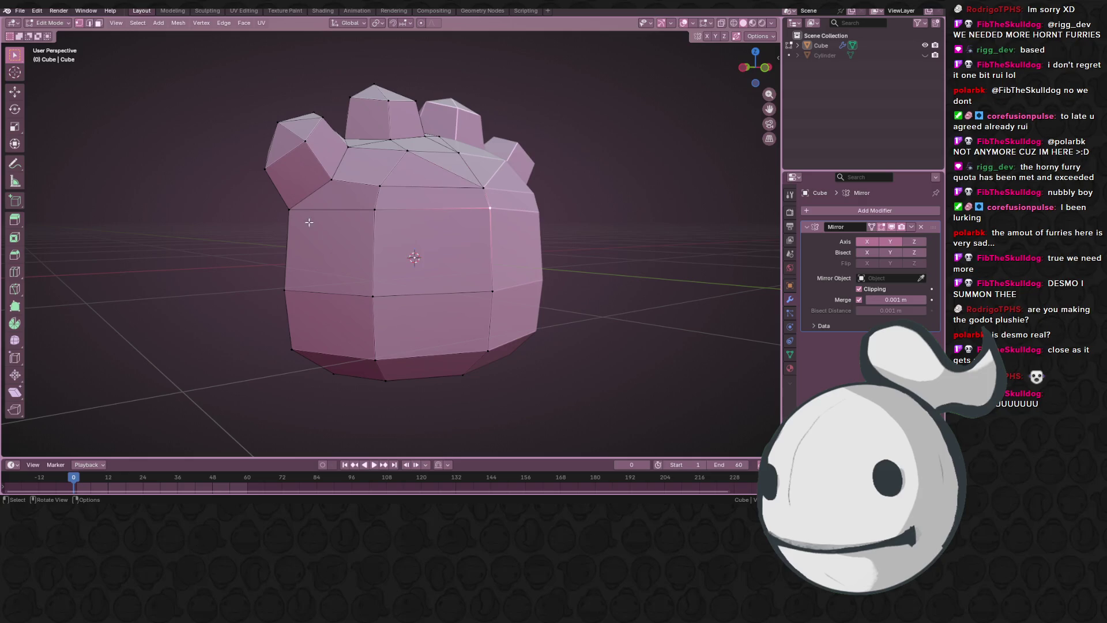
key("g")
key("g")
left_click(530, 182)
mouse_move(530, 181)
middle_mouse_down()
mouse_move(496, 239)
mouse_move(542, 265)
mouse_move(465, 287)
middle_mouse_up()
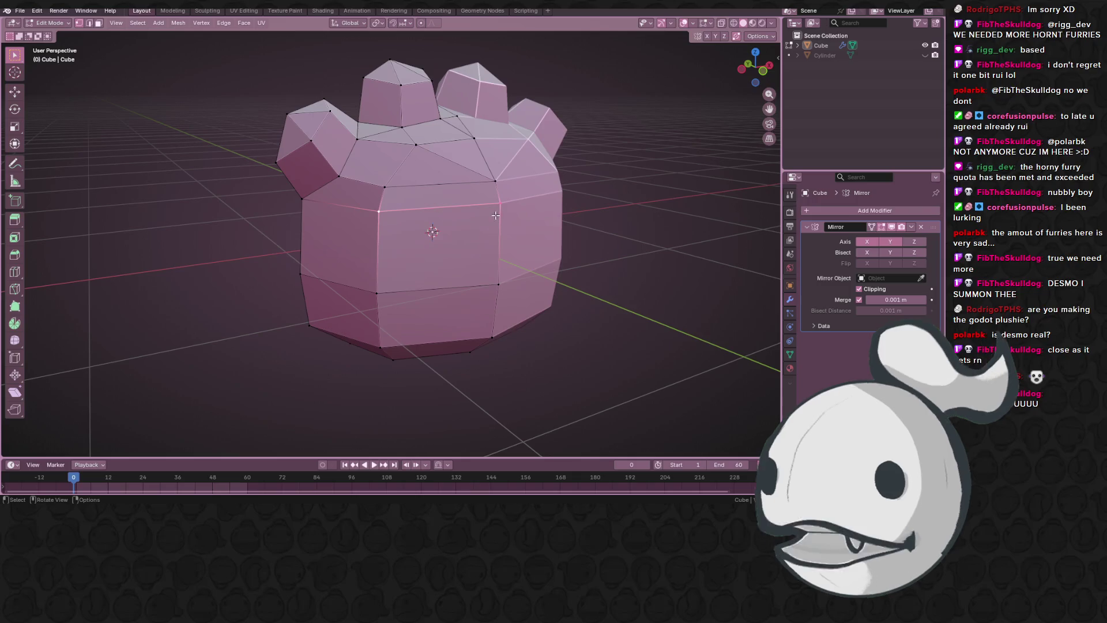
left_click(741, 70)
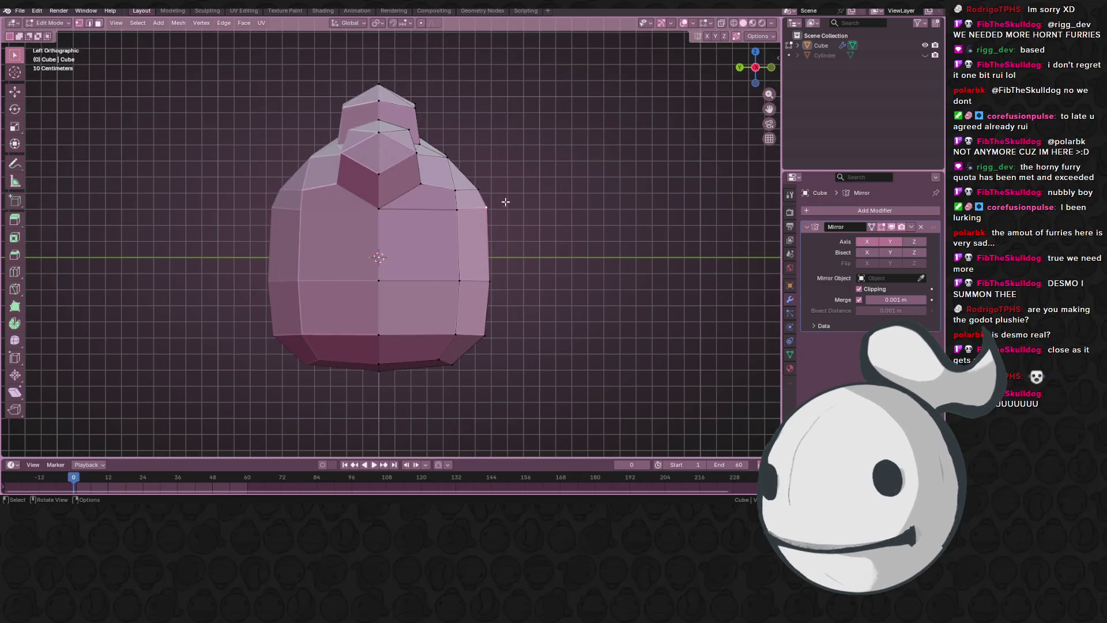
mouse_move(616, 319)
middle_mouse_down()
mouse_move(596, 388)
mouse_move(531, 333)
middle_mouse_up()
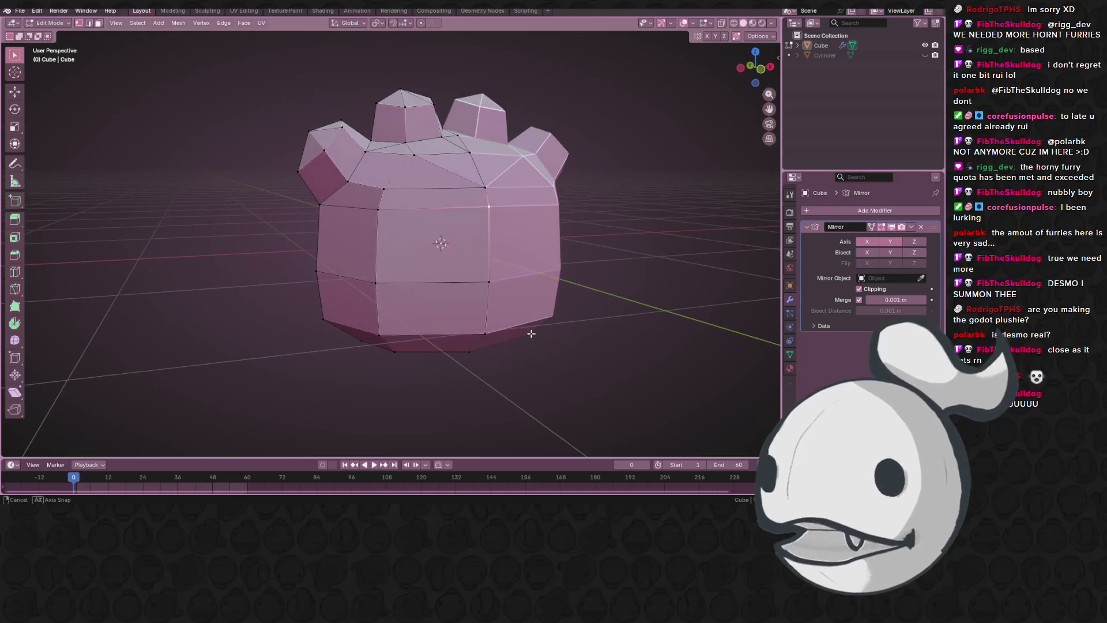
- Turn on X-ray, switch to face select, review the shape in Object Mode, then re-enter Edit Mode
left_click(721, 23)
left_click_drag(755, 68, 724, 96)
left_click(99, 23)
mouse_move(150, 115)
middle_mouse_down()
mouse_move(190, 150)
mouse_move(242, 132)
mouse_move(214, 137)
mouse_move(272, 168)
mouse_move(524, 227)
mouse_move(476, 197)
mouse_move(592, 99)
middle_mouse_up()
key("Tab")
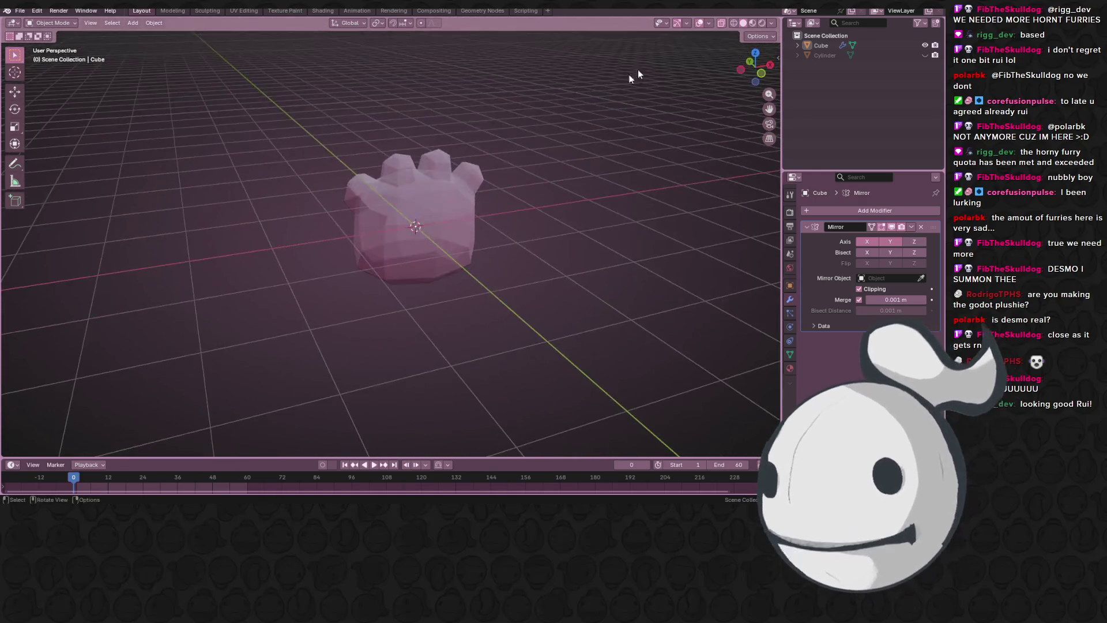
mouse_move(668, 87)
middle_mouse_down()
mouse_move(639, 126)
mouse_move(636, 160)
middle_mouse_up()
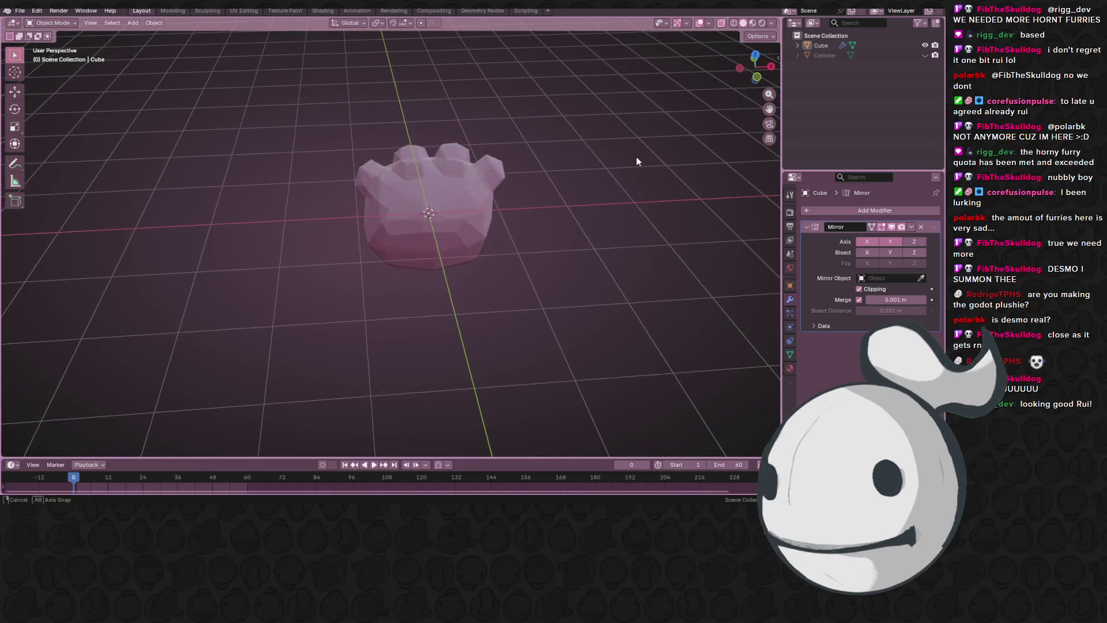
mouse_move(519, 242)
middle_mouse_down()
mouse_move(594, 226)
mouse_move(540, 246)
mouse_move(541, 198)
mouse_move(431, 285)
mouse_move(412, 243)
mouse_move(380, 292)
mouse_move(457, 302)
mouse_move(260, 278)
mouse_move(329, 272)
mouse_move(344, 308)
mouse_move(348, 270)
mouse_move(395, 276)
mouse_move(465, 237)
mouse_move(363, 187)
middle_mouse_up()
scroll(397, 270, "up", 2)
key("Tab")
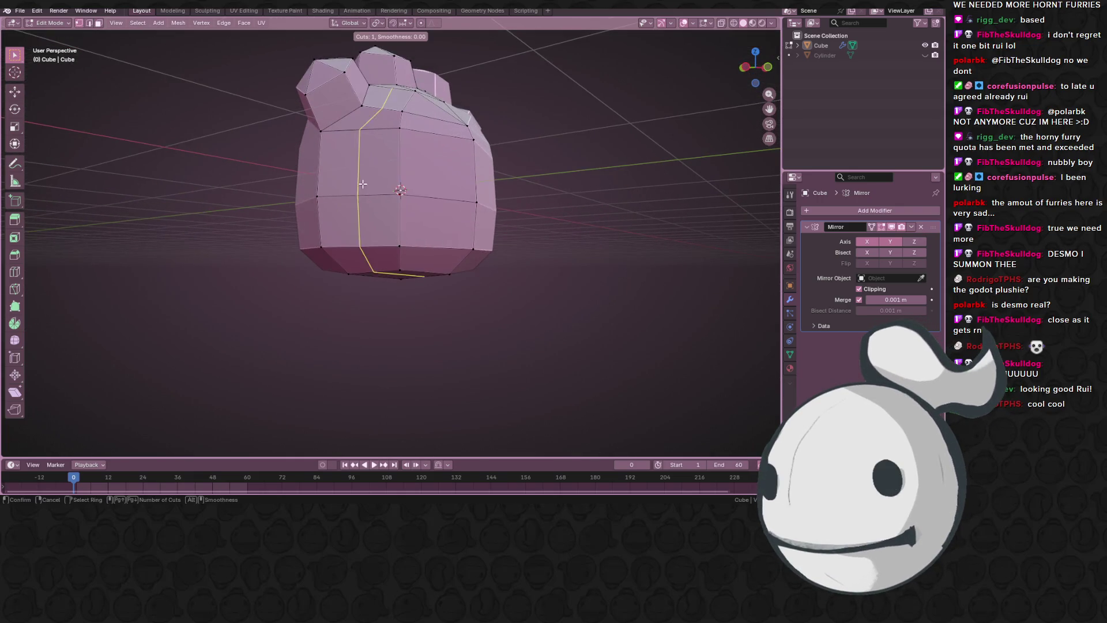
- Add a vertical loop cut on the body's side and slide a side vertex up its edge
left_click(322, 182)
key("ctrl+r")
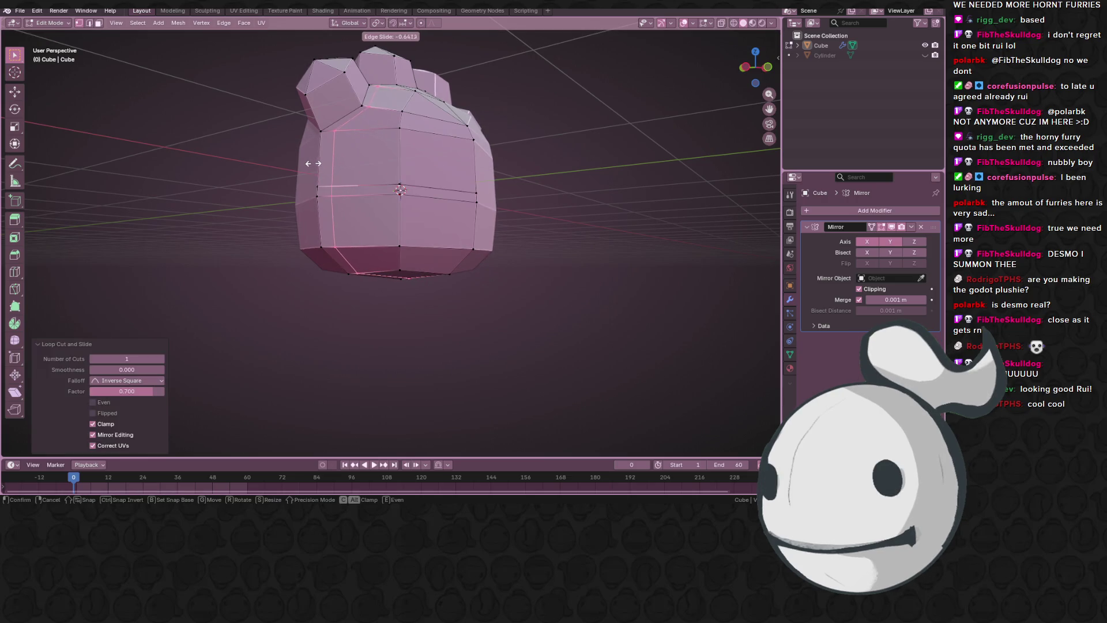
left_click(315, 163)
left_click(328, 183)
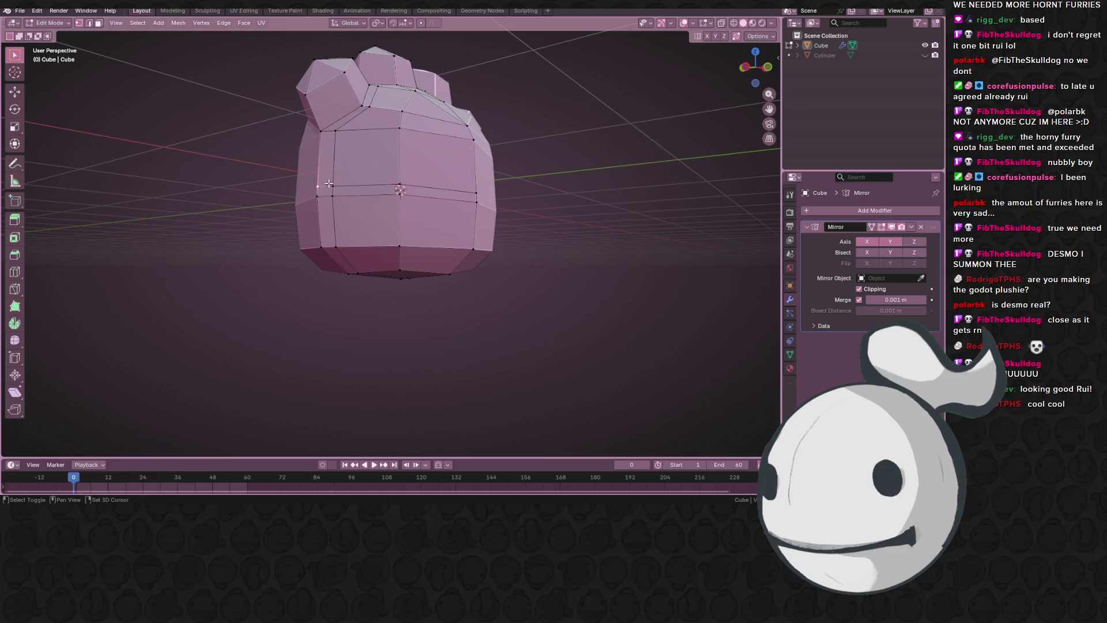
left_click(347, 184)
middle_click_drag(346, 183, 431, 258)
key("g")
key("g")
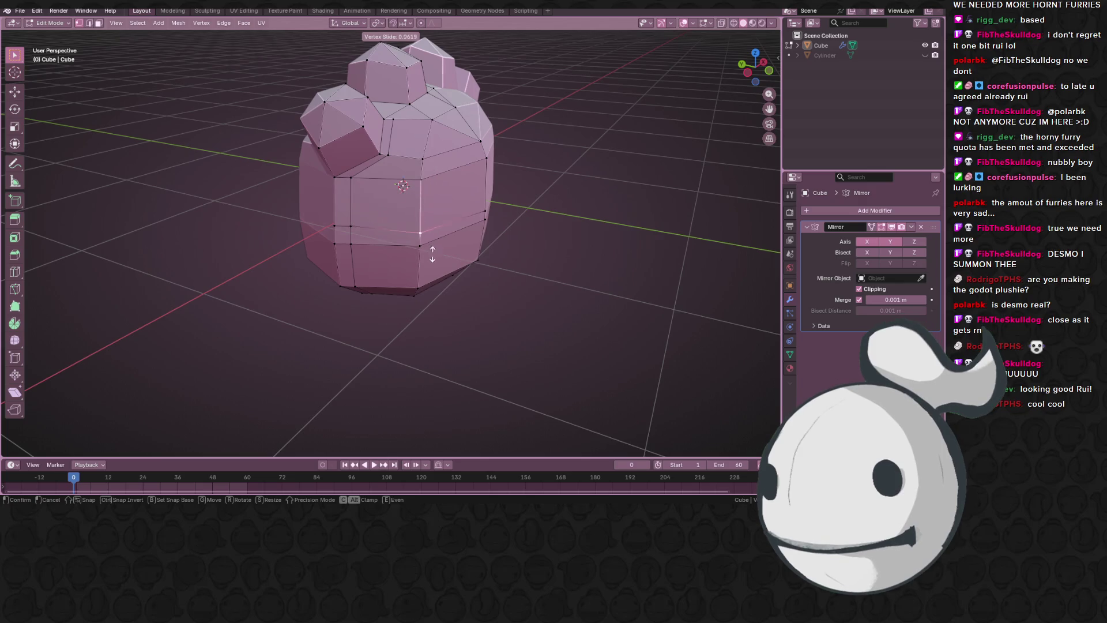
left_click(433, 280)
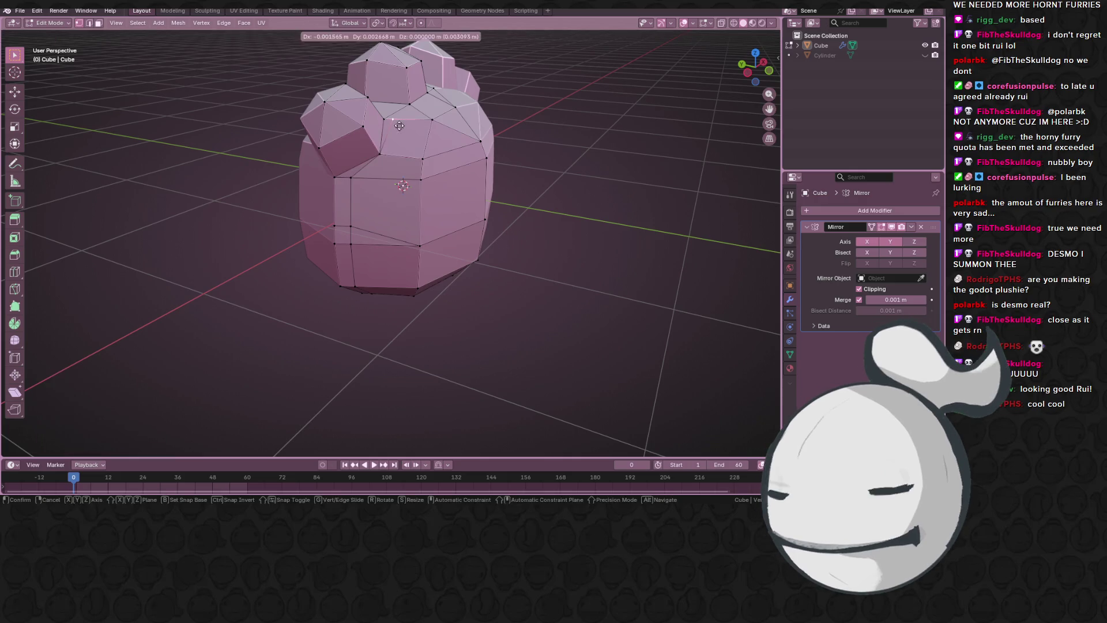
mouse_move(378, 152)
middle_mouse_down()
mouse_move(427, 159)
mouse_move(452, 178)
mouse_move(431, 208)
mouse_move(519, 162)
mouse_move(786, 65)
middle_mouse_up()
- In Left view, vertex-slide the side vertices along their edges to outline the arm face
key("ctrl+KP_3")
scroll(355, 210, "up", 3)
key("shift+v")
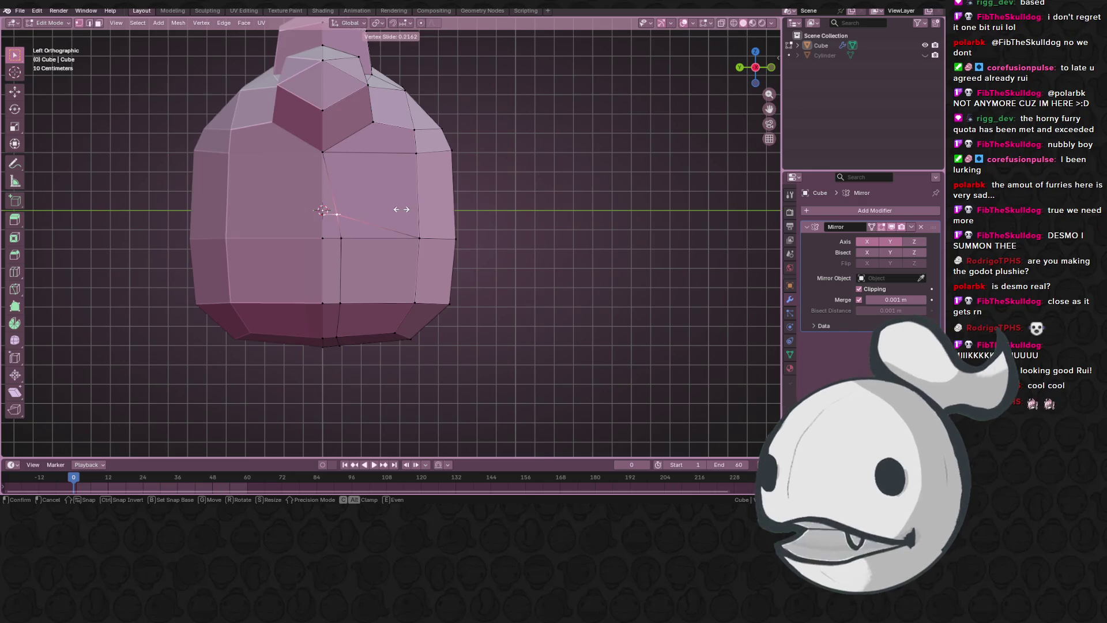
left_click(353, 219)
left_click(341, 237)
key("shift+v")
left_click(342, 237)
left_click(324, 211)
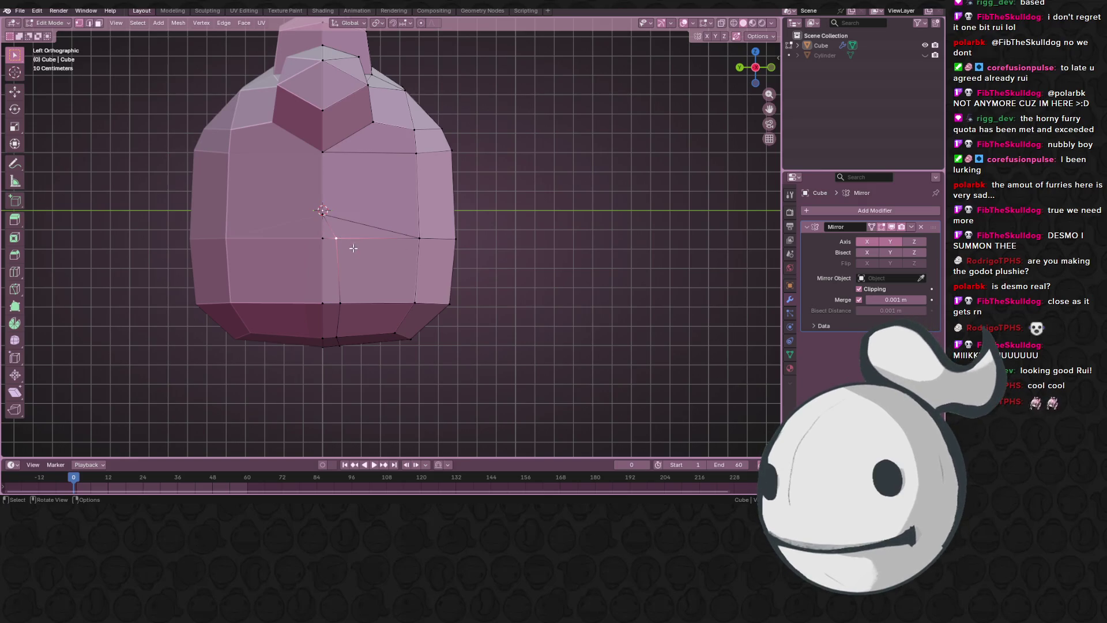
left_click(320, 300)
left_click(336, 224)
- Slide two more side vertices fully to the ends of their edges
left_click(323, 211)
key("shift+v")
left_click(320, 224)
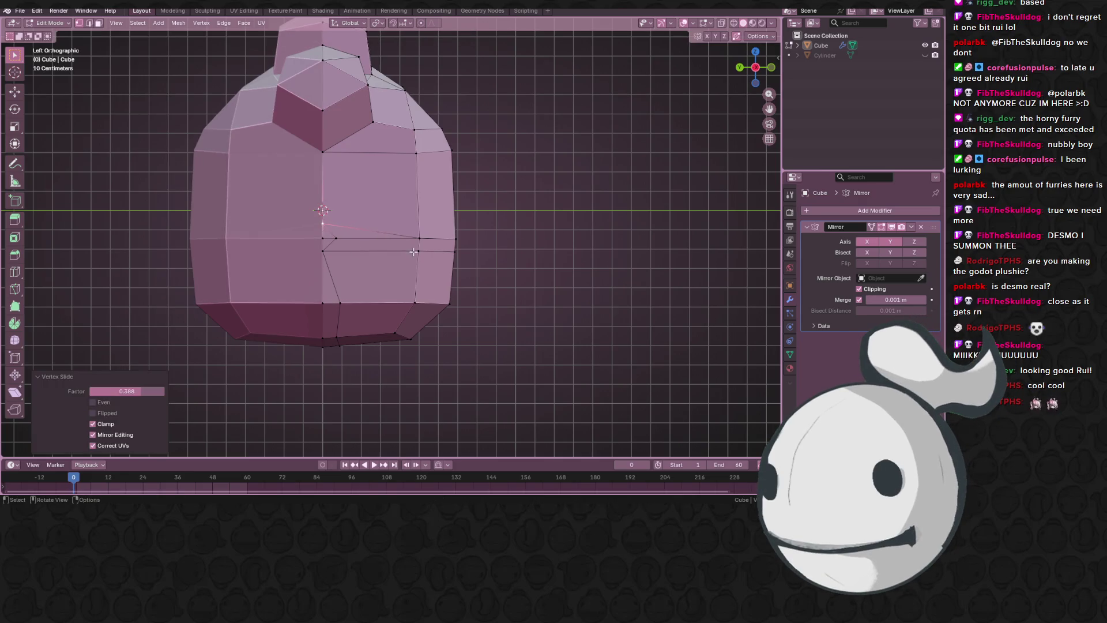
middle_click_drag(415, 230, 514, 264)
key("shift+v")
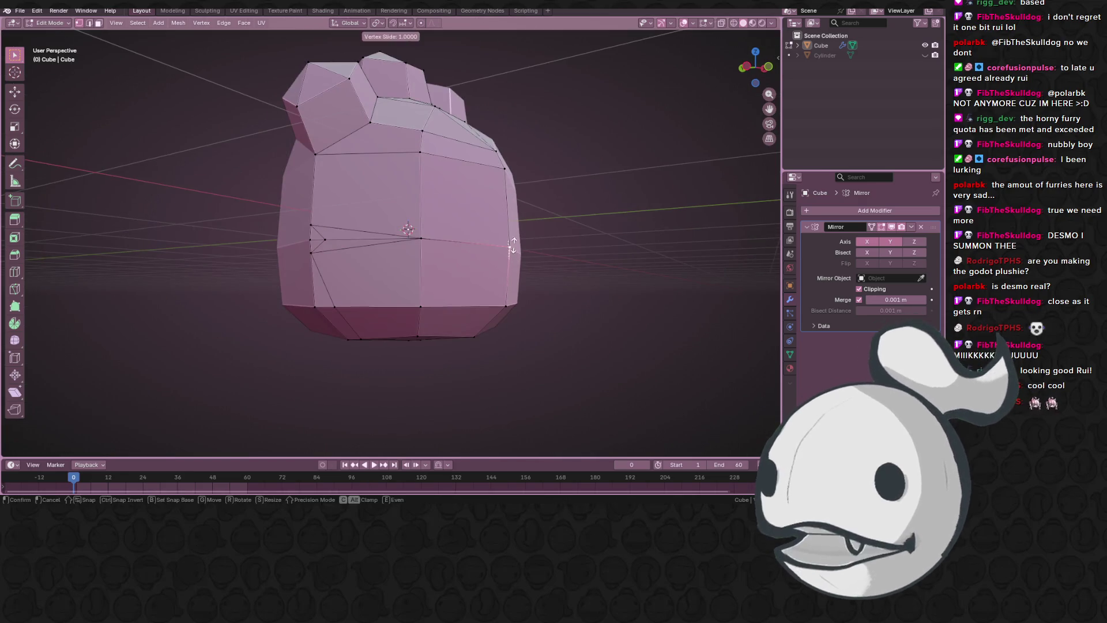
left_click(330, 249)
- Select the vertex on the side face and centre the body in Front view
middle_click_drag(339, 306, 388, 159)
left_click(347, 349)
key("g")
right_click(347, 349)
mouse_move(347, 349)
middle_mouse_down()
mouse_move(342, 188)
mouse_move(369, 242)
mouse_move(411, 209)
middle_mouse_up()
left_click(320, 185)
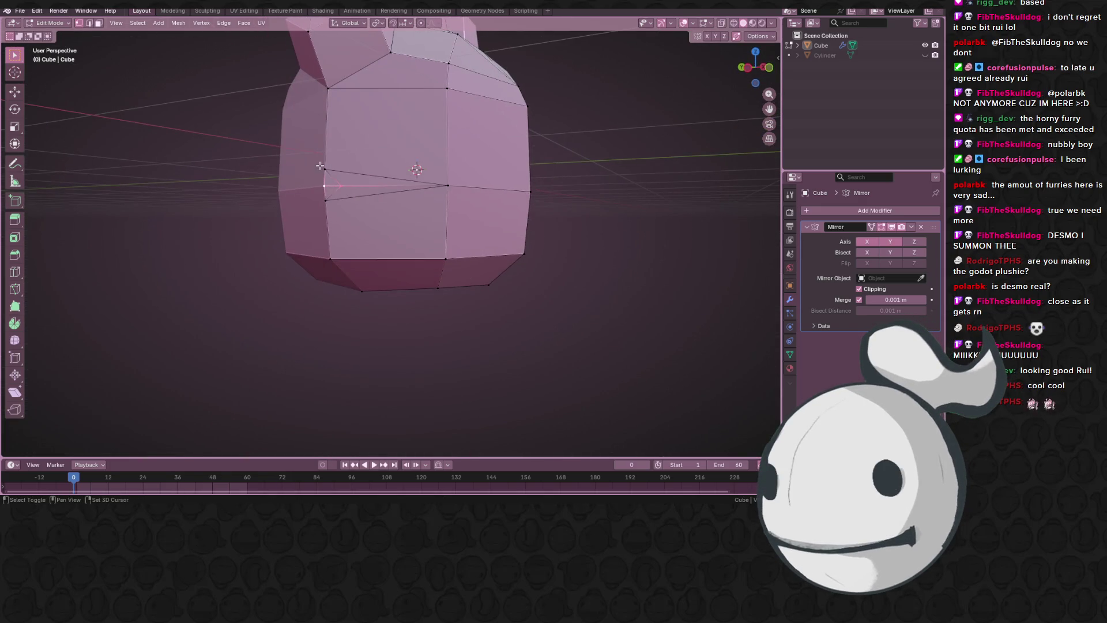
left_click(769, 68)
middle_click_drag(342, 217, 416, 250, "shift")
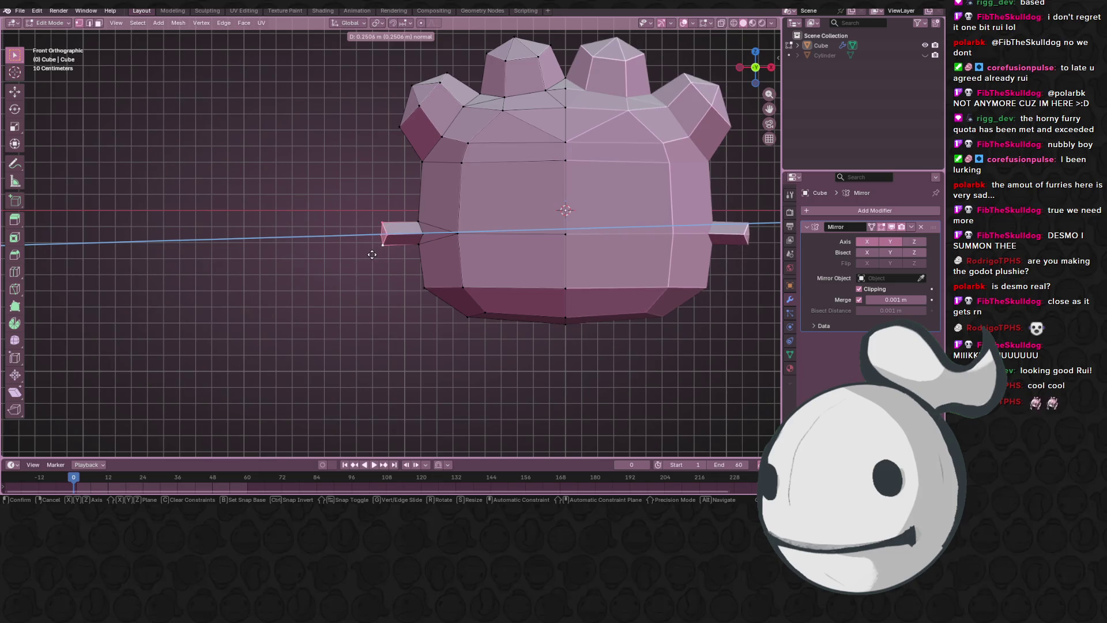
- Extrude and scale the arm tip several times to block out a chunky hand
left_click(323, 242)
middle_click_drag(323, 243, 331, 210, "shift")
key("e")
left_click(332, 209)
key("s")
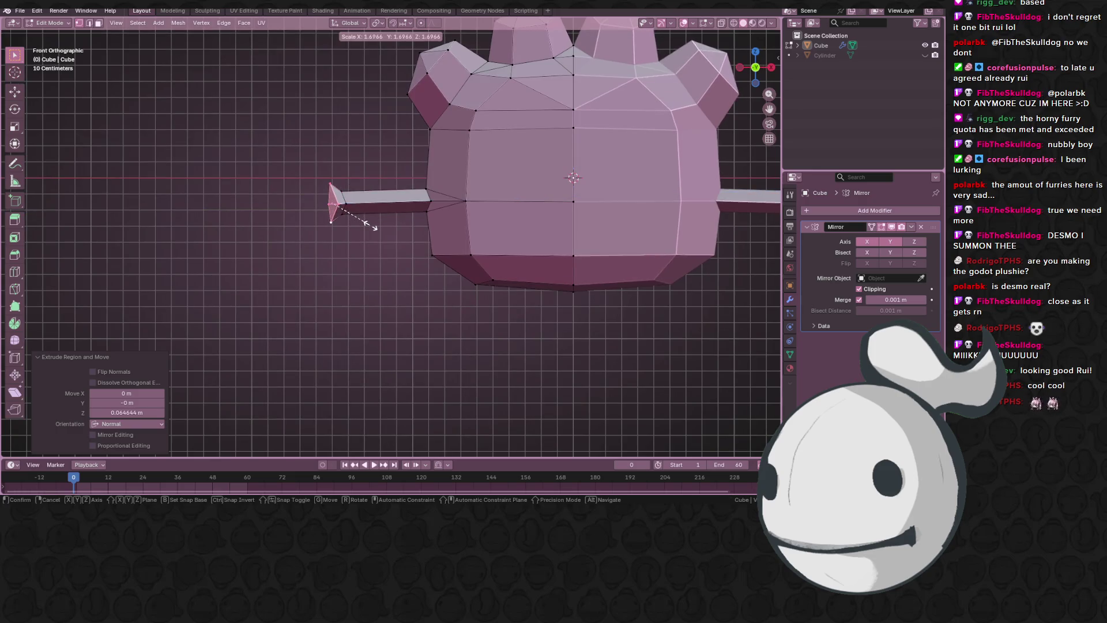
left_click(376, 229)
key("g")
key("z")
key("z")
left_click(340, 228)
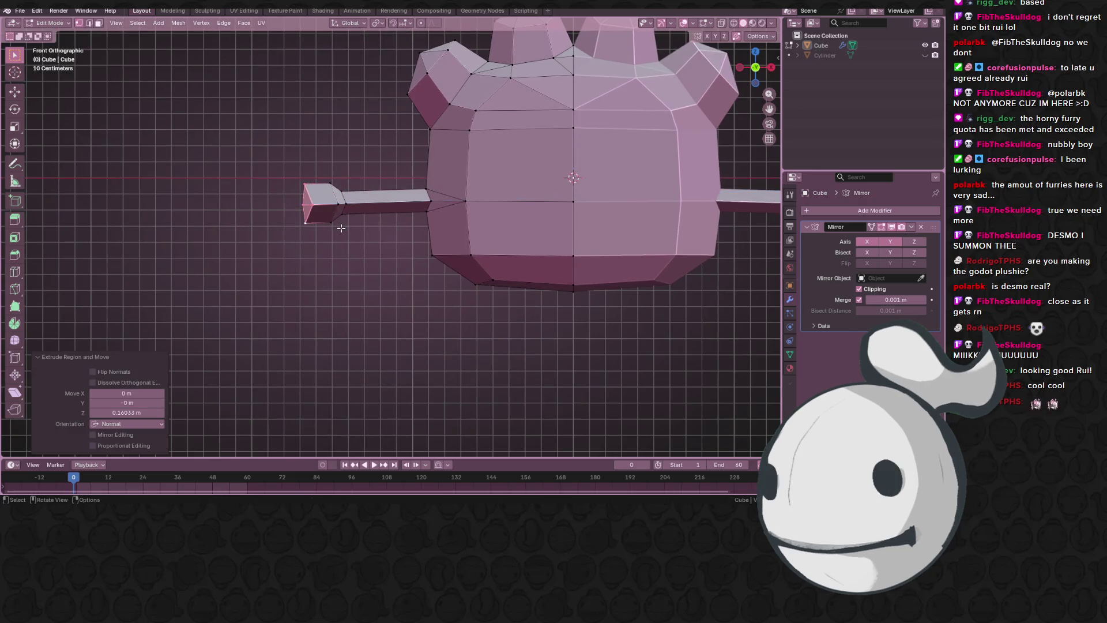
key("e")
left_click(332, 228)
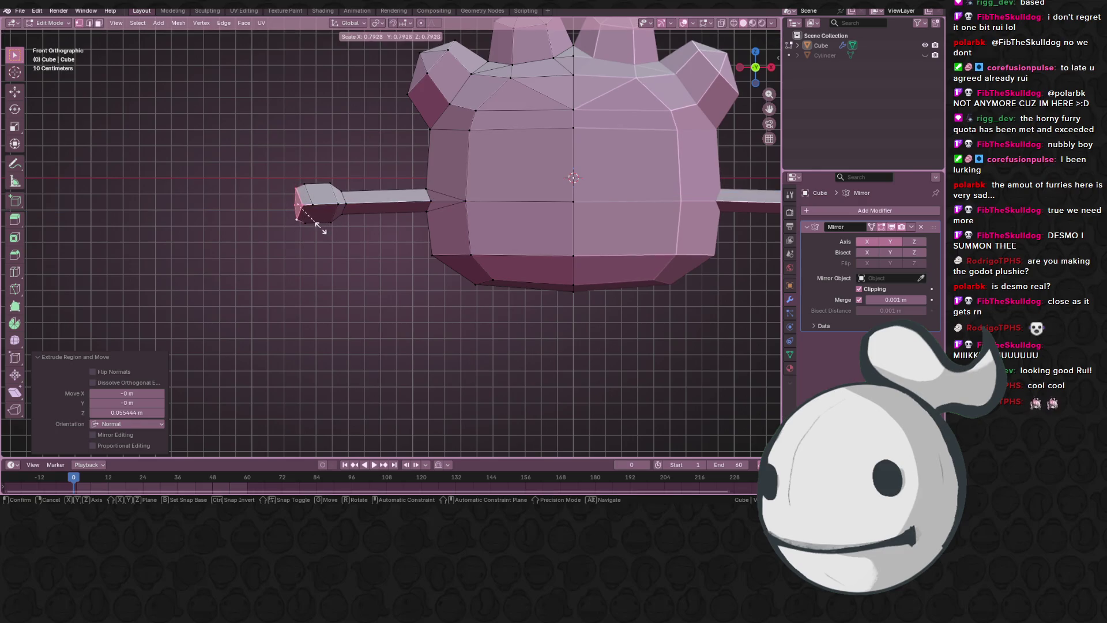
left_click(318, 228)
mouse_move(318, 229)
middle_mouse_down()
mouse_move(358, 254)
mouse_move(420, 267)
mouse_move(408, 239)
mouse_move(385, 329)
mouse_move(418, 248)
mouse_move(438, 111)
mouse_move(346, 167)
middle_mouse_up()
- In Top view, move the hand's vertices to reposition and narrow the hand
mouse_move(292, 143)
left_mouse_down()
mouse_move(382, 242)
mouse_move(391, 234)
left_mouse_up()
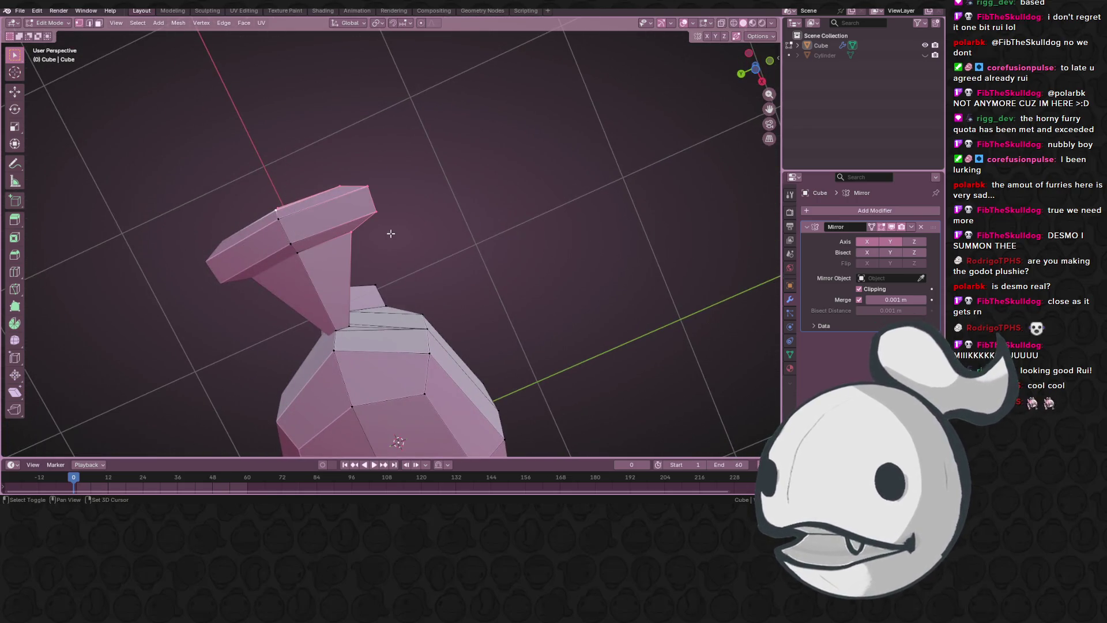
left_click(756, 66)
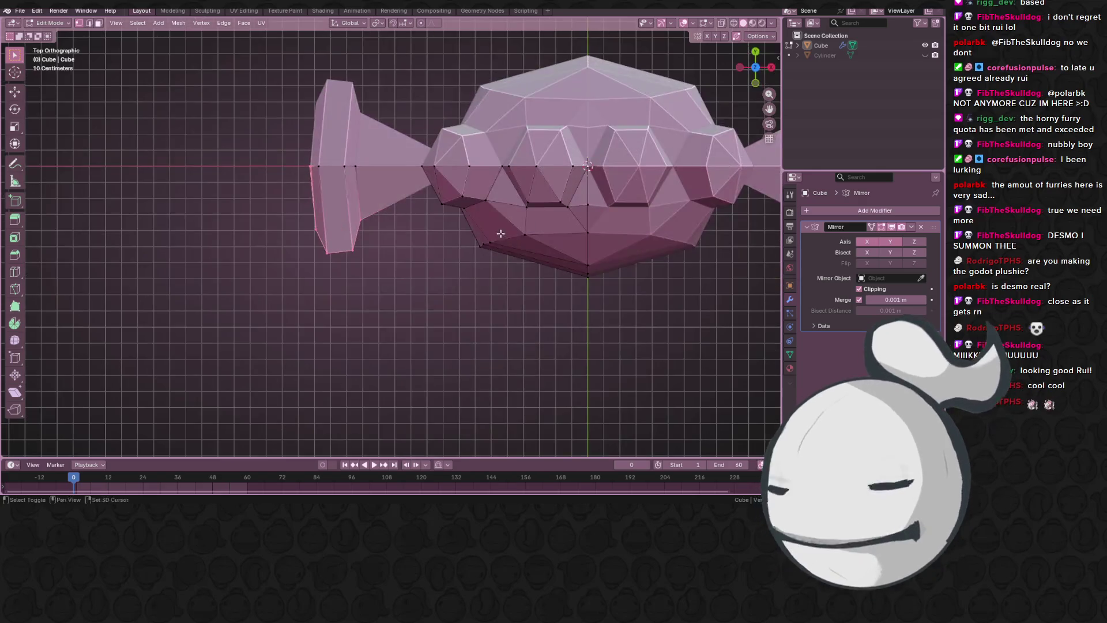
key("g")
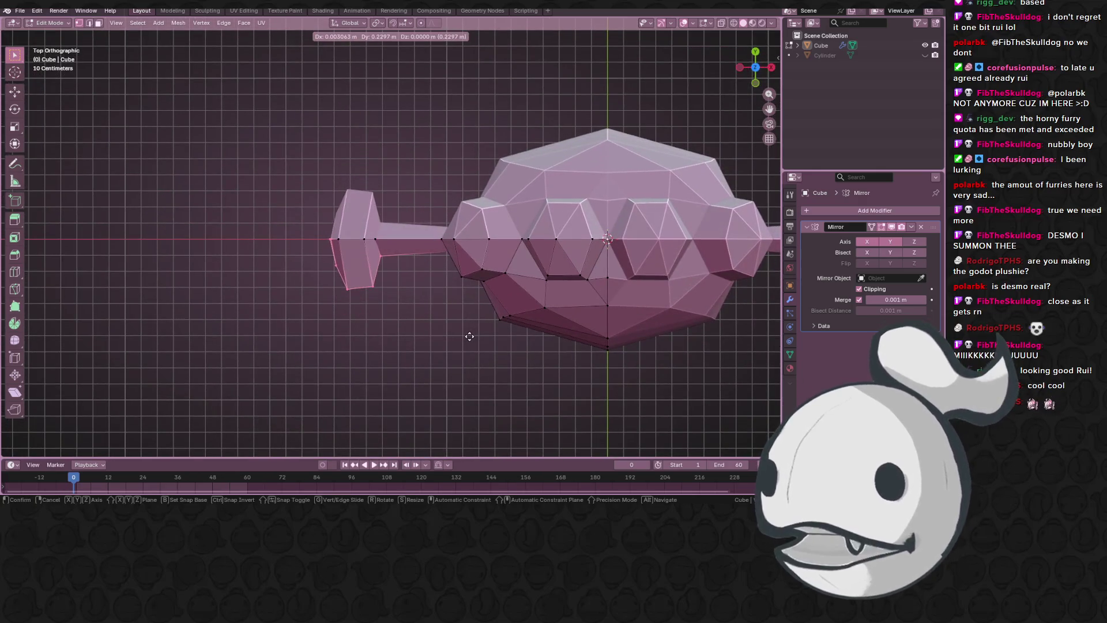
left_click(433, 314)
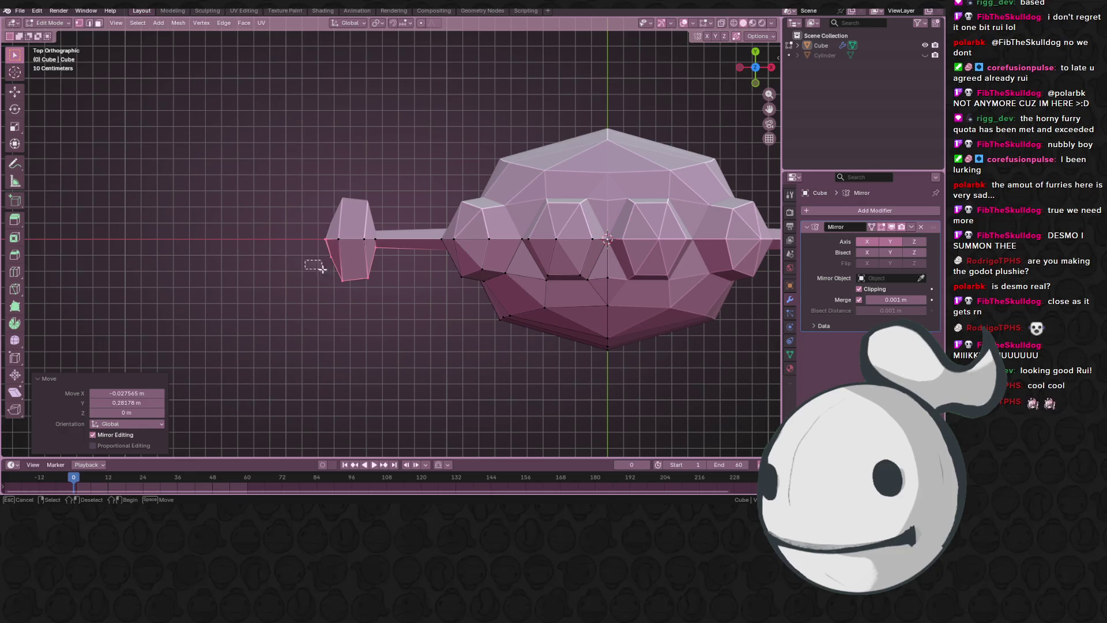
left_click(344, 278)
key("g")
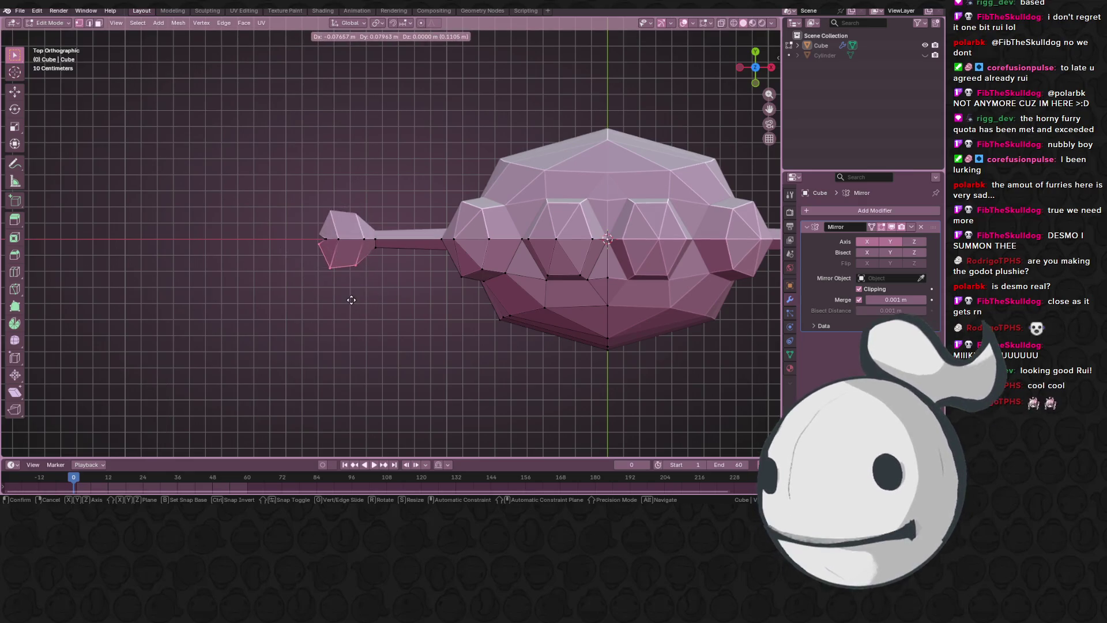
left_click(378, 263)
key("g")
left_click(354, 282)
key("g")
left_click(358, 285)
key("g")
left_click(377, 274)
- Review the finished hands and leave Edit Mode
mouse_move(378, 274)
middle_mouse_down()
mouse_move(439, 285)
mouse_move(524, 178)
mouse_move(630, 257)
mouse_move(420, 227)
mouse_move(441, 340)
mouse_move(375, 261)
mouse_move(573, 330)
mouse_move(546, 290)
mouse_move(413, 307)
mouse_move(477, 240)
mouse_move(516, 348)
mouse_move(492, 188)
mouse_move(431, 198)
middle_mouse_up()
key("Tab")
key("Tab")
key("ctrl+r")
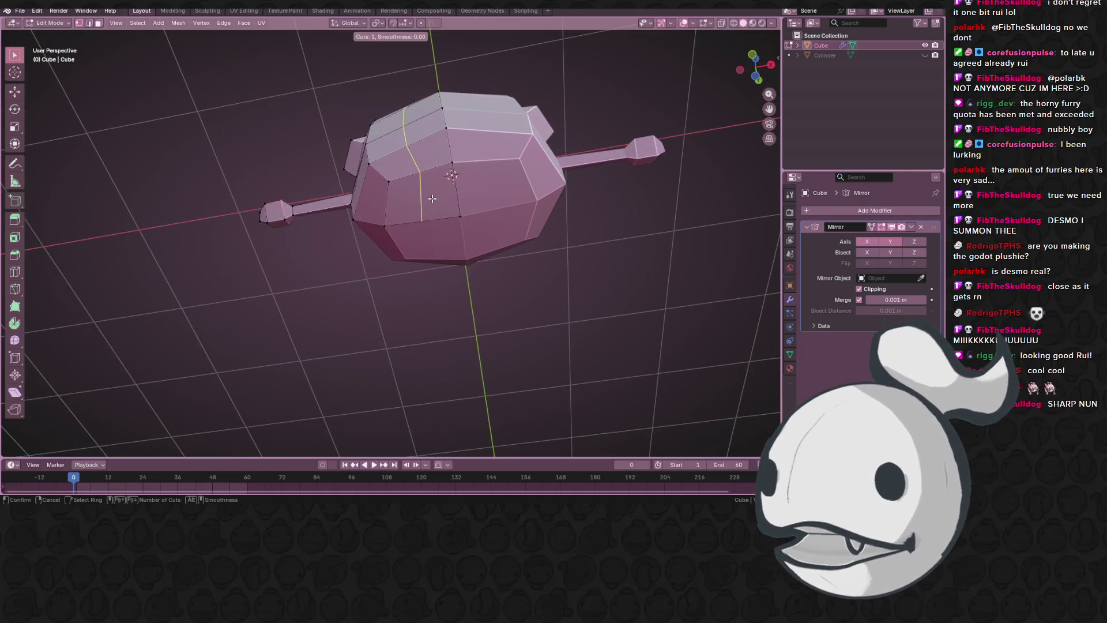
- Cut three edge loops across the body's left front, sliding each into place
left_click(432, 199)
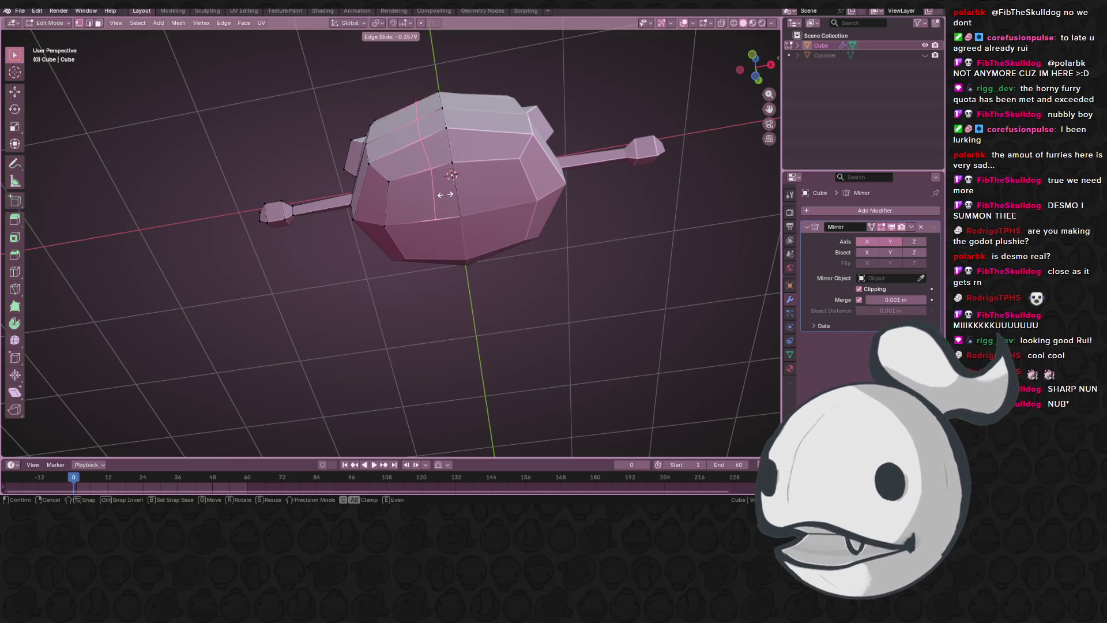
left_click(437, 194)
left_click(411, 359)
key("ctrl+e")
key("ctrl+r")
left_click(411, 175)
left_click(411, 174)
key("ctrl+r")
left_click(429, 199)
left_click(429, 217)
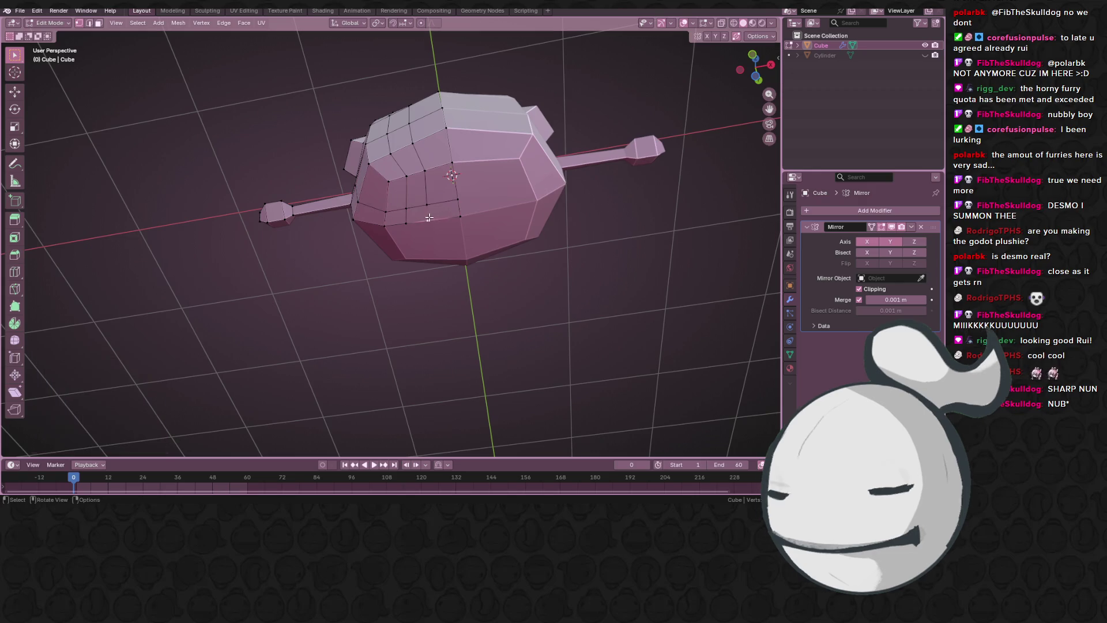
- Refine the new loops with four vertex slides and select a lower front face
scroll(445, 224, "up", 1)
key("shift+v")
left_click(454, 225)
key("shift+v")
left_click(409, 206)
key("shift+v")
left_click(421, 201)
key("shift+v")
left_click(436, 195)
left_click(402, 220, "shift")
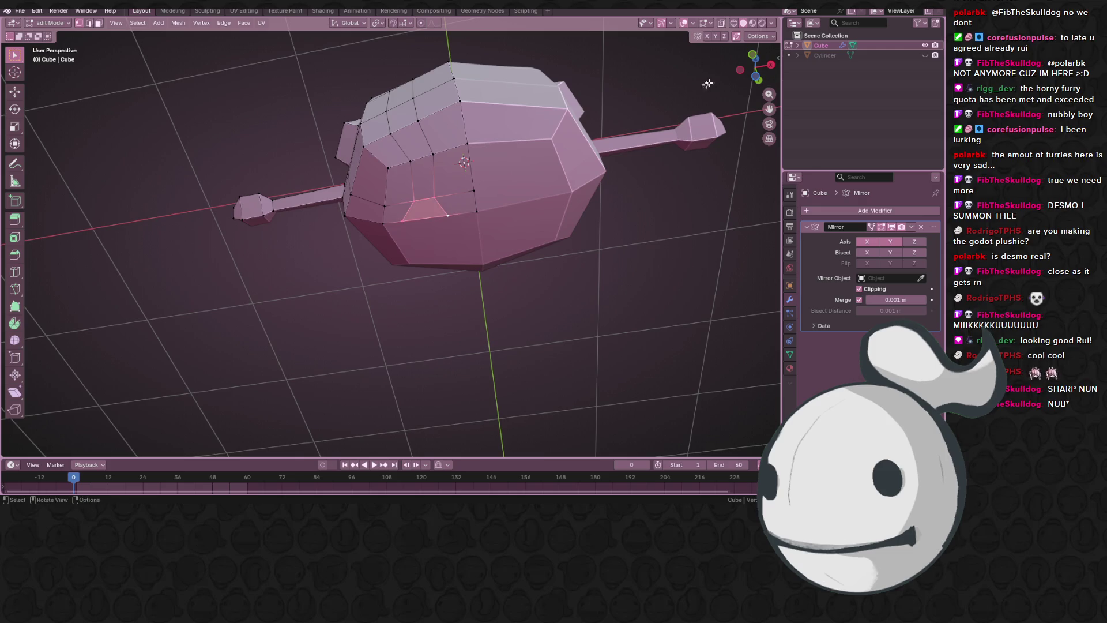
left_click(745, 58)
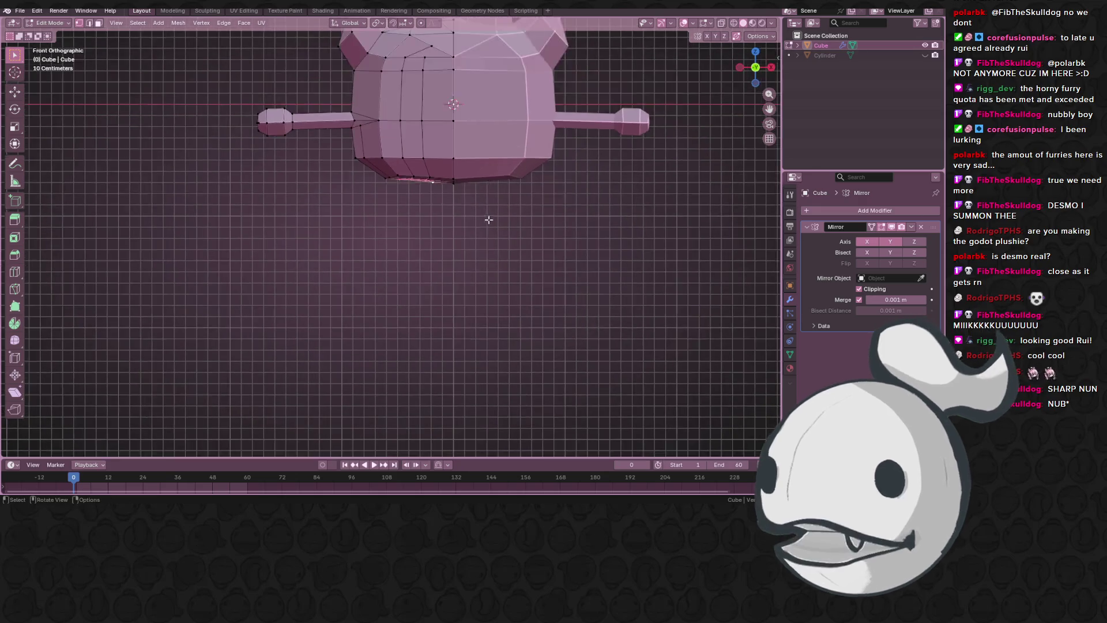
- Extrude the bottom faces down into legs, then scale and adjust the leg ends
scroll(491, 220, "down", 1)
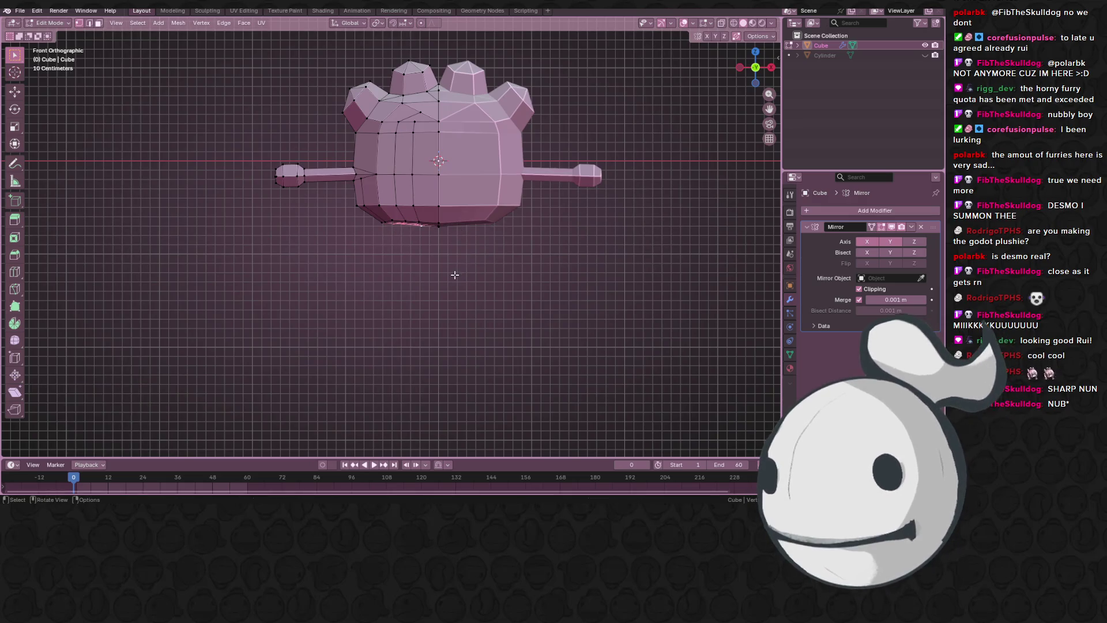
key("e")
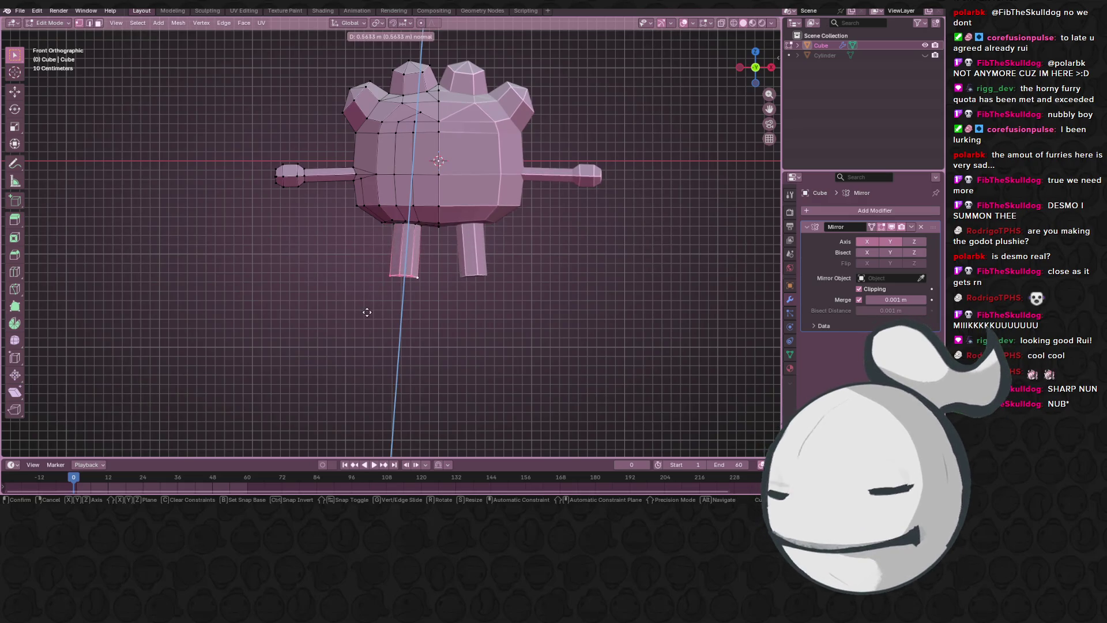
left_click(363, 308)
key("s")
left_click(462, 309)
key("g")
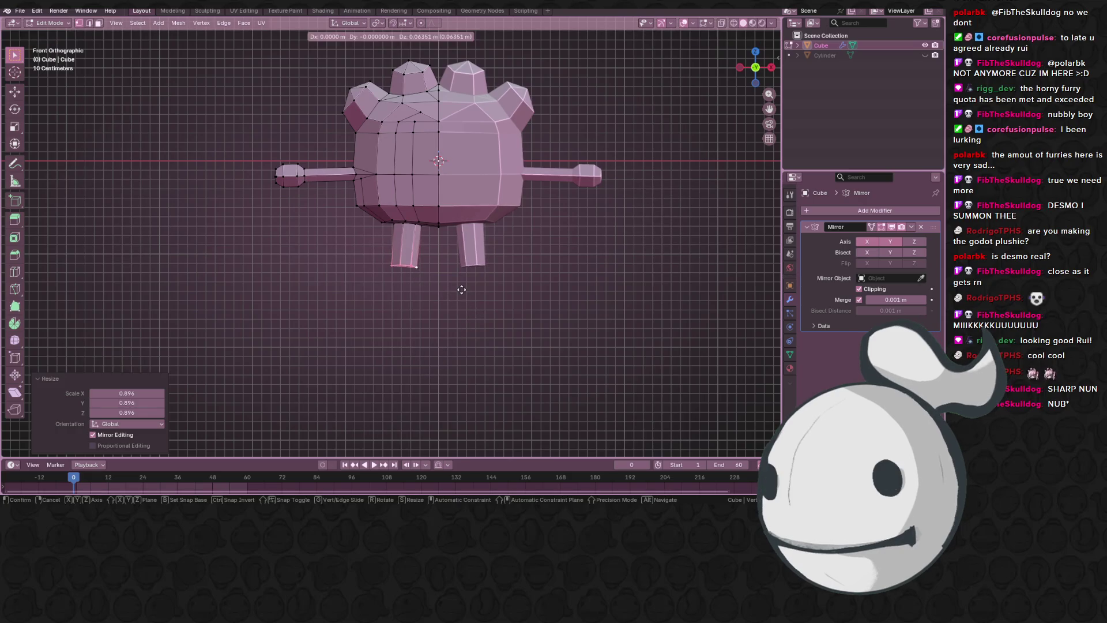
left_click(460, 286)
key("s")
left_click(455, 289)
key("g")
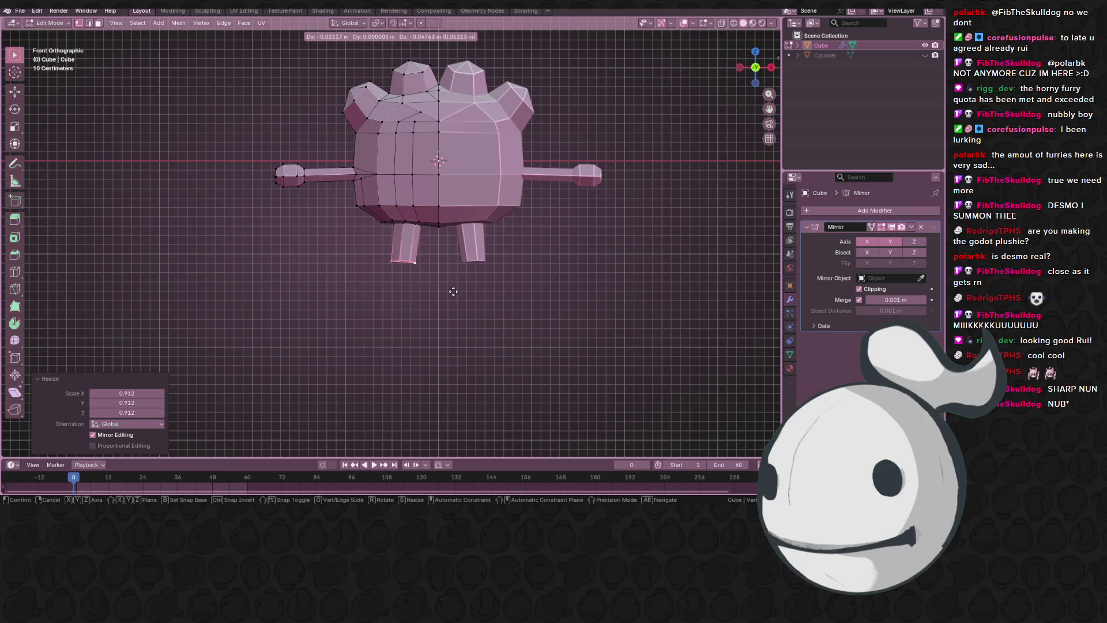
left_click(453, 291)
- Extrude and widen blocky feet with a short shrunken sole, then return to Object Mode
key("e")
left_click(454, 300)
key("s")
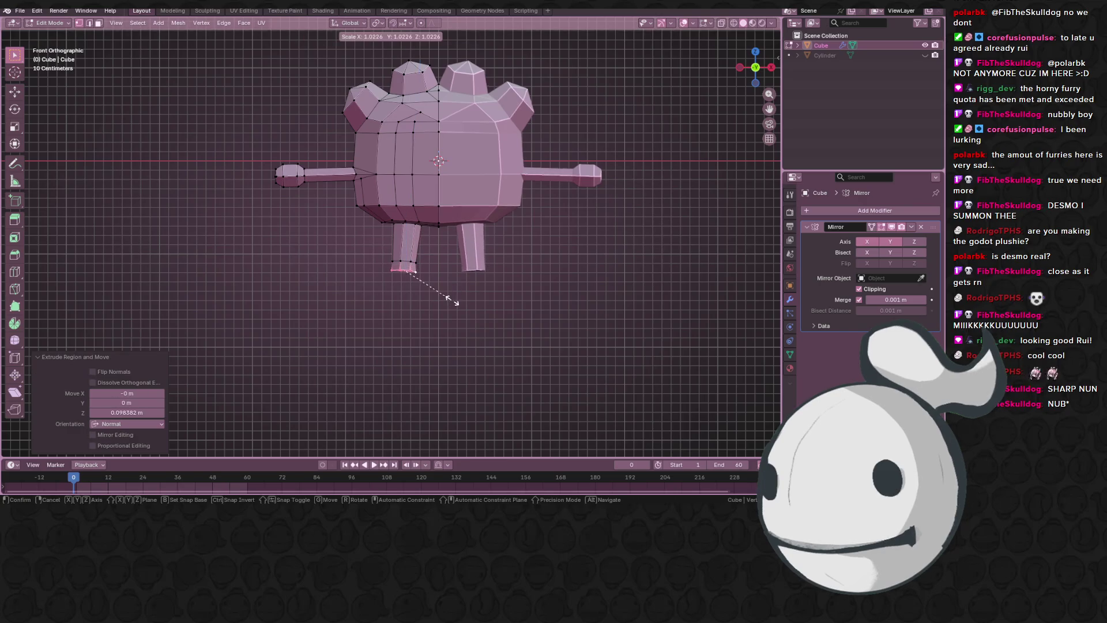
left_click(458, 307)
key("e")
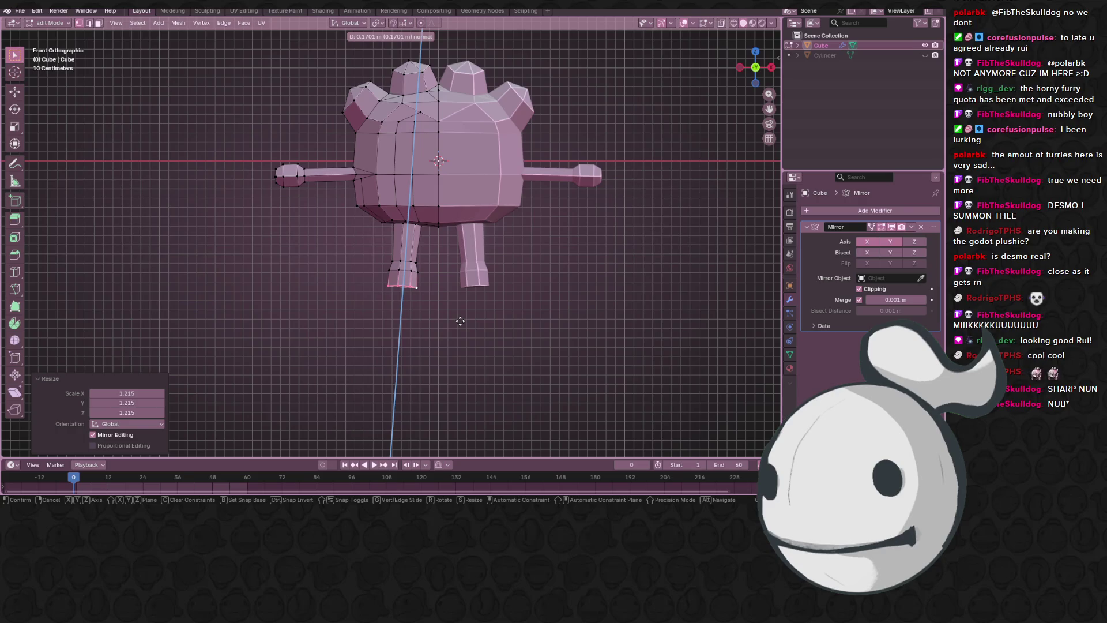
right_click(458, 318)
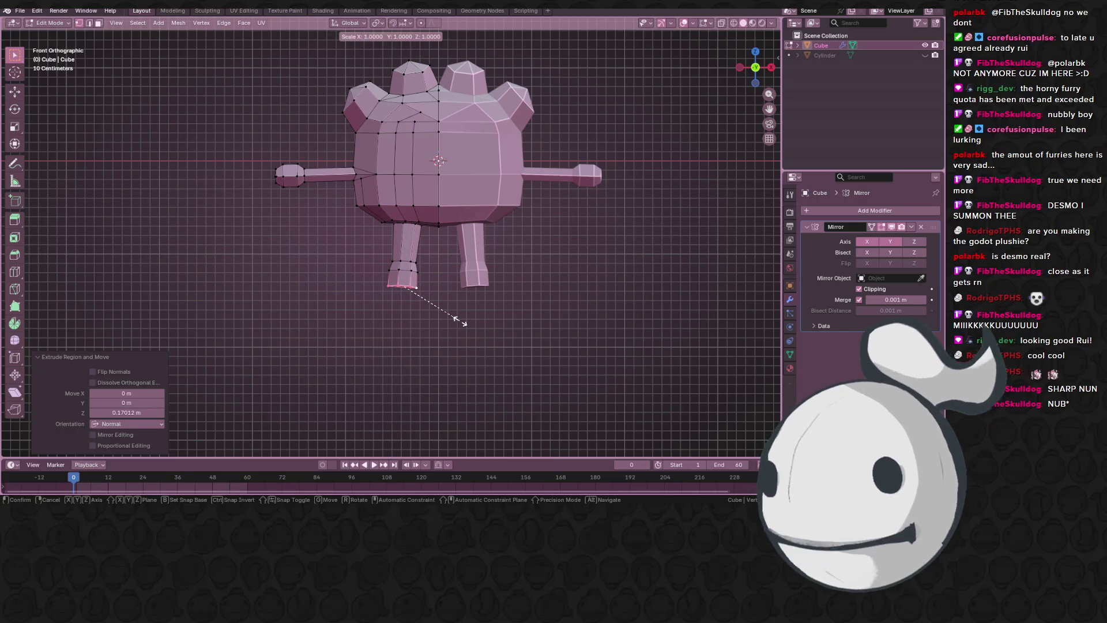
key("s")
left_click(459, 317)
key("e")
left_click(464, 324)
key("s")
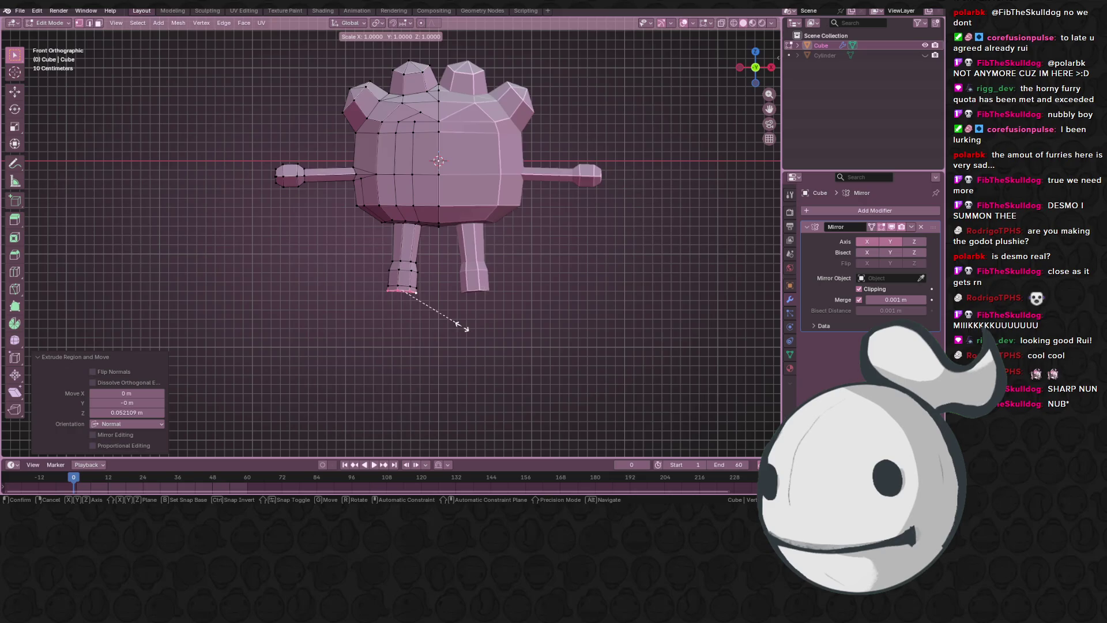
left_click(431, 339)
key("Tab")
mouse_move(430, 342)
middle_mouse_down()
mouse_move(538, 347)
mouse_move(490, 316)
mouse_move(428, 316)
middle_mouse_up()
scroll(428, 312, "down", 2)
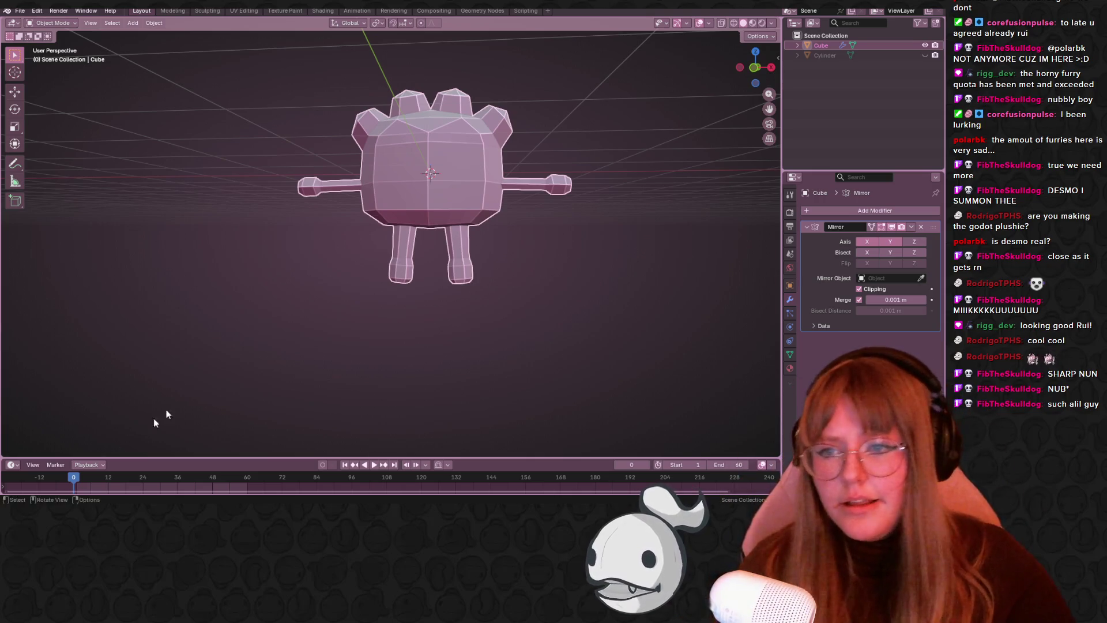
scroll(279, 172, "up", 2)
- Move the left hand inward along X in Front view to shorten the arm
key("Tab")
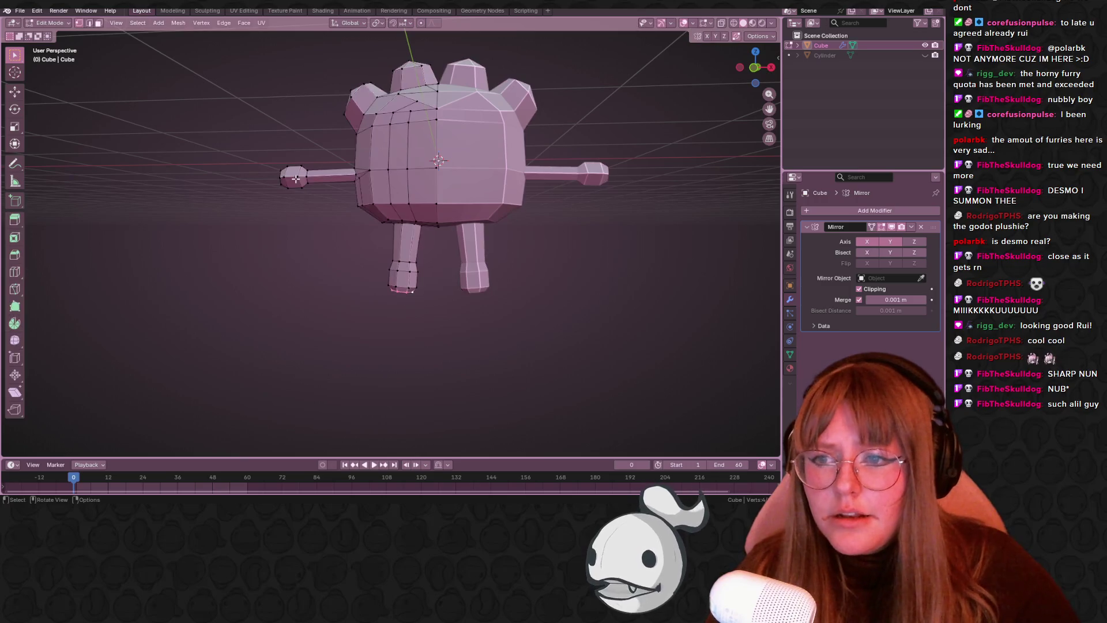
left_click_drag(169, 132, 338, 249)
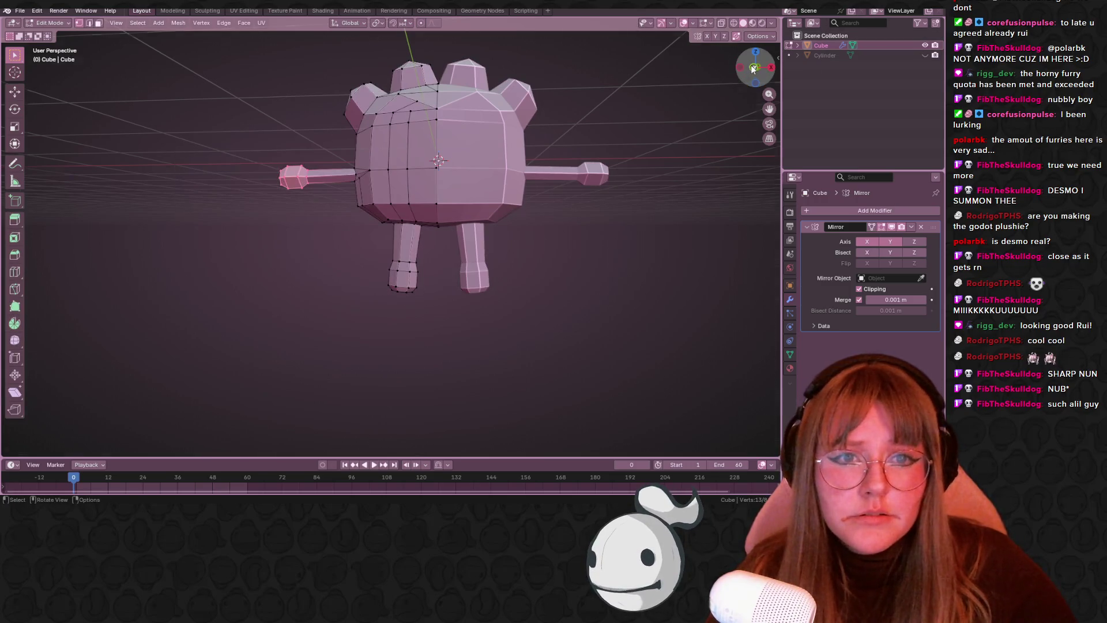
left_click(752, 68)
key("g")
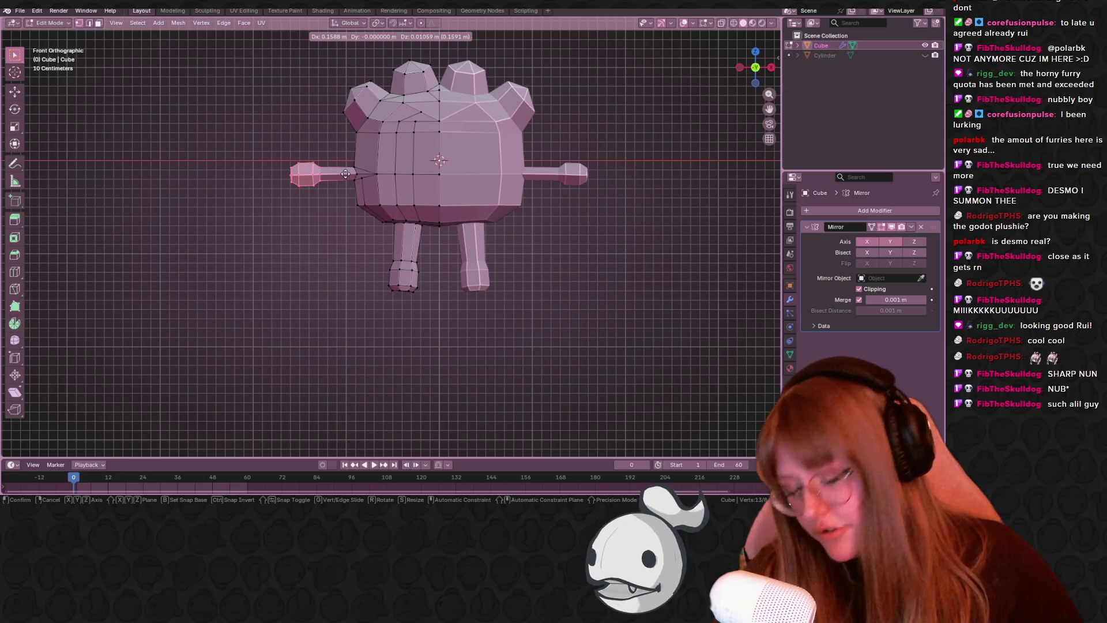
key("x")
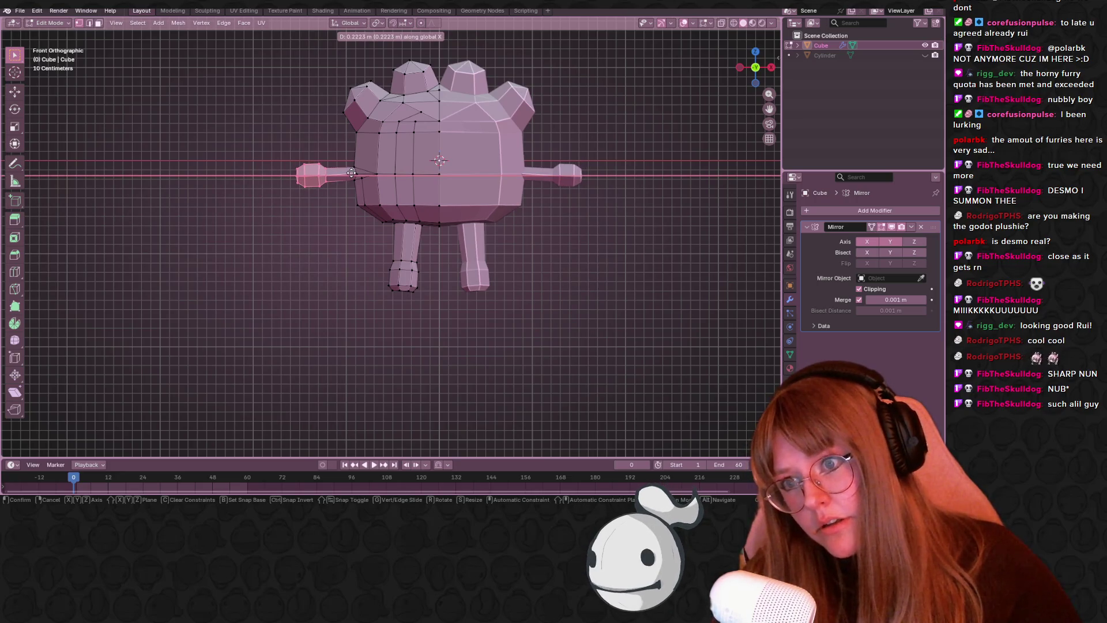
left_click(351, 173)
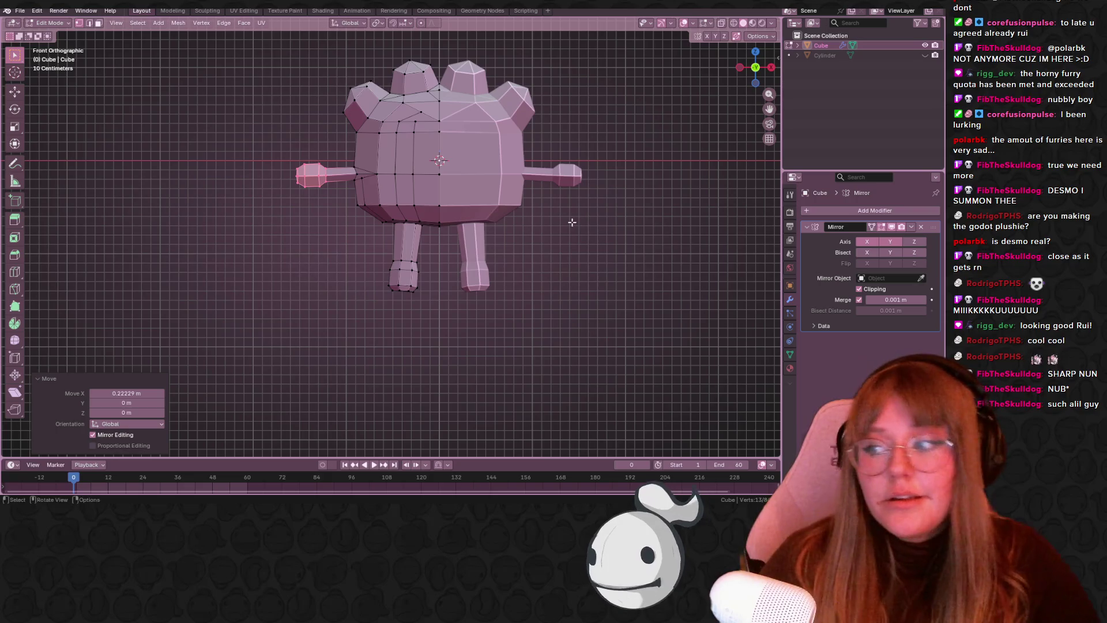
- Select the left foot's vertices, scale the foot up and lower it slightly along Z
left_click_drag(324, 246, 427, 340)
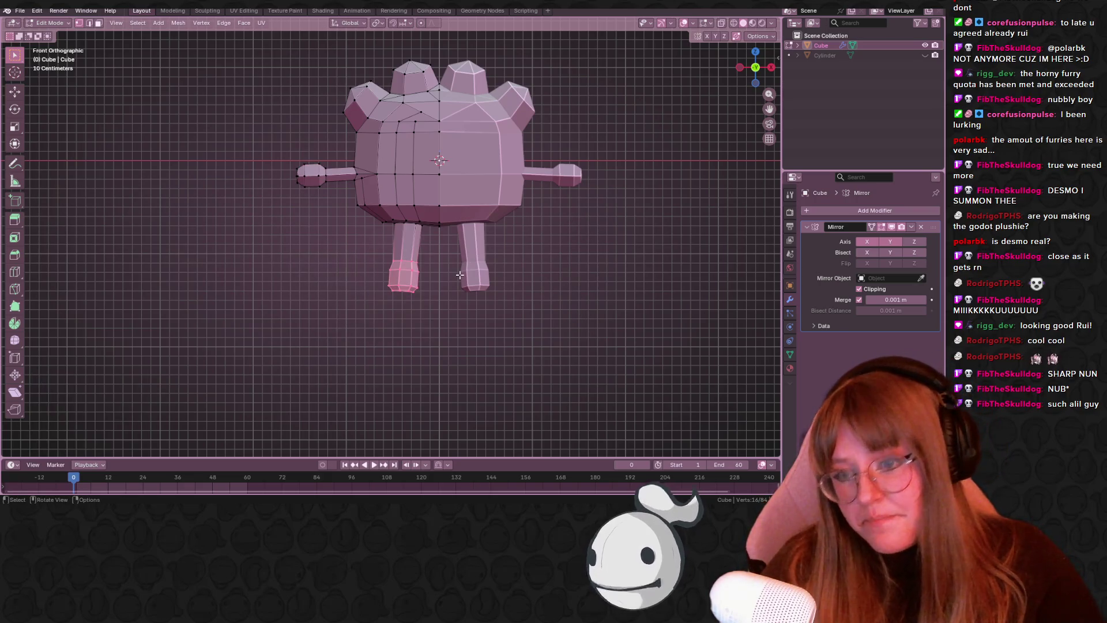
left_click_drag(373, 261, 433, 319)
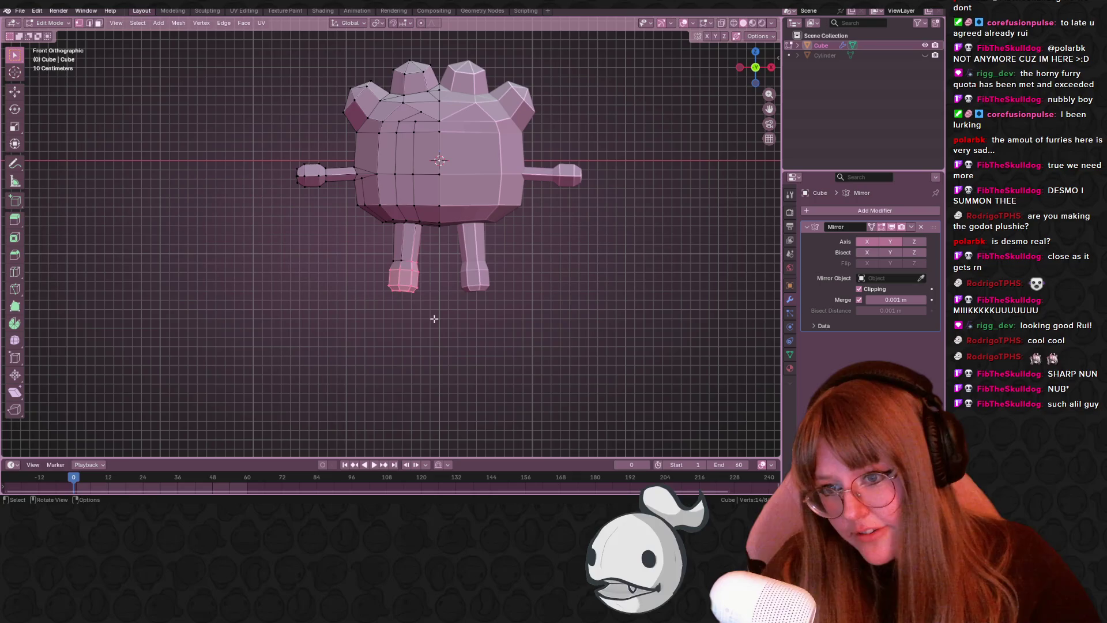
mouse_move(451, 317)
middle_mouse_down()
mouse_move(586, 294)
mouse_move(494, 306)
middle_mouse_up()
left_click_drag(375, 271, 438, 313)
mouse_move(438, 312)
middle_mouse_down()
mouse_move(447, 346)
mouse_move(407, 371)
mouse_move(499, 285)
mouse_move(391, 270)
middle_mouse_up()
left_click(387, 271, "shift")
scroll(387, 270, "up", 2)
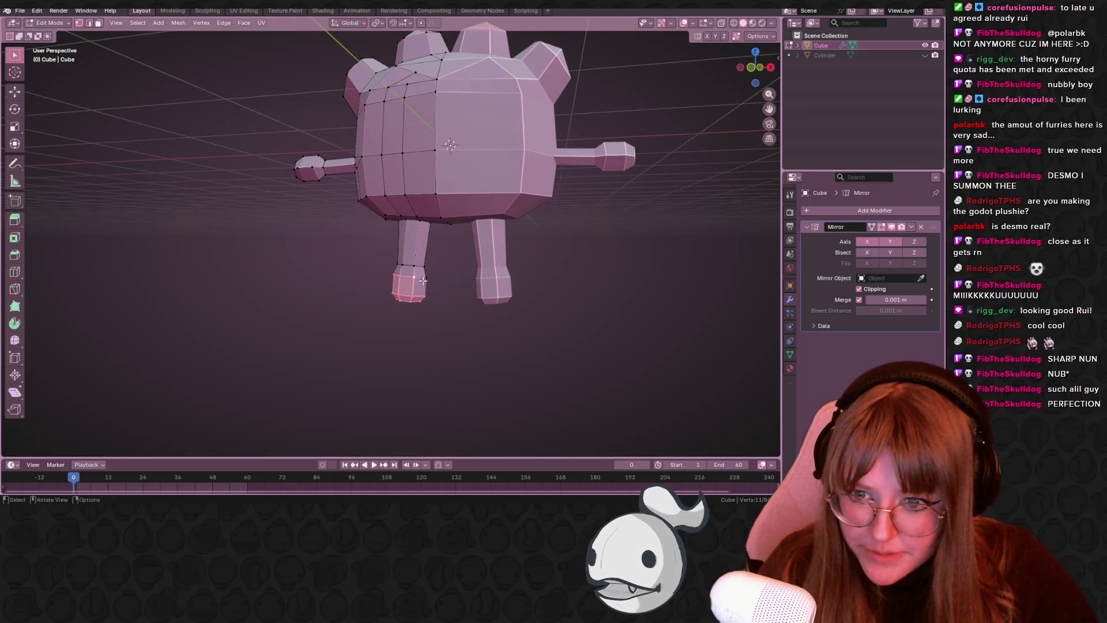
left_click(750, 67)
scroll(431, 256, "up", 3)
mouse_move(432, 255)
middle_mouse_down("shift")
mouse_move(346, 282)
mouse_move(339, 267)
middle_mouse_up("shift")
key("s")
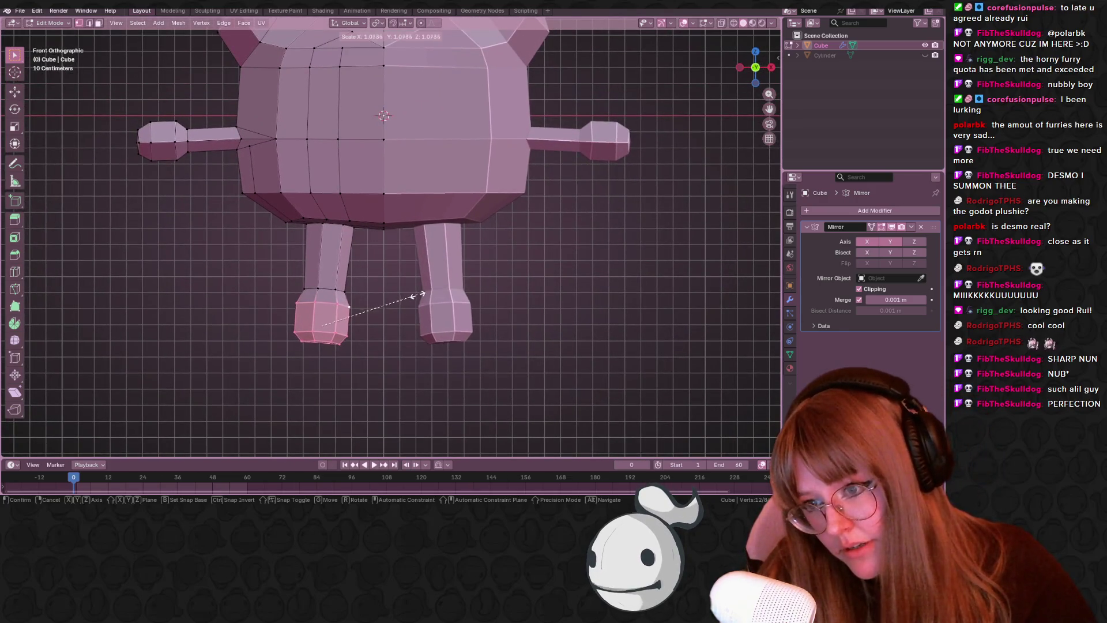
key("g")
key("z")
left_click(425, 298)
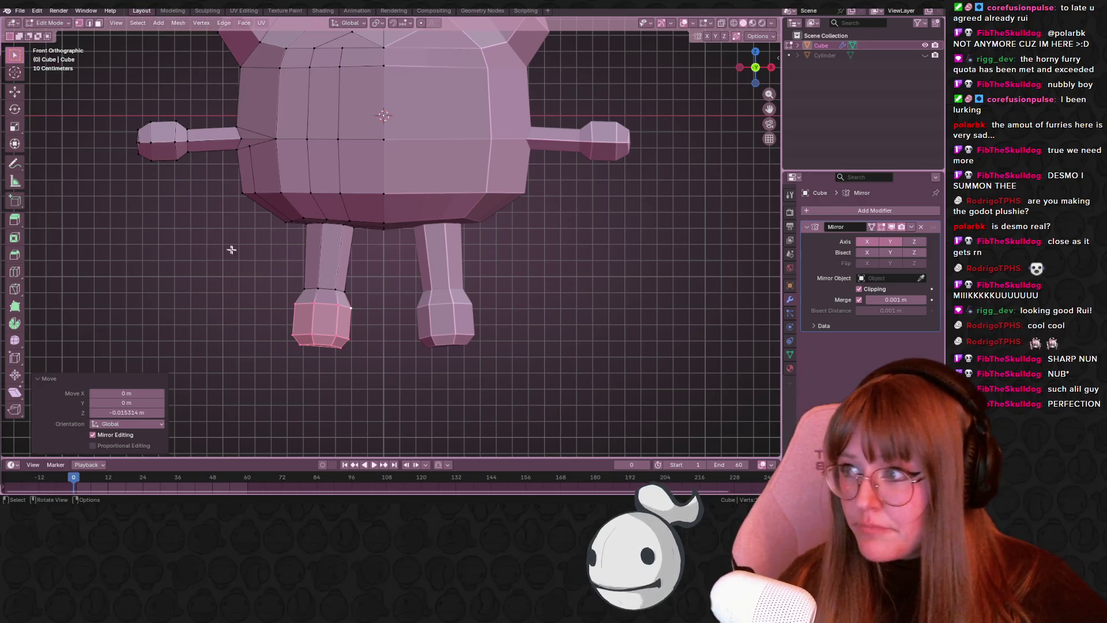
mouse_move(580, 263)
middle_mouse_down()
mouse_move(347, 244)
mouse_move(622, 144)
middle_mouse_up()
- In Front Ortho, scale the selected leg vertices down to 0.698
left_click(331, 248)
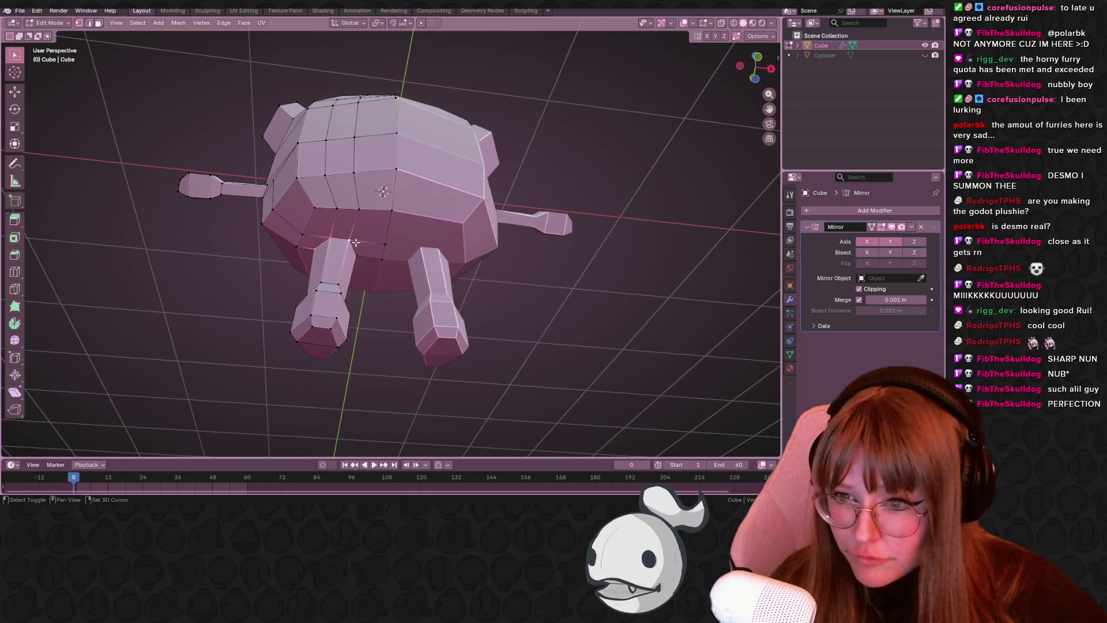
left_click(758, 57)
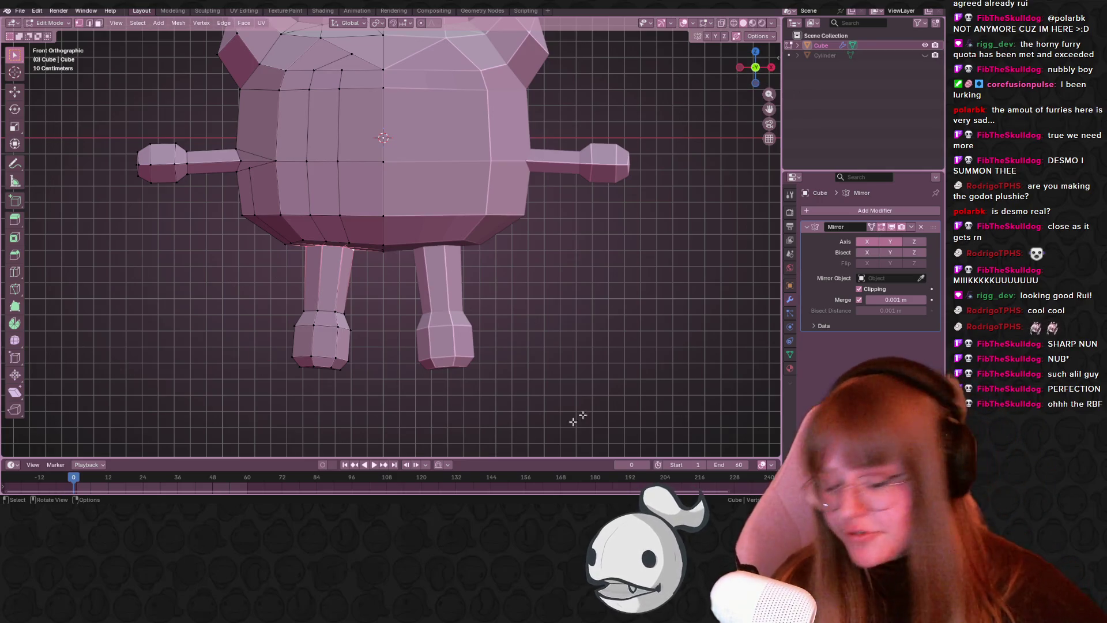
middle_click_drag(440, 350, 460, 343, "shift")
key("s")
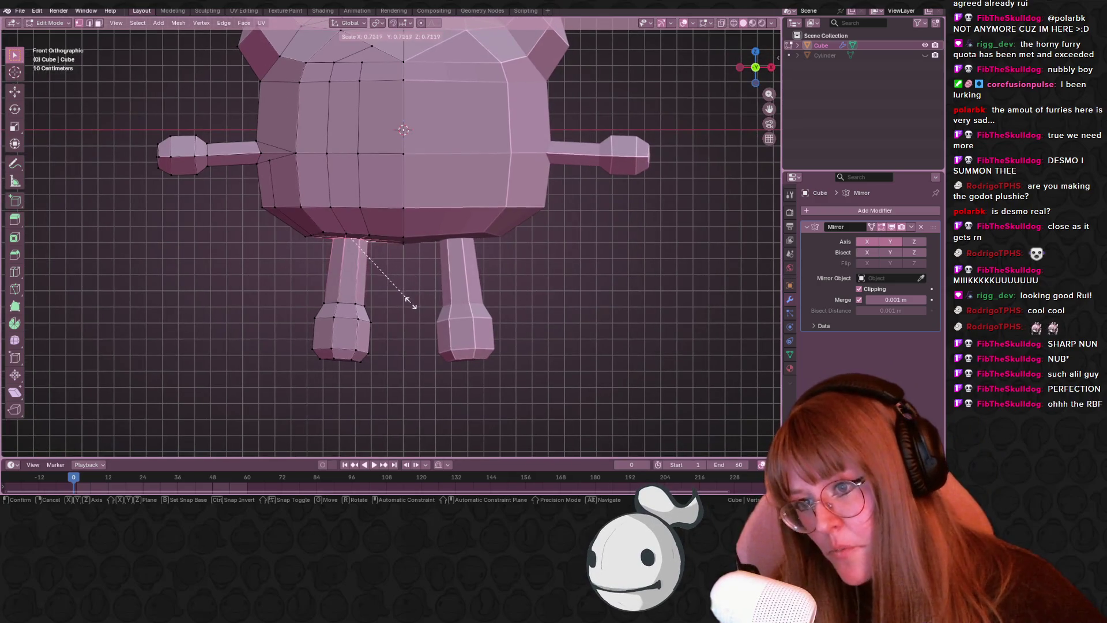
left_click(407, 301)
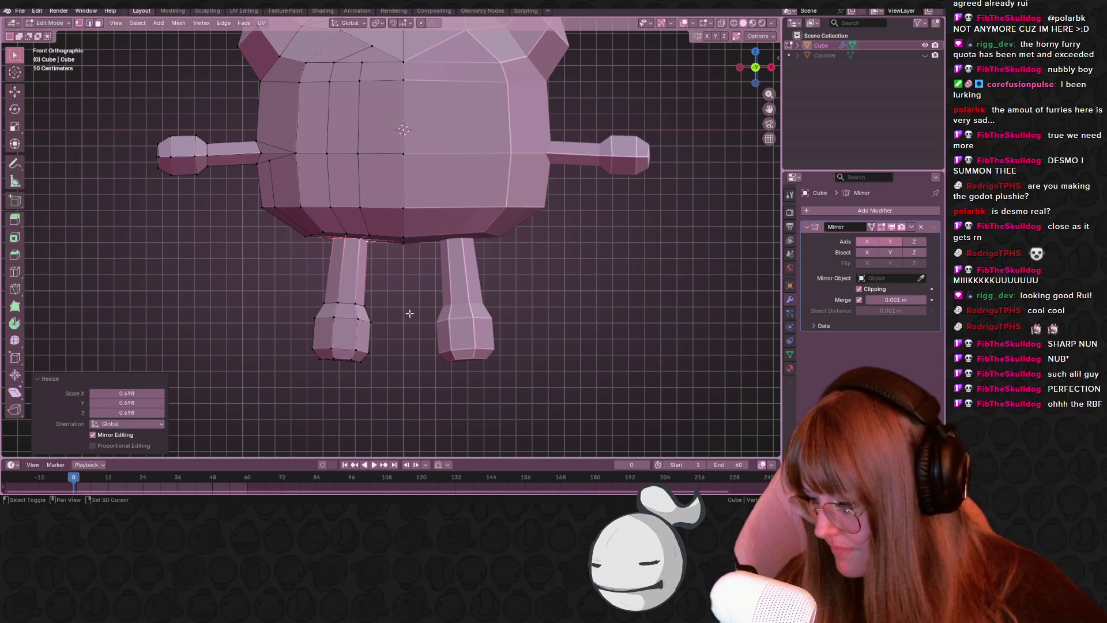
- Select the left foot vertices, raise the leg loop along Z, and scale it to 0.867
middle_click_drag(300, 289, 284, 286, "shift")
mouse_move(278, 280)
left_mouse_down()
mouse_move(311, 306)
mouse_move(363, 309)
left_mouse_up()
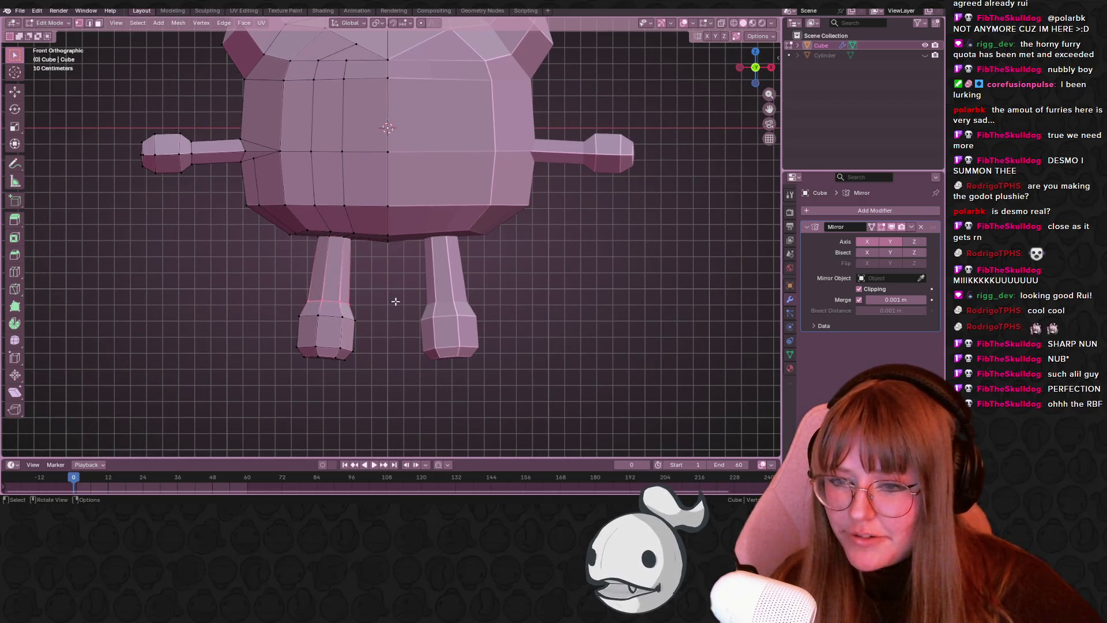
middle_click_drag(410, 301, 409, 326, "shift")
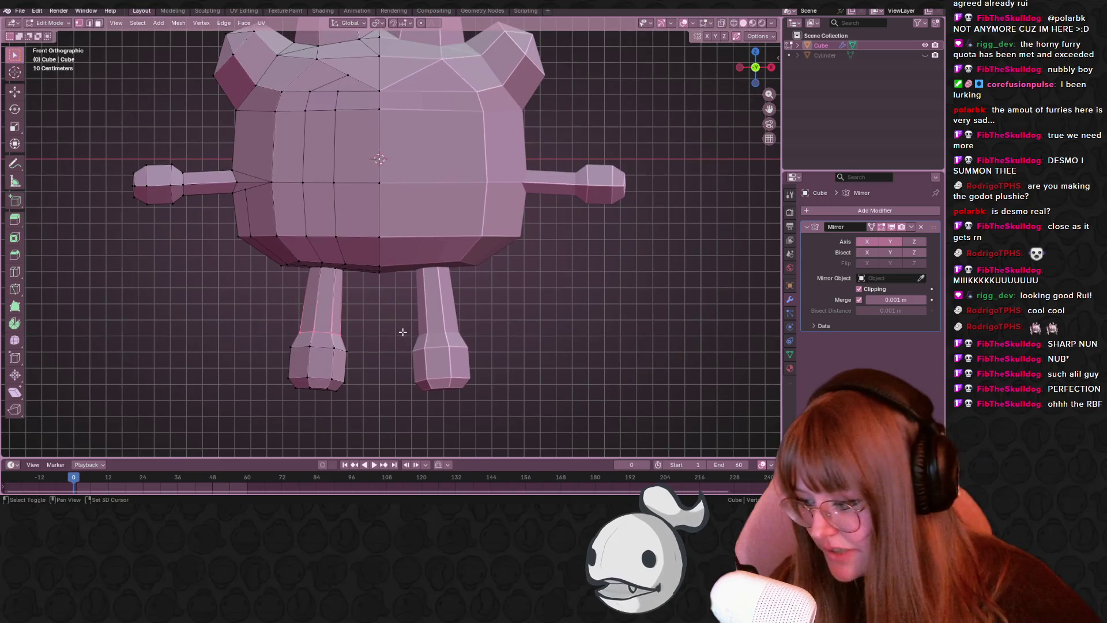
key("g")
left_click(437, 323)
key("s")
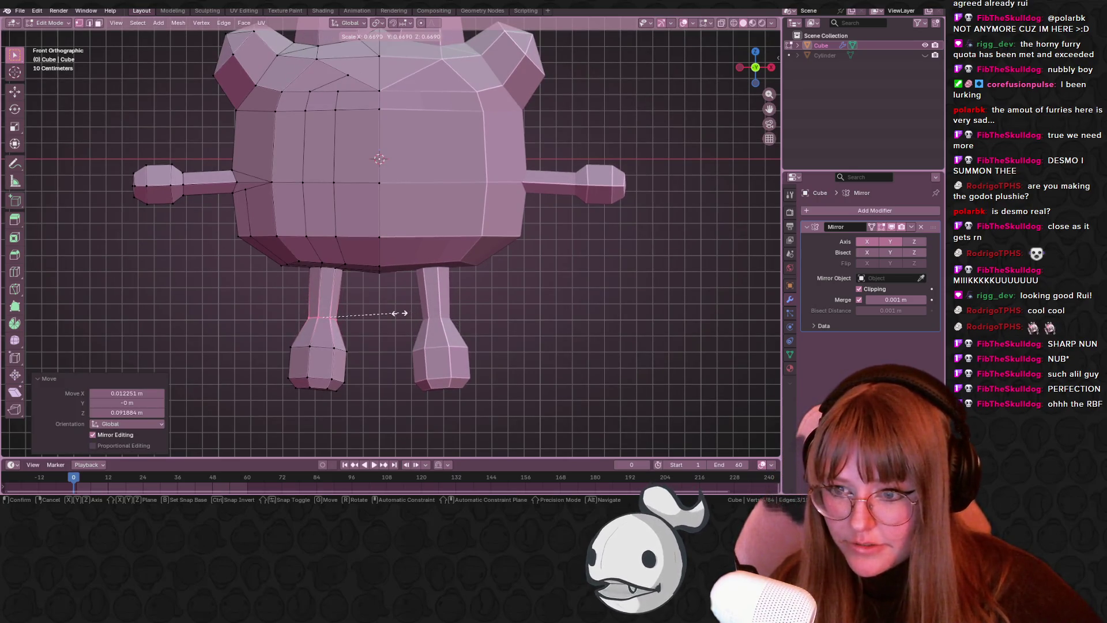
left_click(421, 314)
key("g")
left_click(424, 314)
- From an underside view, slide two belly vertices onto their neighbours
middle_click_drag(340, 257, 438, 302)
key("shift+v")
left_click(271, 248)
key("shift+v")
left_click(228, 254)
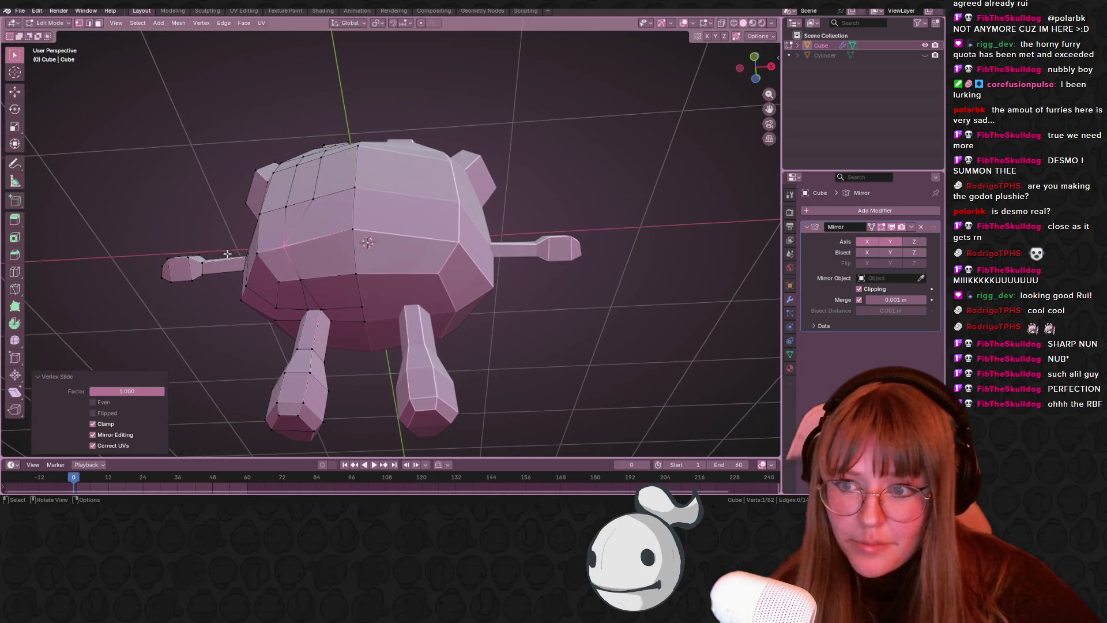
left_click(298, 271)
left_click(303, 278)
mouse_move(303, 278)
middle_mouse_down()
mouse_move(353, 264)
mouse_move(433, 277)
mouse_move(353, 241)
middle_mouse_up()
- From a level front view, slide more belly vertices along their edges
key("shift+v")
left_click(296, 247)
key("shift+v")
left_click(289, 249)
key("shift+v")
left_click(252, 255)
key("shift+v")
left_click(252, 219)
- Slide the upper belly vertices fully along their edges to factor 1.000, then check from the side
left_click(282, 171)
key("shift+v")
left_click(252, 173)
left_click(357, 147)
key("shift+v")
left_click(242, 155)
key("shift+v")
left_click(352, 130)
mouse_move(381, 231)
middle_mouse_down()
mouse_move(445, 148)
mouse_move(402, 263)
mouse_move(341, 254)
mouse_move(273, 346)
mouse_move(54, 324)
mouse_move(566, 344)
mouse_move(610, 361)
middle_mouse_up()
scroll(402, 262, "down", 3)
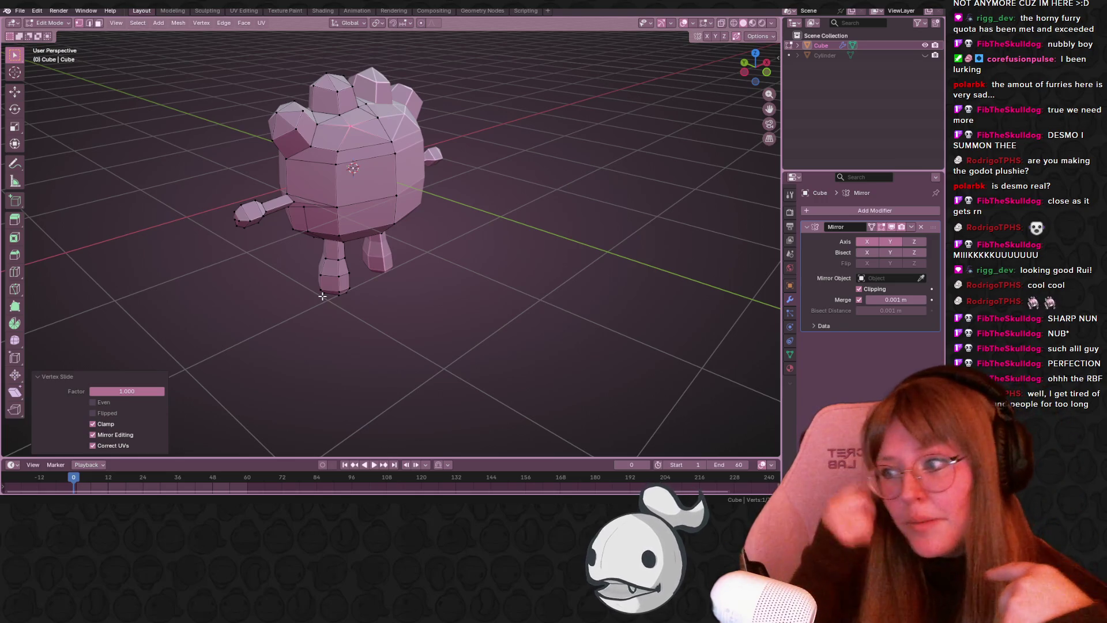
mouse_move(507, 140)
middle_mouse_down()
mouse_move(414, 82)
mouse_move(395, 112)
mouse_move(511, 129)
mouse_move(459, 154)
mouse_move(456, 130)
mouse_move(449, 173)
mouse_move(474, 210)
middle_mouse_up()
- Select a vertex on the body's side and switch to Left Orthographic view
scroll(457, 130, "up", 3)
scroll(435, 153, "down", 2)
left_click(435, 154)
mouse_move(460, 135)
middle_mouse_down()
mouse_move(440, 171)
mouse_move(419, 114)
mouse_move(501, 143)
middle_mouse_up()
key("shift+v")
left_click(440, 171)
left_click(759, 68)
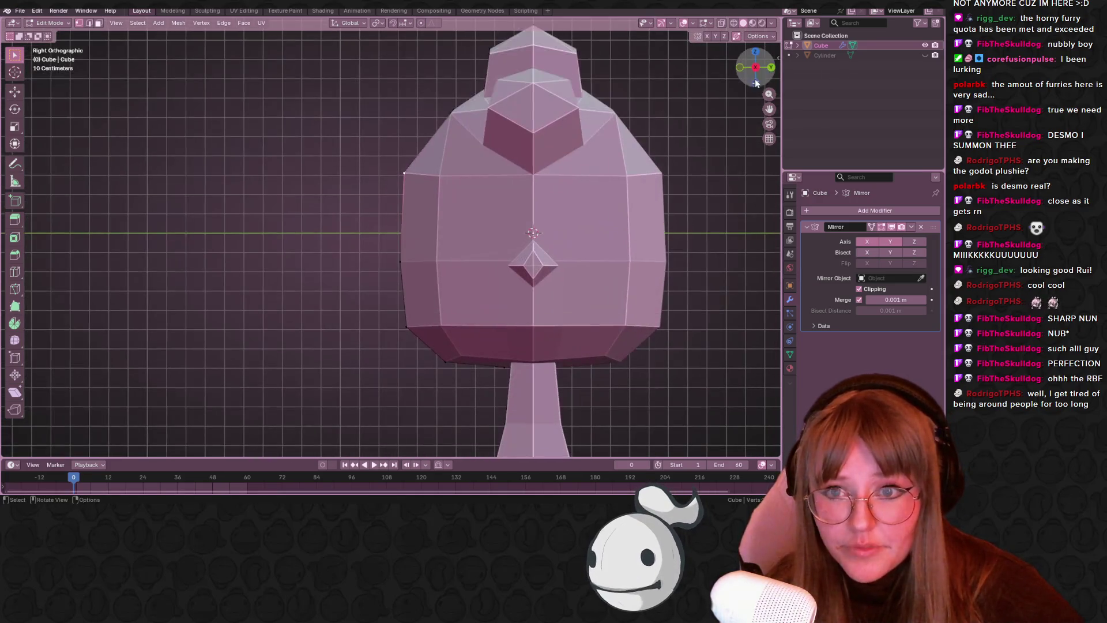
left_click(759, 68)
- Nudge two side vertices into place, cancelling an attempted edge slide
key("g")
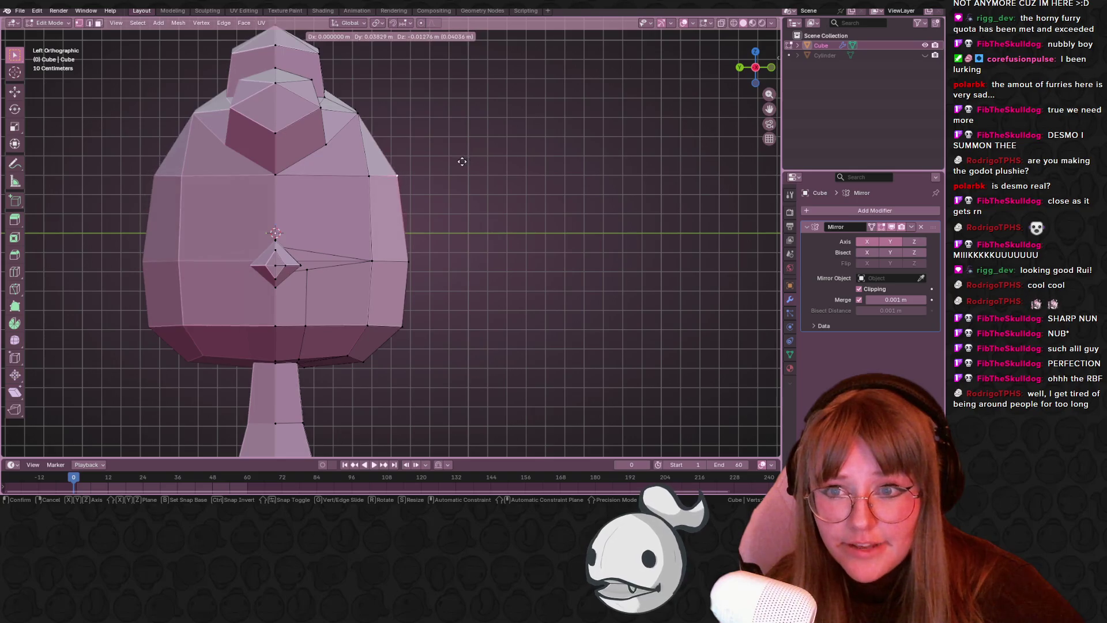
left_click(463, 158)
key("shift+v")
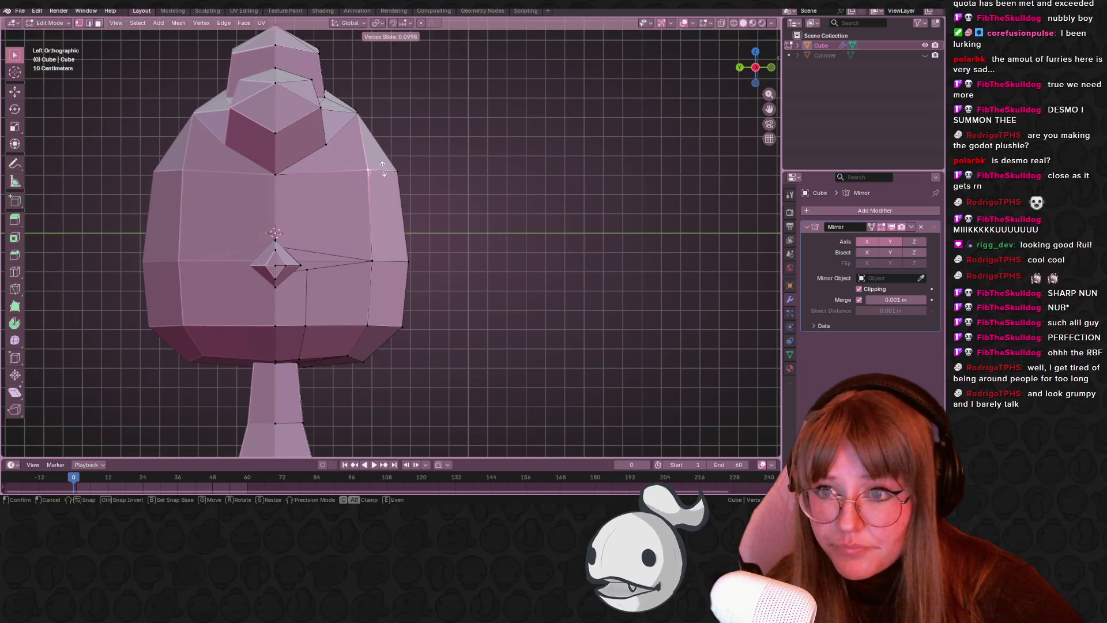
right_click(379, 167)
key("g")
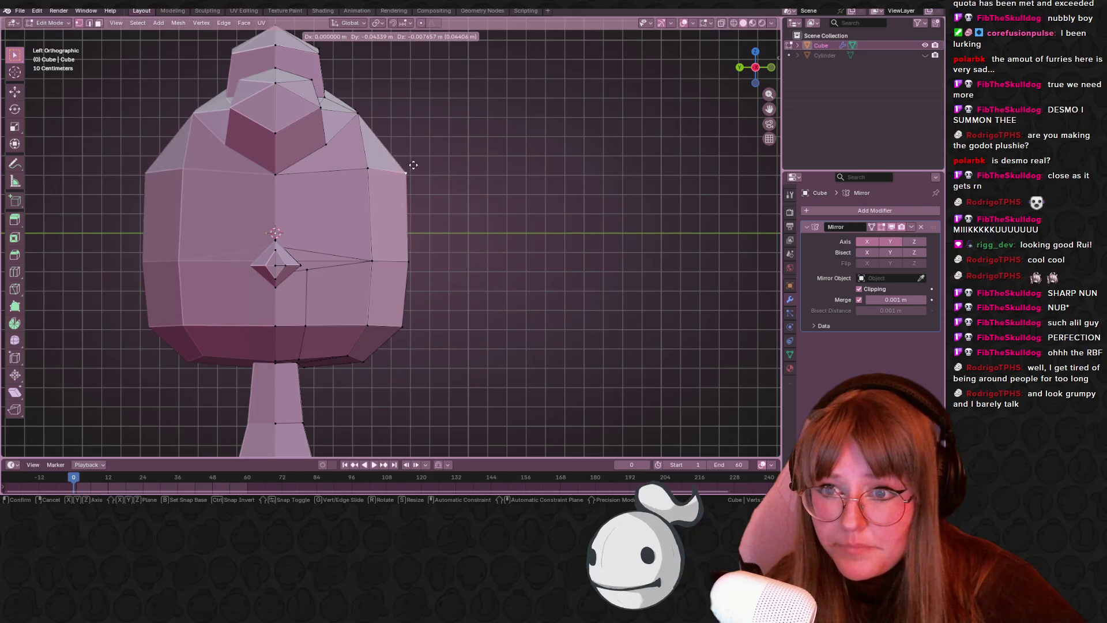
left_click(408, 165)
- Slide three side vertices along their edges, the lowest one downward
left_click(391, 262)
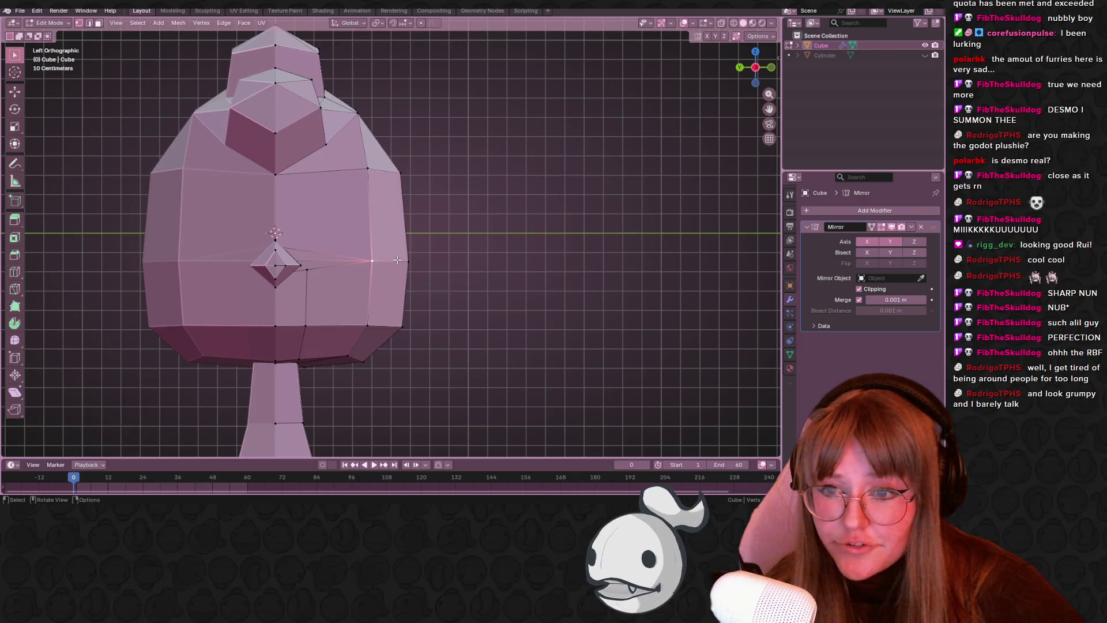
key("shift+v")
left_click(392, 270)
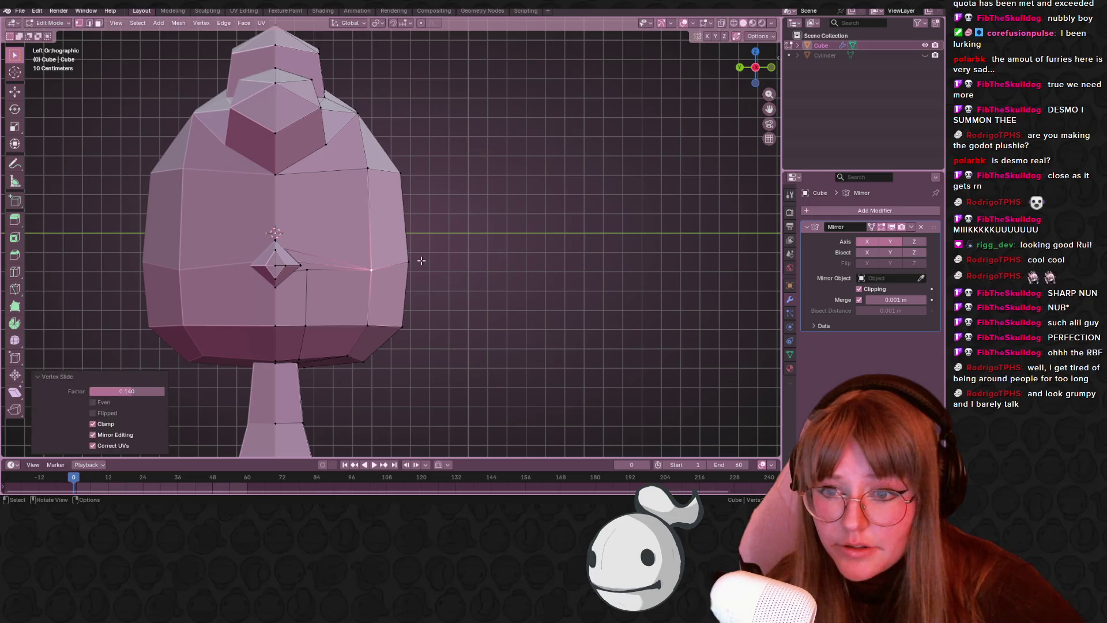
left_click(420, 261)
key("shift+v")
left_click(422, 274)
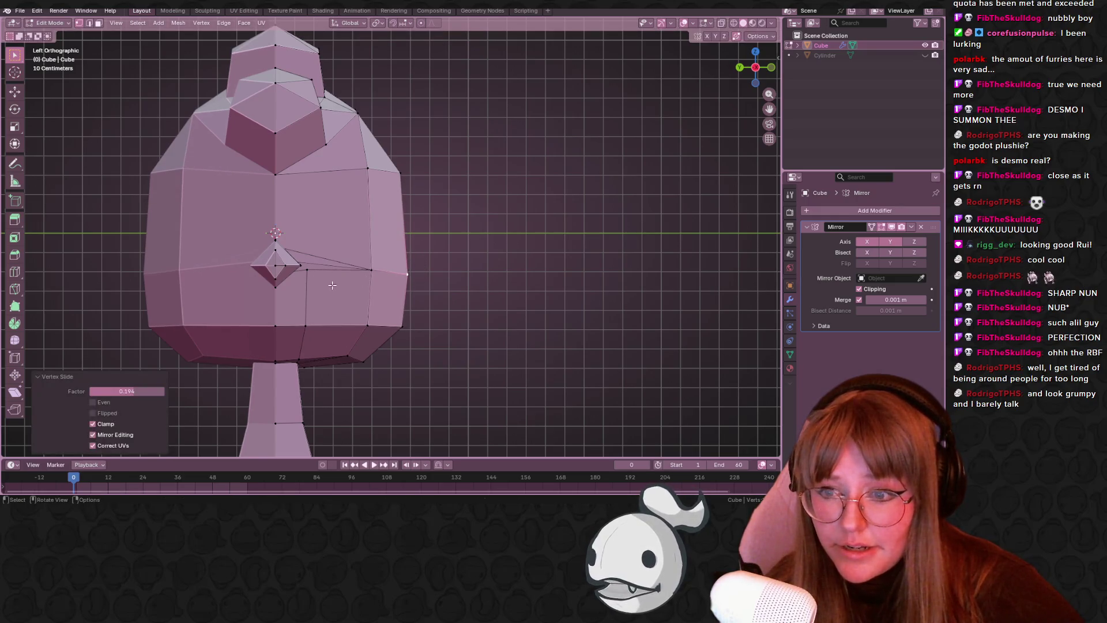
left_click(314, 281)
key("shift+v")
left_click(310, 298)
mouse_move(404, 219)
middle_mouse_down()
mouse_move(442, 183)
mouse_move(454, 247)
middle_mouse_up()
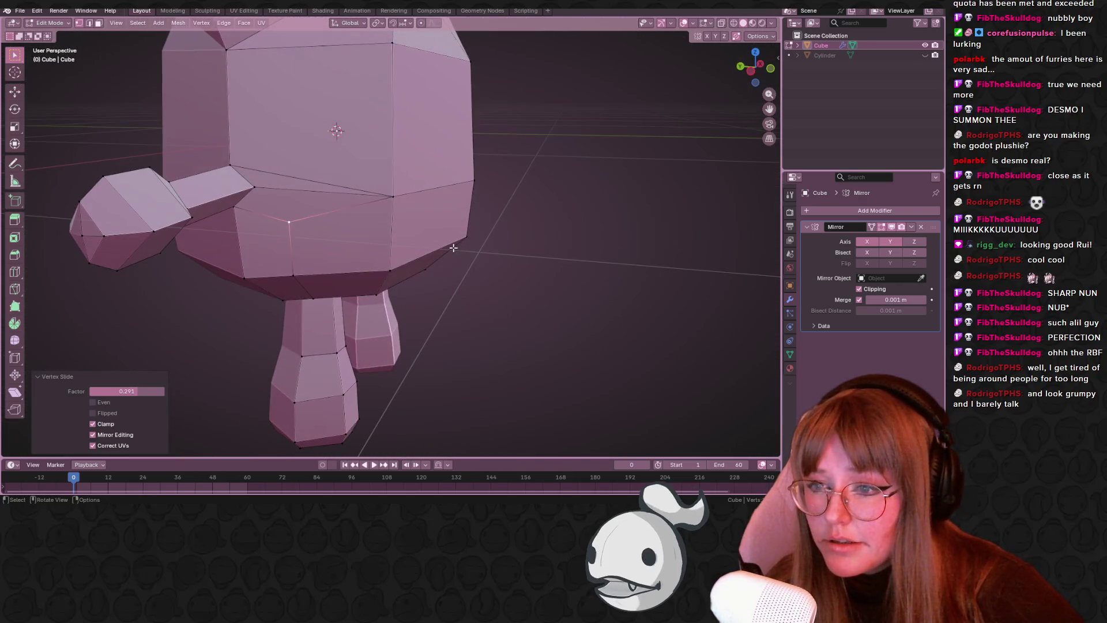
- Slide the underside vertices onto their neighbours, then orbit to check the whole model
left_click(302, 278)
middle_click_drag(306, 279, 374, 212)
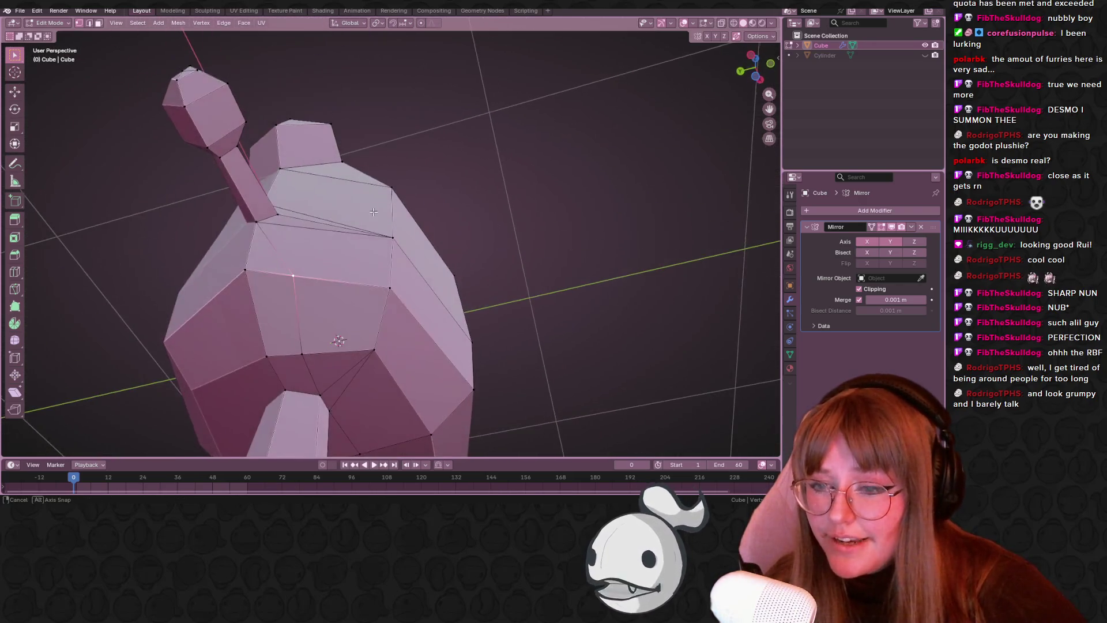
key("shift+v")
left_click(248, 277)
middle_click_drag(248, 276, 250, 205)
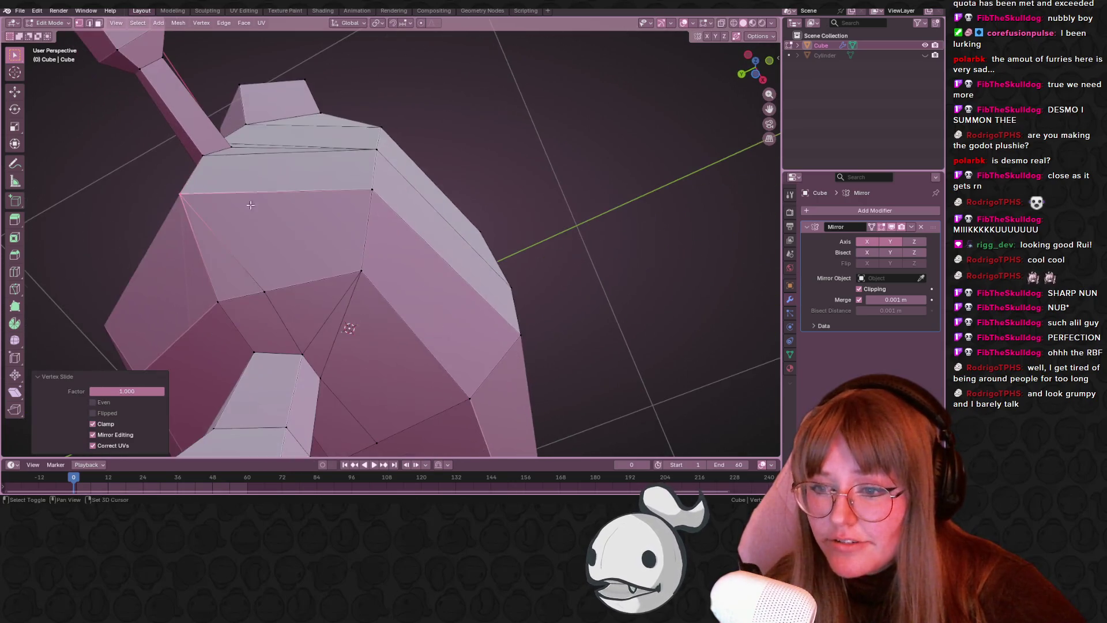
left_click(266, 292)
key("shift+v")
left_click(232, 294)
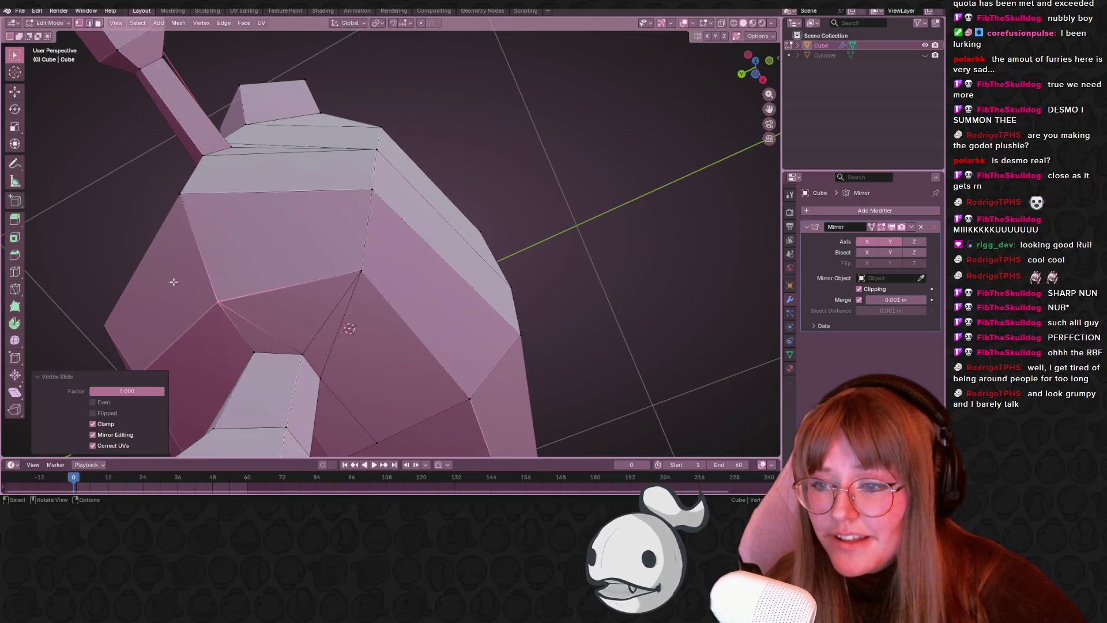
scroll(340, 265, "down", 3)
mouse_move(340, 265)
middle_mouse_down()
mouse_move(338, 233)
mouse_move(354, 261)
mouse_move(387, 278)
mouse_move(333, 283)
mouse_move(329, 155)
mouse_move(321, 260)
mouse_move(408, 403)
mouse_move(322, 311)
mouse_move(514, 292)
mouse_move(454, 271)
middle_mouse_up()
key("shift+v")
left_click(411, 275)
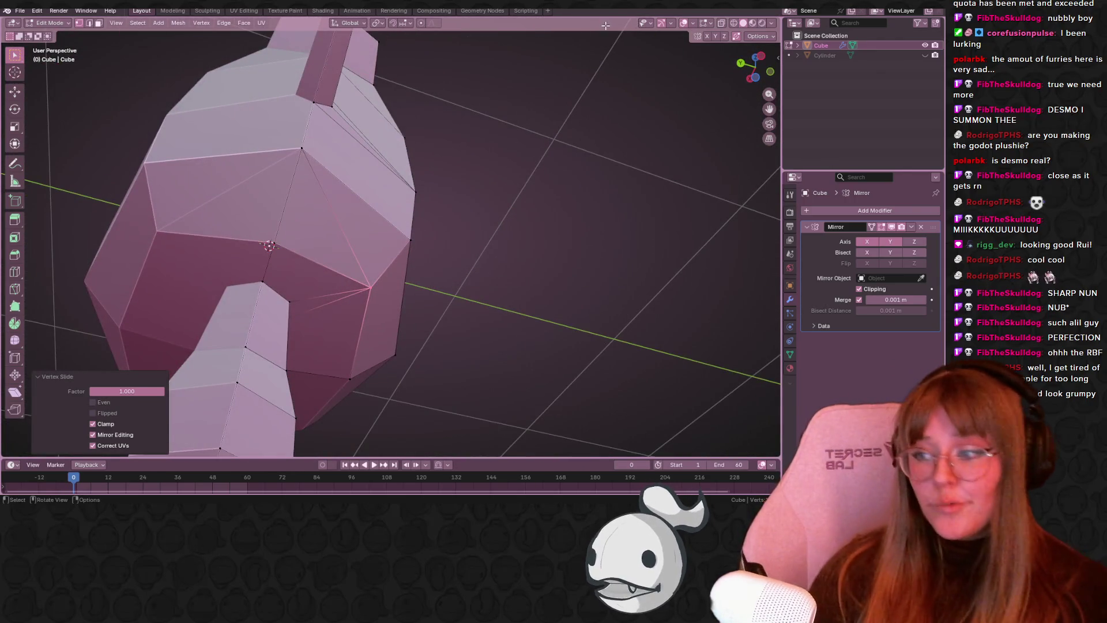
mouse_move(415, 145)
middle_mouse_down()
mouse_move(353, 163)
mouse_move(355, 173)
mouse_move(359, 150)
mouse_move(406, 177)
mouse_move(509, 126)
mouse_move(497, 99)
mouse_move(381, 276)
mouse_move(438, 219)
middle_mouse_up()
scroll(331, 144, "down", 5)
- In Front Ortho, move the first lower-left body vertices down and outward
left_click(763, 65)
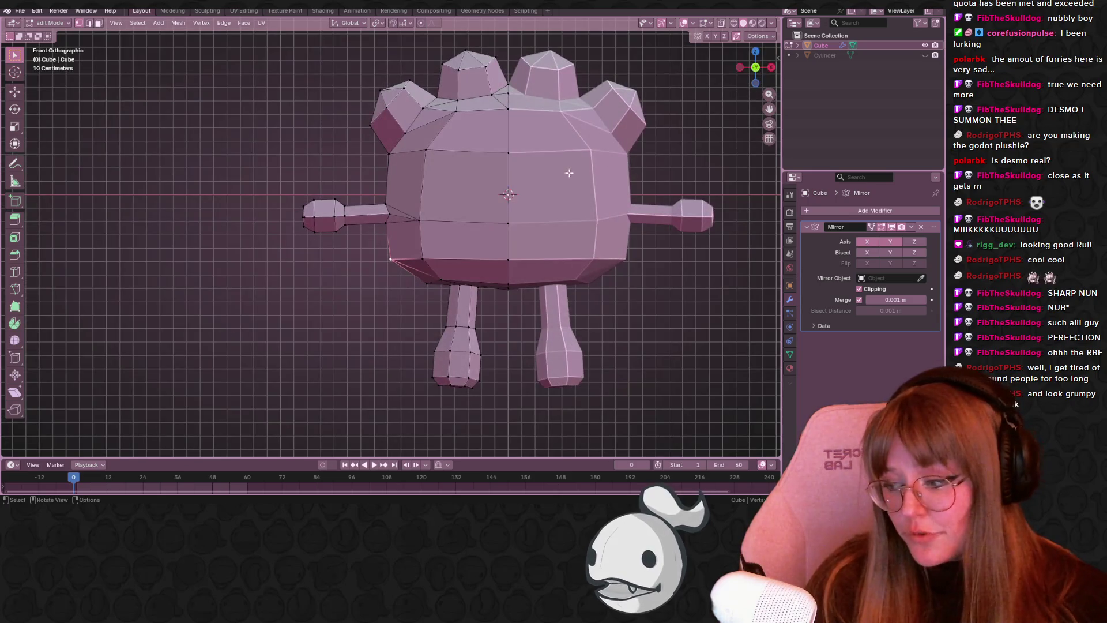
key("g")
left_click(404, 246)
left_click(427, 253)
key("g")
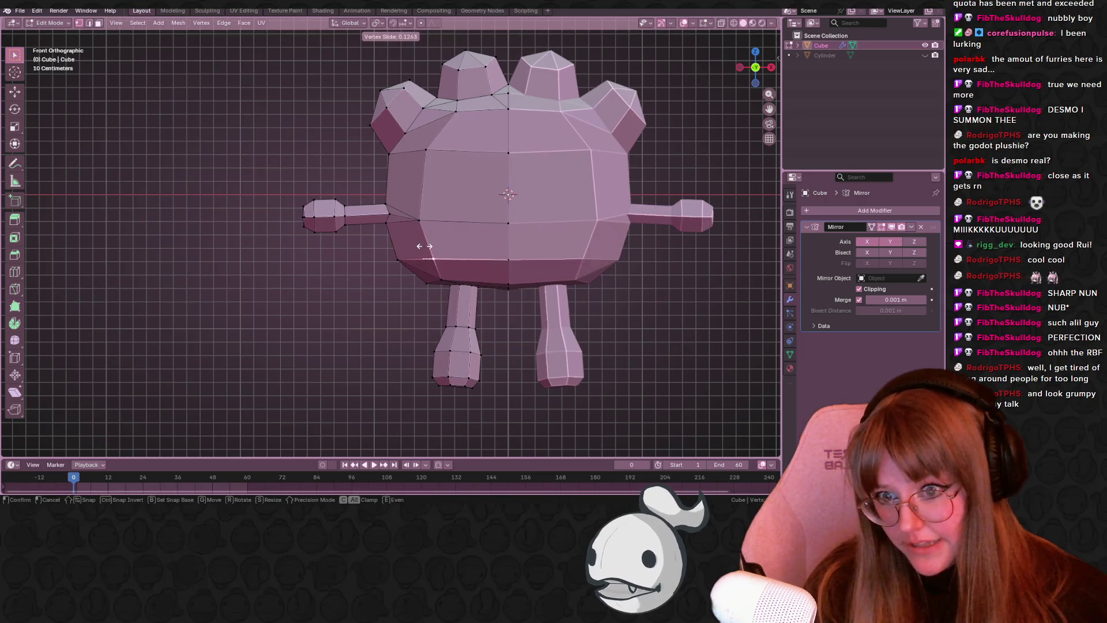
left_click(425, 260)
left_click(425, 283)
key("g")
left_click(403, 250)
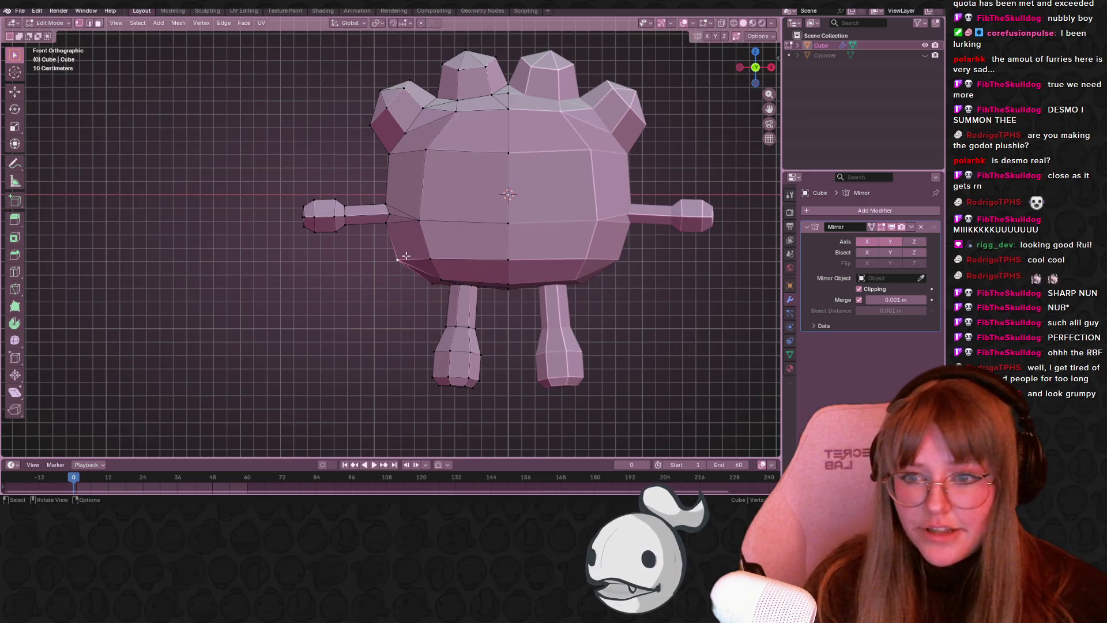
left_click(398, 259)
key("g")
left_click(405, 264)
- Move the remaining lower vertices, including the lower-centre one, then orbit to the underside
left_click(424, 260)
key("g")
left_click(431, 257)
left_click(441, 281)
key("g")
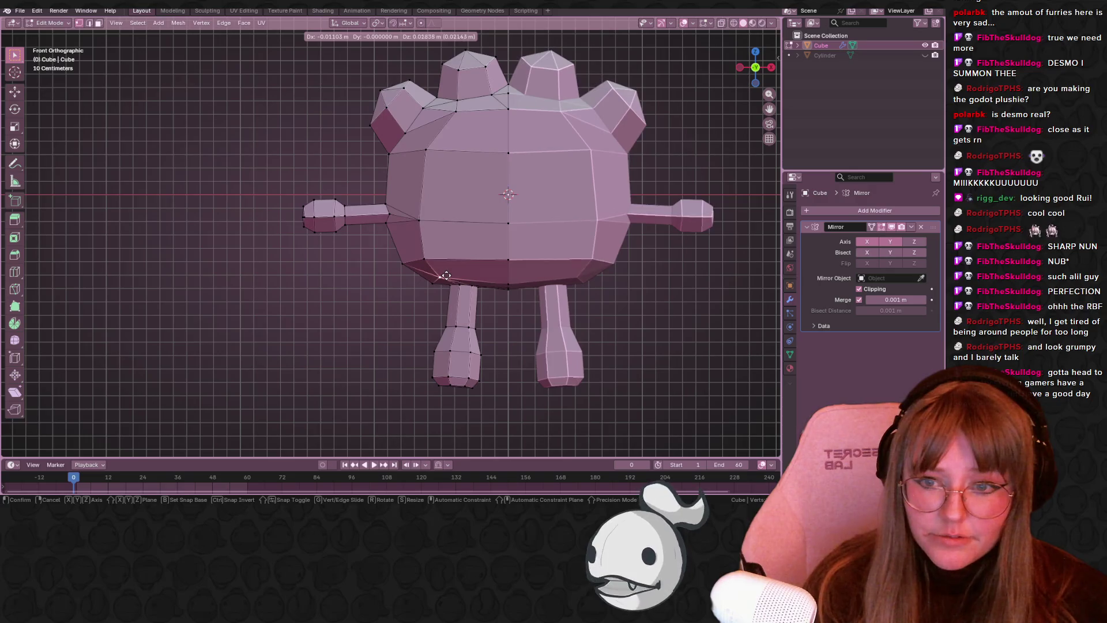
left_click(444, 276)
key("g")
key("g")
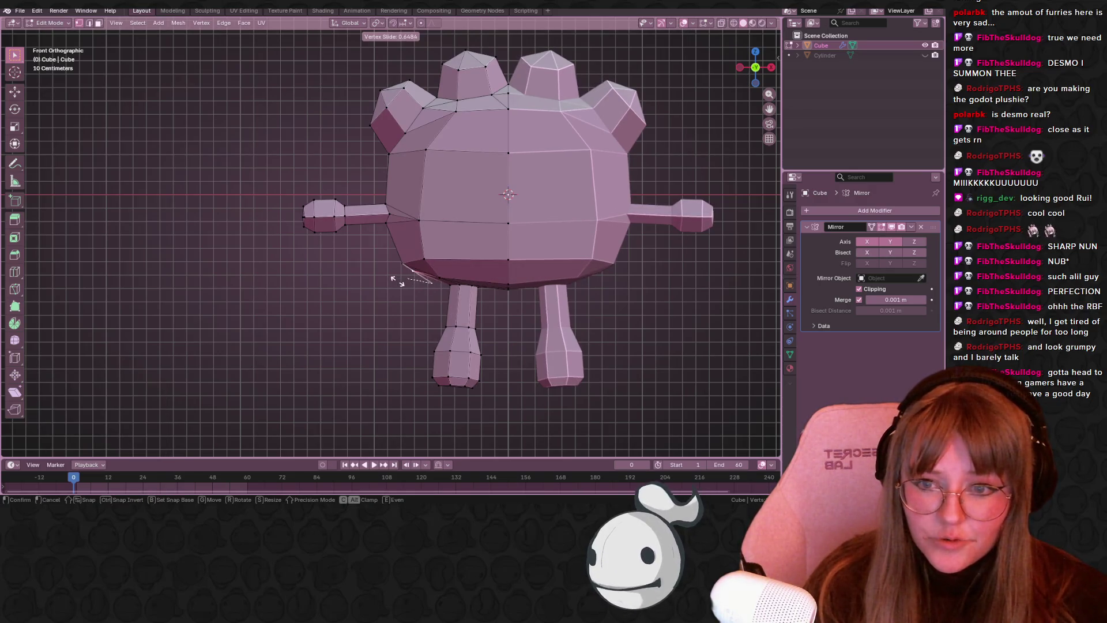
right_click(414, 284)
left_click(507, 285)
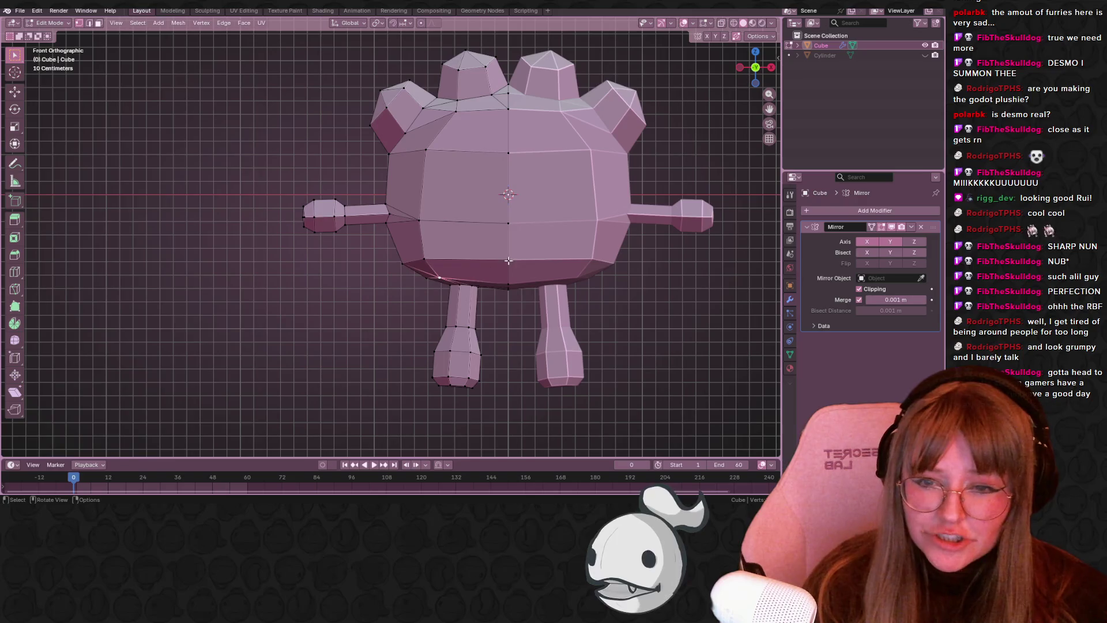
key("g")
left_click(527, 298)
mouse_move(527, 298)
middle_mouse_down()
mouse_move(519, 303)
mouse_move(539, 299)
mouse_move(579, 168)
mouse_move(564, 227)
mouse_move(479, 204)
middle_mouse_up()
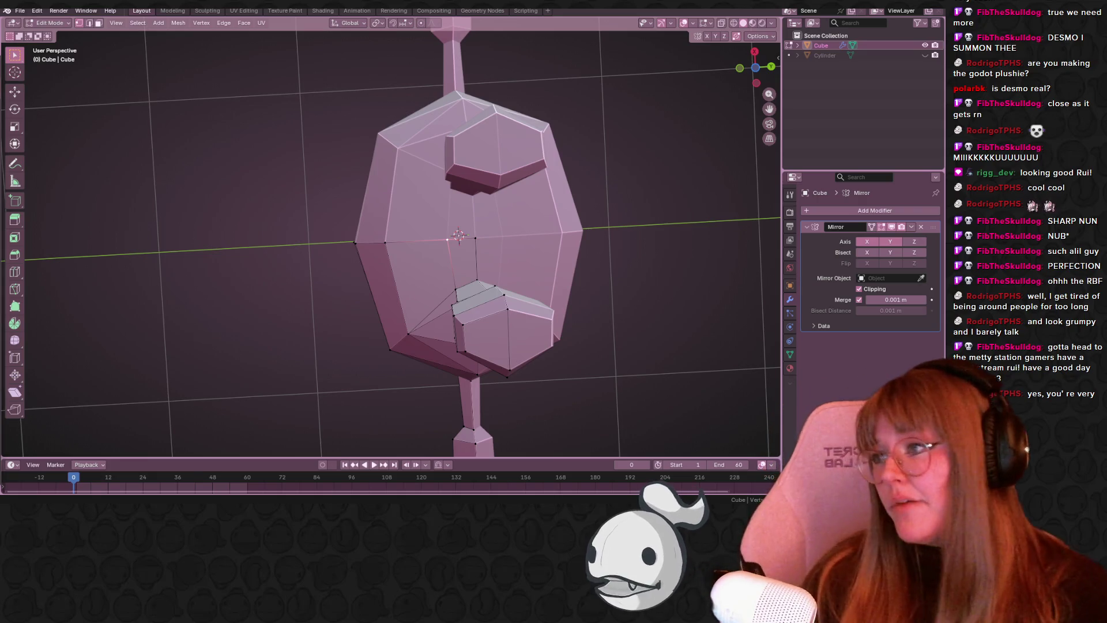
- From a raised three-quarter view, slide an underside vertex into place
mouse_move(124, 296)
middle_mouse_down()
mouse_move(190, 323)
mouse_move(425, 157)
mouse_move(489, 278)
mouse_move(462, 213)
mouse_move(418, 164)
mouse_move(480, 268)
mouse_move(438, 235)
mouse_move(426, 338)
mouse_move(338, 279)
mouse_move(184, 375)
middle_mouse_up()
key("g")
key("g")
left_click(509, 265)
left_click(480, 268)
- Inspect the finished bear, ending in Right then Front Orthographic view
mouse_move(481, 105)
middle_mouse_down()
mouse_move(348, 69)
mouse_move(438, 173)
mouse_move(528, 226)
mouse_move(588, 55)
mouse_move(564, 96)
middle_mouse_up()
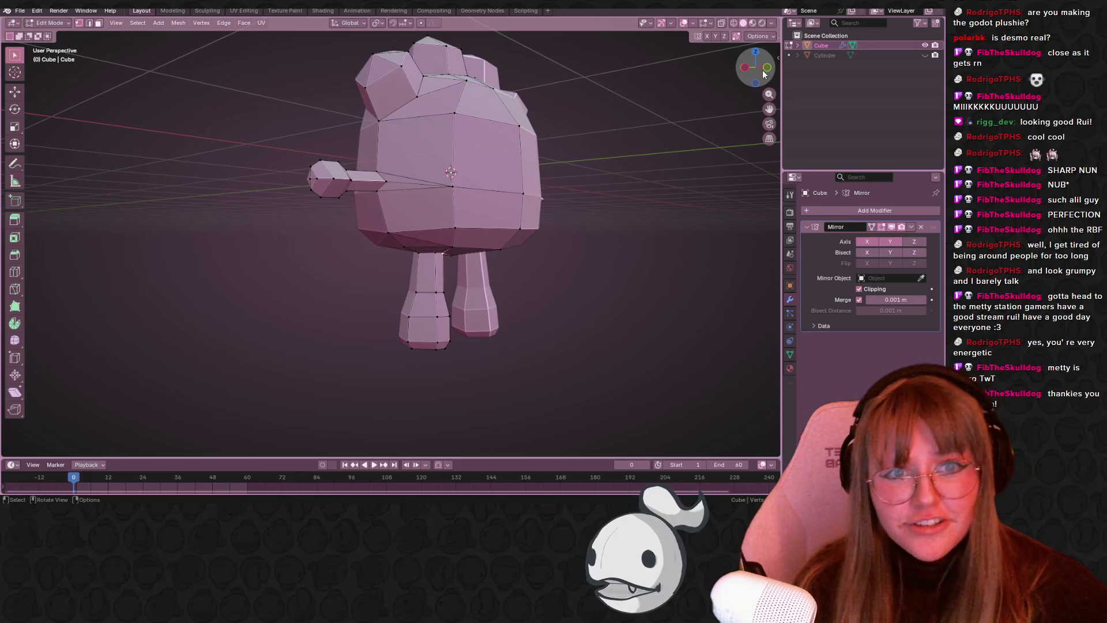
left_click(762, 70)
left_click(741, 69)
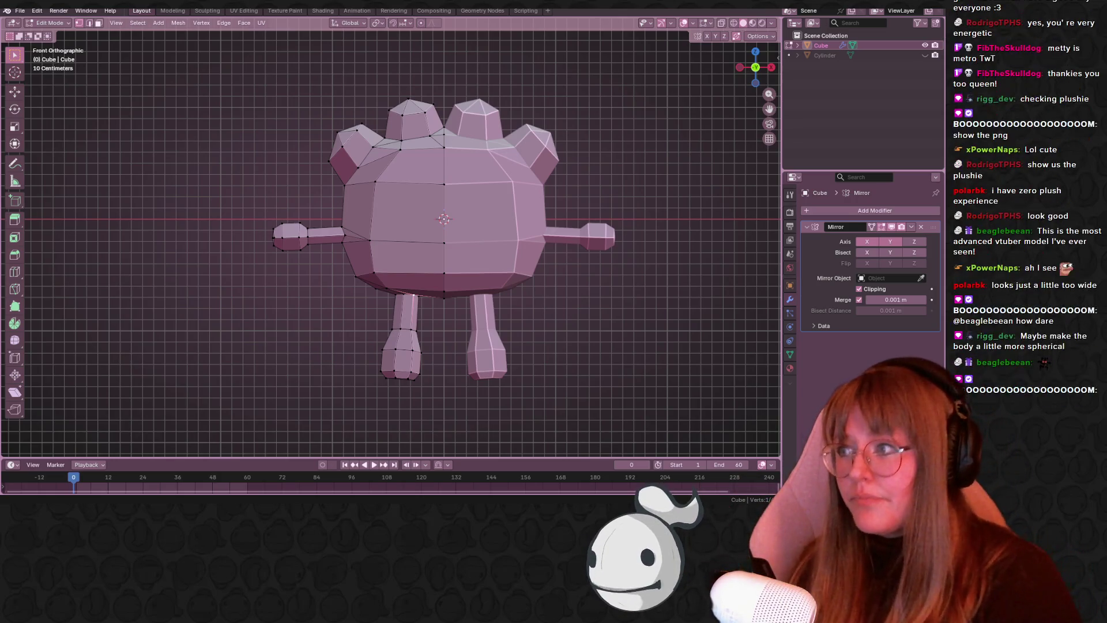
scroll(317, 246, "down", 2)
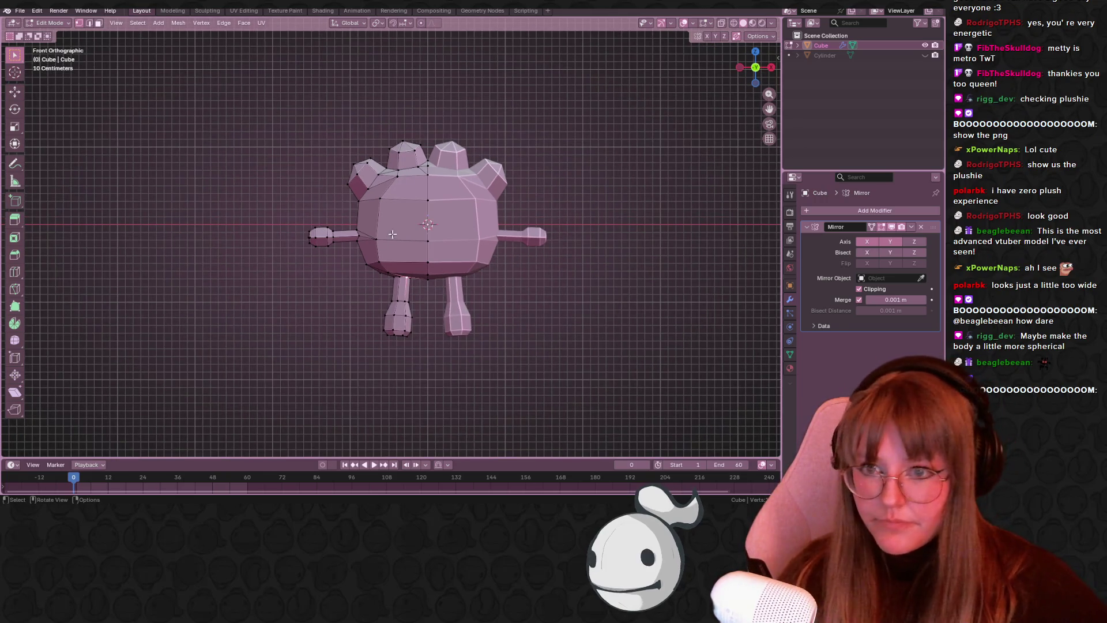
- Select the entire mesh and nudge it slightly sideways in front view
middle_click_drag(391, 237, 404, 232)
key("a")
left_click(753, 69)
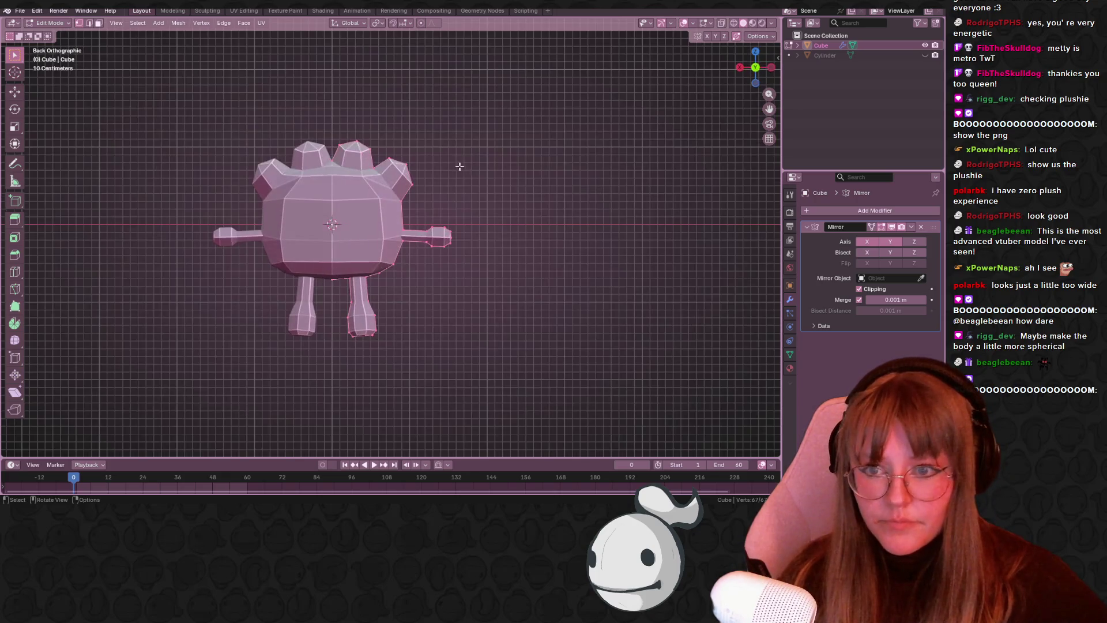
middle_click_drag(455, 169, 506, 154, "shift")
key("g")
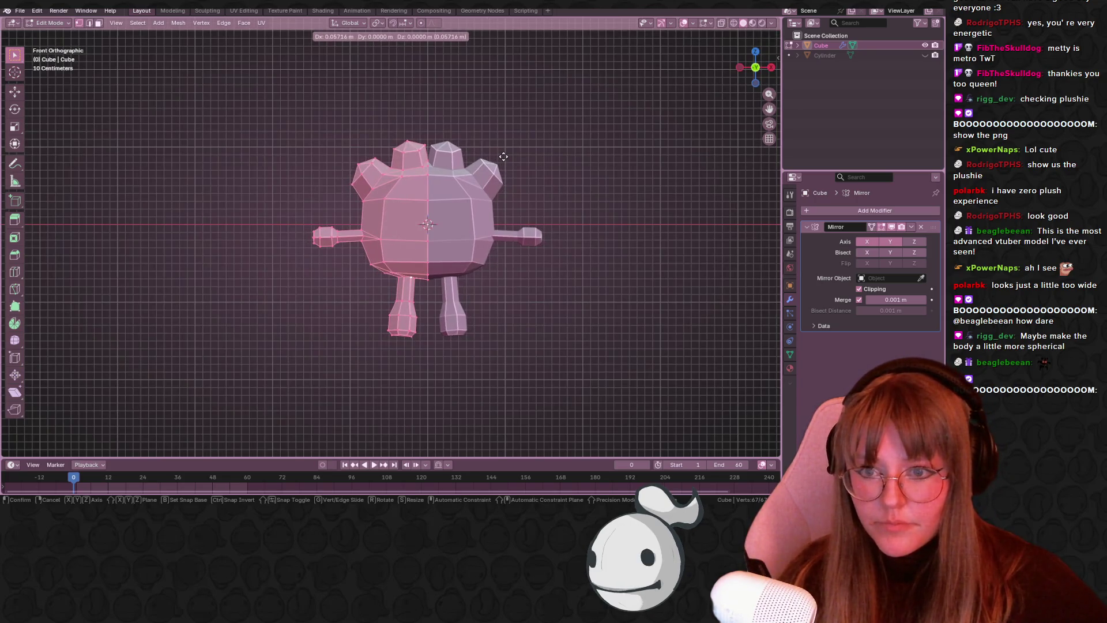
left_click(501, 156)
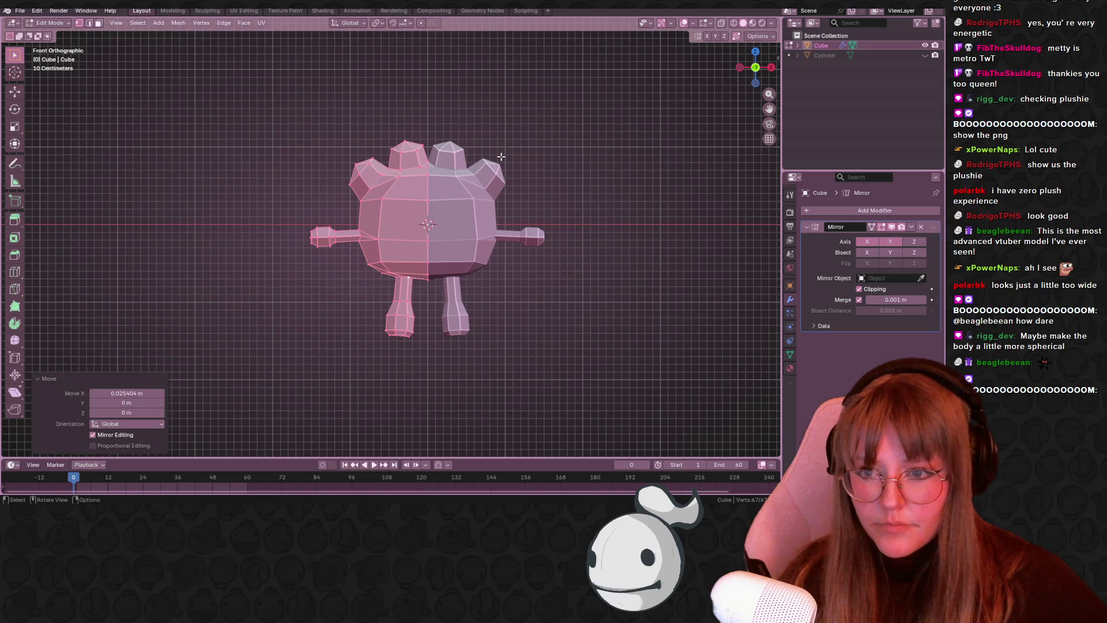
- In Object Mode, scale the bear by 1.069 on Z and orbit to inspect it
key("Tab")
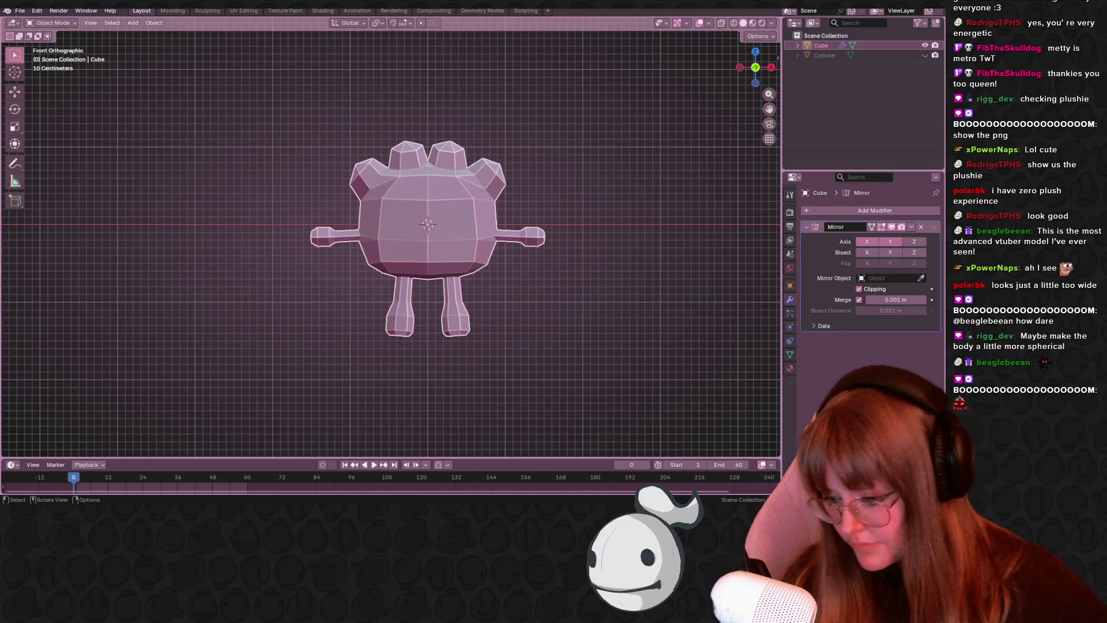
key("s")
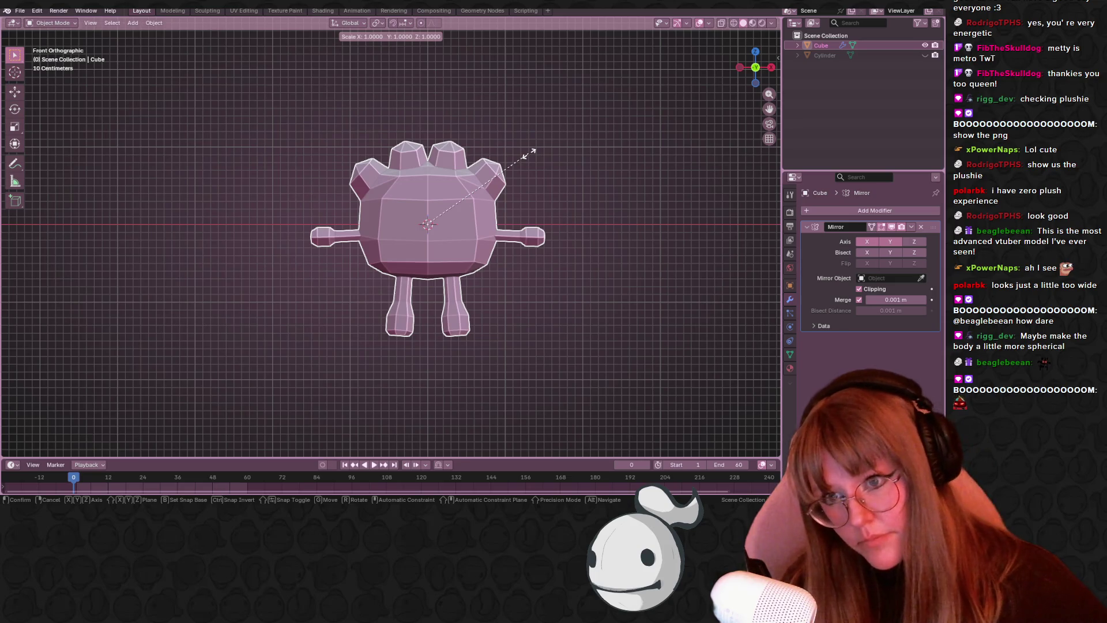
key("z")
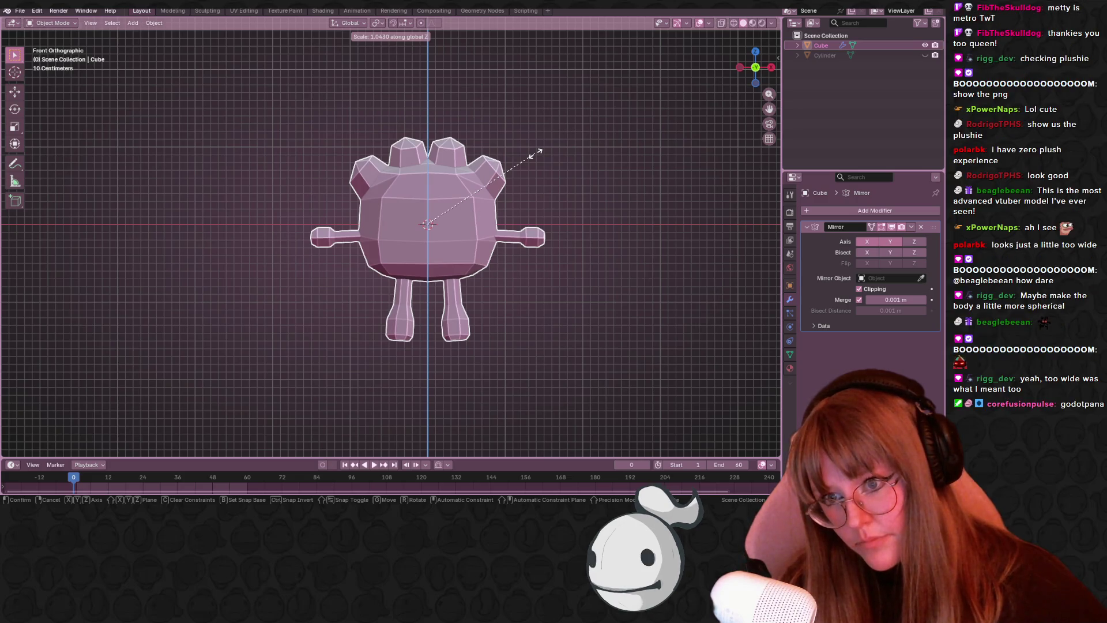
left_click(539, 152)
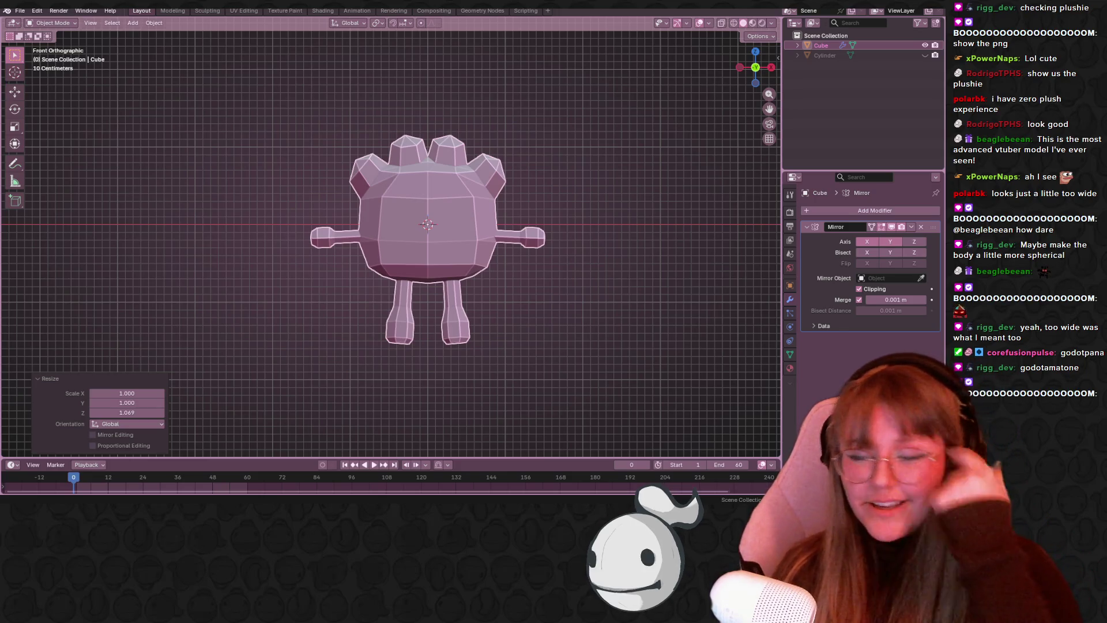
mouse_move(377, 208)
middle_mouse_down()
mouse_move(656, 289)
mouse_move(423, 257)
mouse_move(437, 278)
middle_mouse_up()
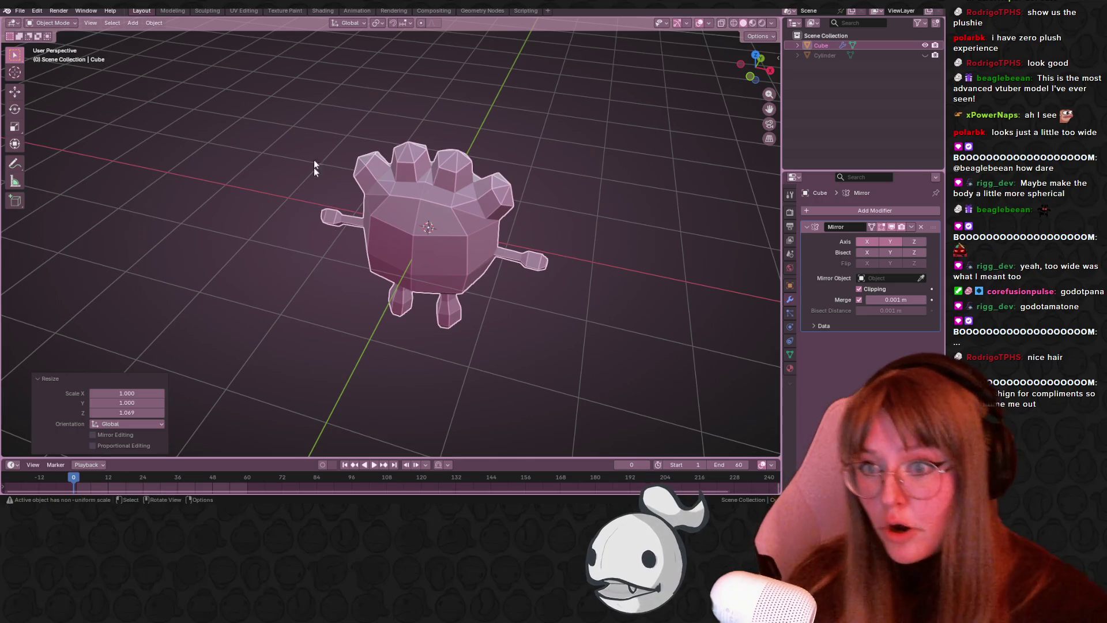
mouse_move(444, 271)
middle_mouse_down()
mouse_move(468, 187)
mouse_move(485, 226)
mouse_move(541, 164)
mouse_move(443, 170)
mouse_move(464, 185)
mouse_move(502, 146)
mouse_move(492, 200)
mouse_move(451, 211)
middle_mouse_up()
- In Edit Mode, slide one body vertex along its edge and move another to round the body
key("Tab")
key("shift+v")
left_click(464, 185)
key("g")
left_click(489, 169)
scroll(473, 205, "up", 3)
scroll(604, 206, "down", 3)
mouse_move(586, 201)
middle_mouse_down()
mouse_move(608, 140)
mouse_move(641, 121)
mouse_move(637, 131)
middle_mouse_up()
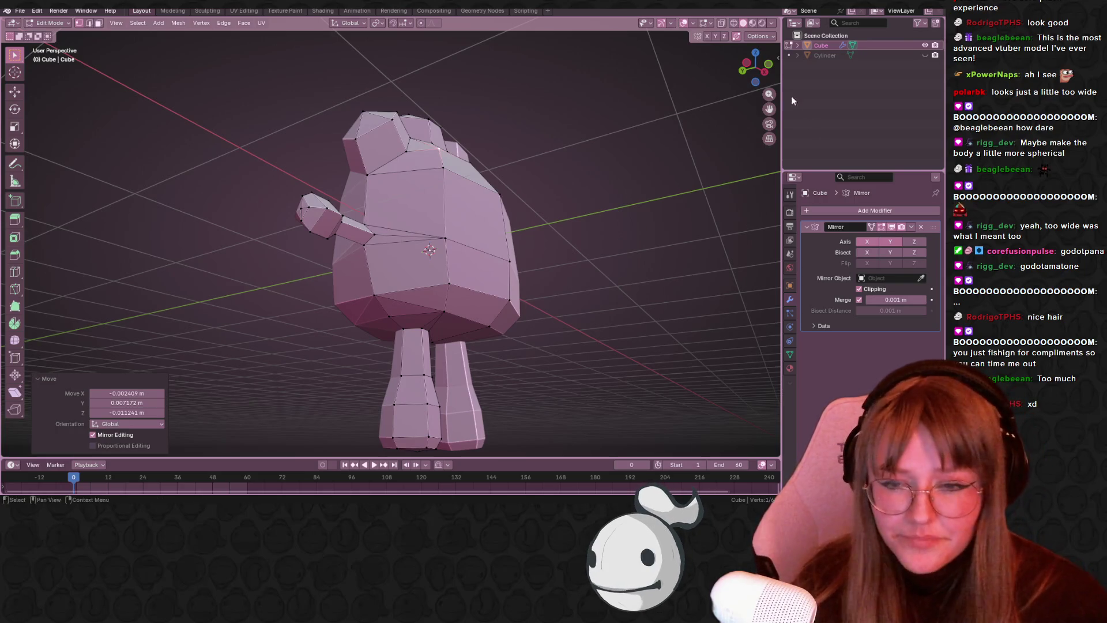
- Orbit around the character to inspect its silhouette from the side, above and below
right_click(291, 300)
scroll(527, 277, "down", 3)
mouse_move(531, 301)
middle_mouse_down()
mouse_move(499, 244)
mouse_move(408, 190)
mouse_move(470, 146)
mouse_move(446, 341)
middle_mouse_up()
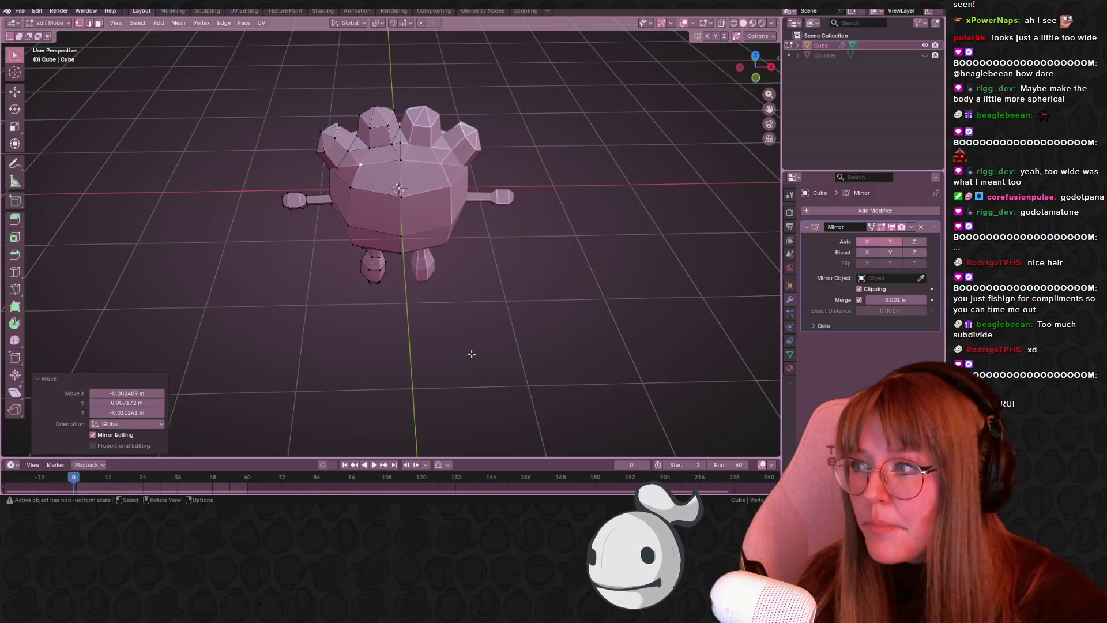
scroll(502, 89, "up", 5)
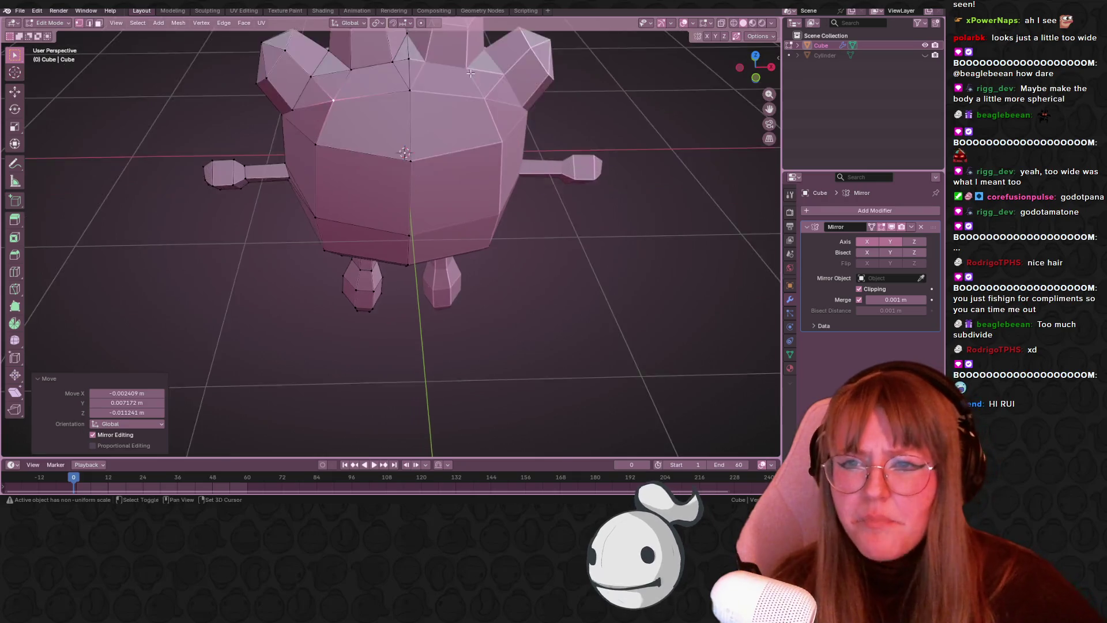
scroll(409, 169, "down", 3)
mouse_move(409, 169)
middle_mouse_down()
mouse_move(408, 126)
mouse_move(487, 163)
middle_mouse_up()
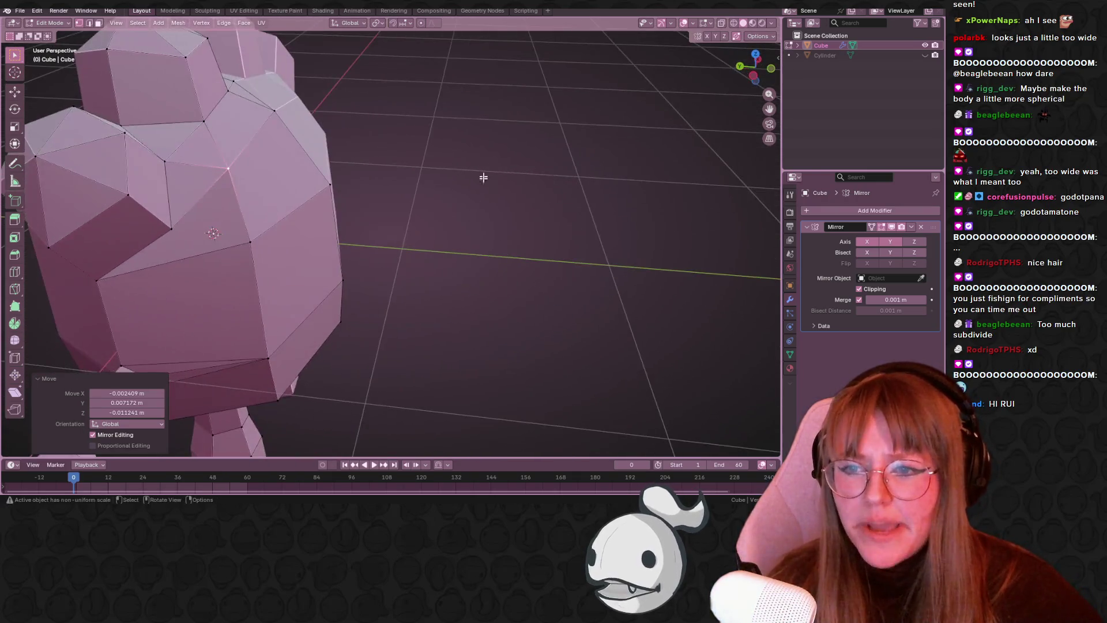
scroll(486, 163, "down", 4)
mouse_move(502, 279)
middle_mouse_down()
mouse_move(489, 234)
mouse_move(448, 180)
mouse_move(366, 184)
middle_mouse_up()
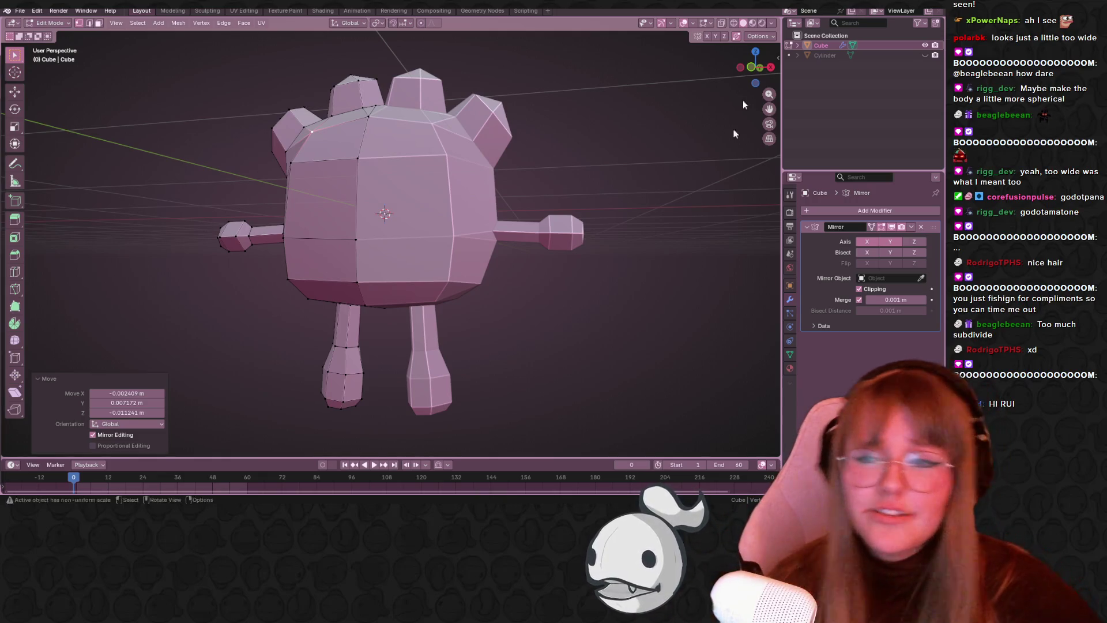
middle_click_drag(375, 58, 315, 177)
mouse_move(447, 173)
middle_mouse_down()
mouse_move(486, 111)
mouse_move(435, 94)
mouse_move(356, 163)
middle_mouse_up()
mouse_move(339, 180)
middle_mouse_down()
mouse_move(432, 237)
mouse_move(373, 264)
mouse_move(353, 321)
mouse_move(271, 276)
mouse_move(538, 171)
mouse_move(396, 289)
mouse_move(410, 169)
middle_mouse_up()
- Slide and reposition more body vertices from a three-quarter view to round the outline
key("g")
key("g")
left_click(522, 173)
key("g")
left_click(392, 280)
mouse_move(279, 152)
middle_mouse_down()
mouse_move(448, 208)
mouse_move(421, 275)
mouse_move(369, 219)
mouse_move(357, 173)
mouse_move(403, 129)
mouse_move(304, 122)
mouse_move(302, 89)
mouse_move(474, 112)
mouse_move(452, 72)
mouse_move(358, 185)
mouse_move(370, 185)
mouse_move(303, 124)
mouse_move(376, 157)
mouse_move(423, 158)
mouse_move(320, 135)
middle_mouse_up()
key("g")
left_click(435, 77)
- Nudge one more body vertex, then return to Object Mode and view from the front
left_click(303, 124)
key("g")
left_click(301, 123)
left_click(320, 135)
key("Tab")
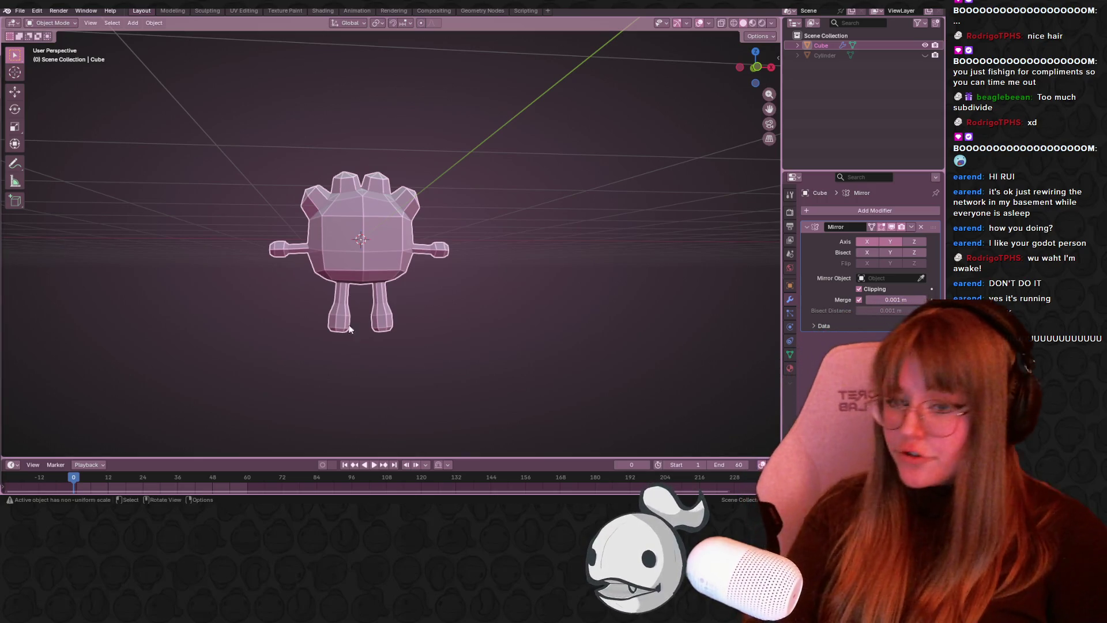
mouse_move(518, 144)
middle_mouse_down()
mouse_move(531, 151)
mouse_move(767, 43)
middle_mouse_up()
key("KP_1")
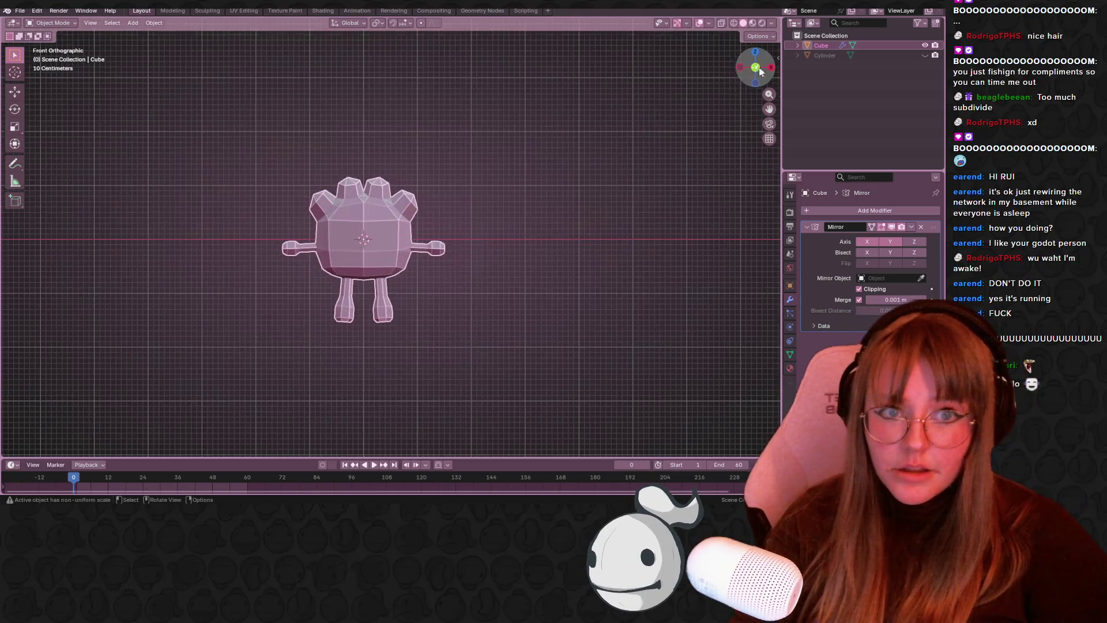
- In Edit Mode, move the vertices at the top of the upper-left head bump
scroll(182, 129, "up", 5)
key("Tab")
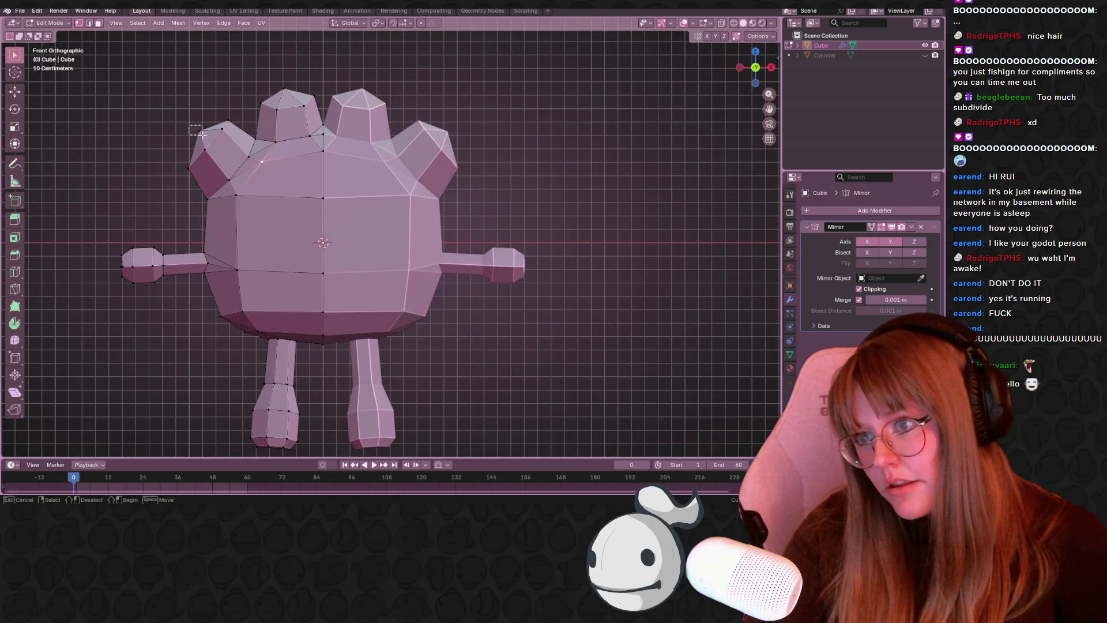
key("g")
left_click(269, 94)
left_click(283, 91)
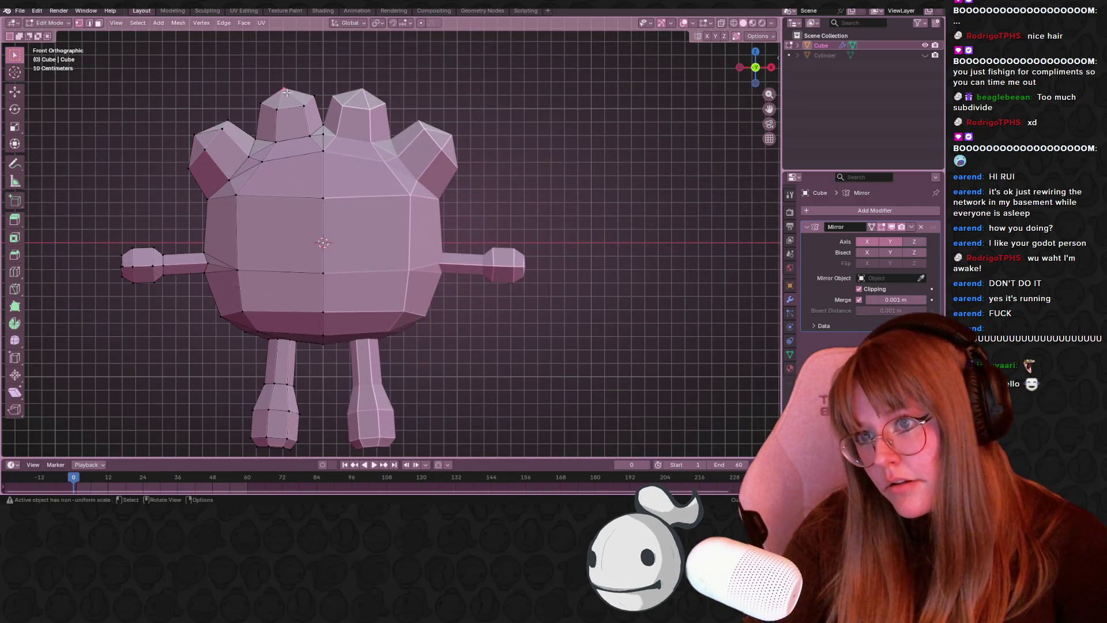
key("g")
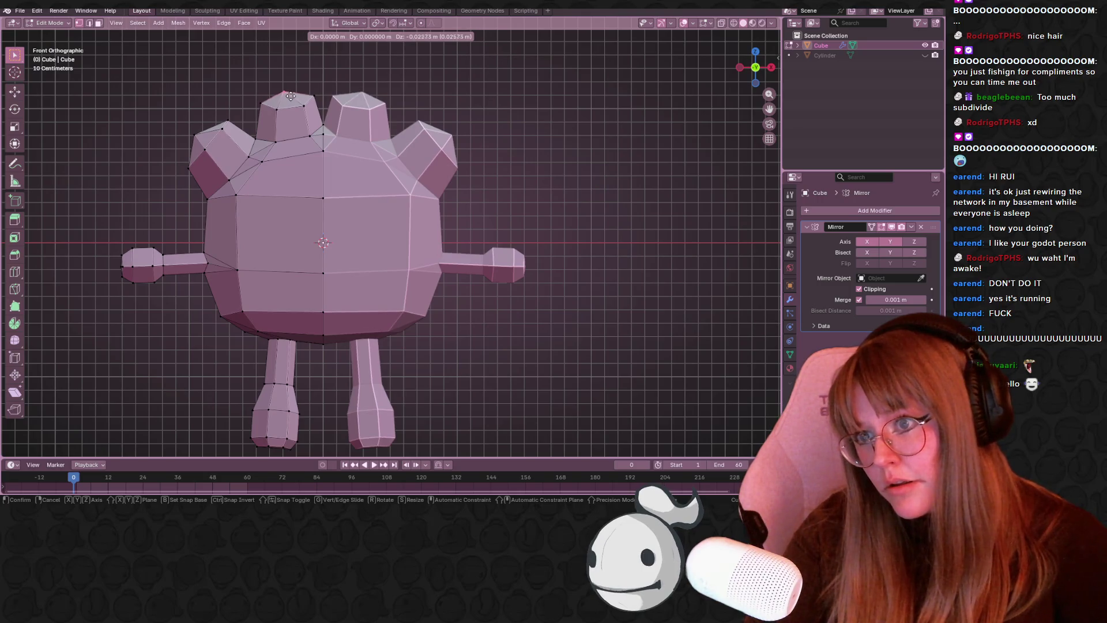
left_click(293, 95)
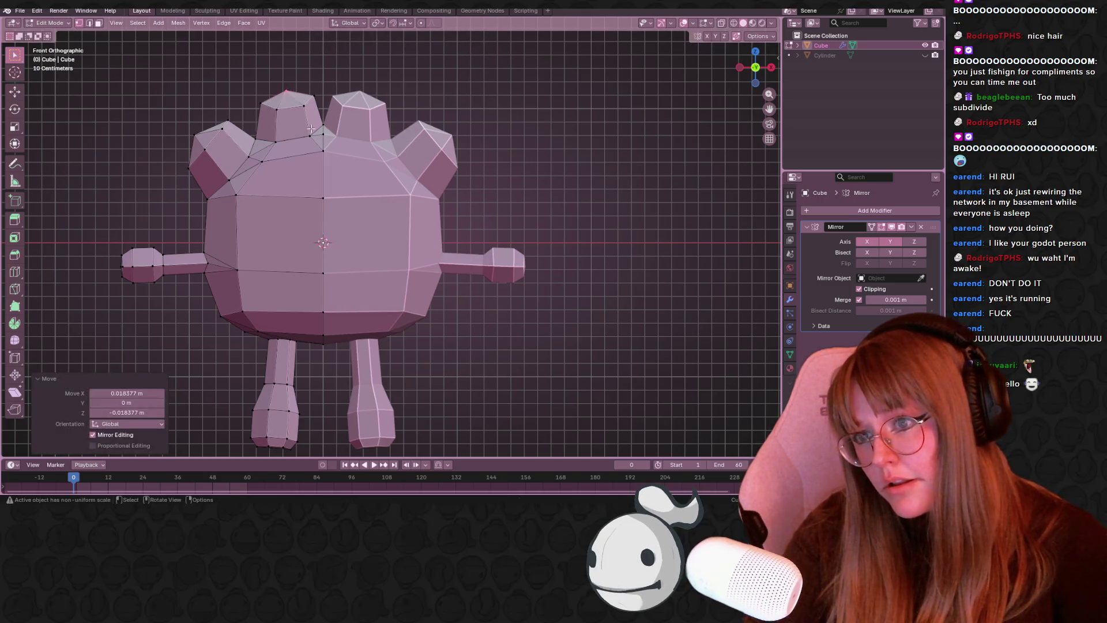
- Adjust two more head vertices, then return to Object Mode and view in perspective
scroll(302, 148, "down", 3)
scroll(302, 149, "up", 3)
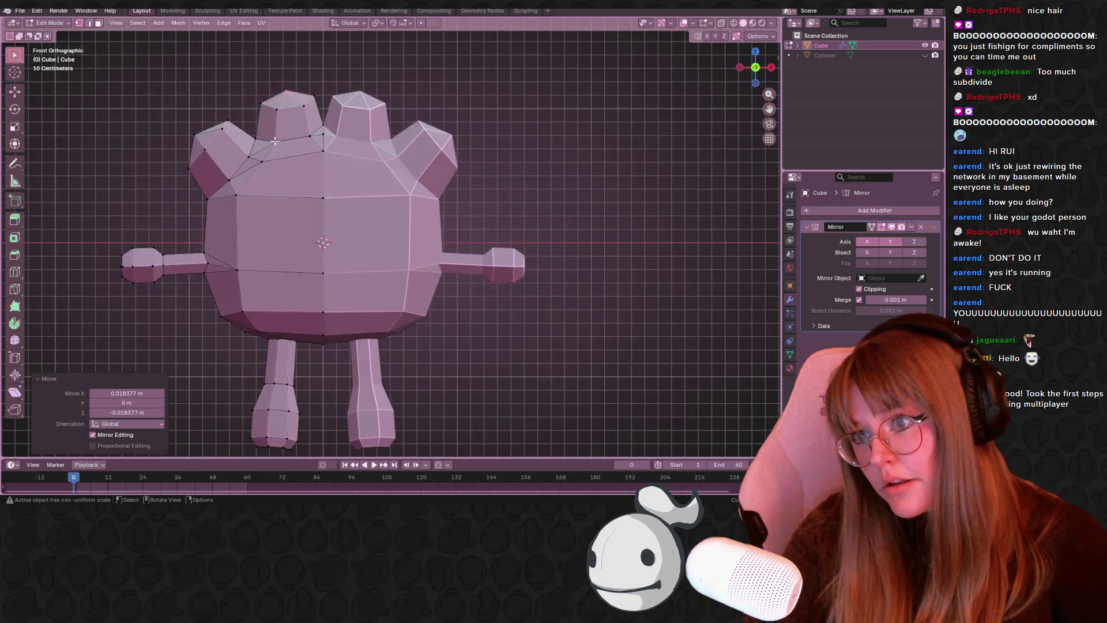
key("g")
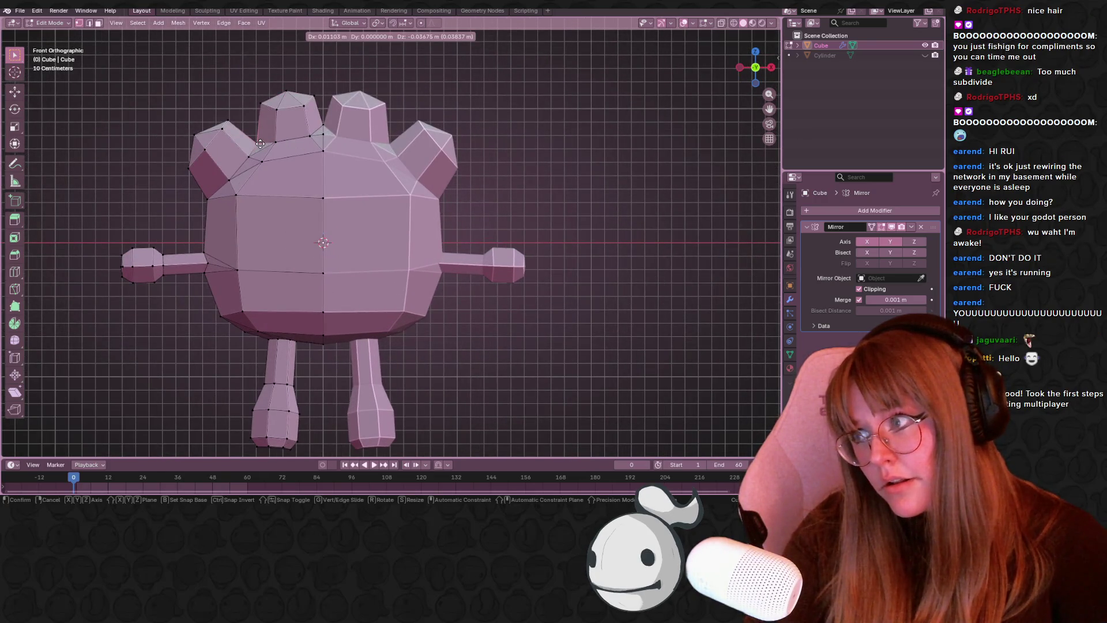
left_click(260, 144)
key("g")
left_click(326, 119)
key("Tab")
mouse_move(307, 165)
middle_mouse_down()
mouse_move(286, 245)
mouse_move(320, 285)
mouse_move(466, 214)
mouse_move(387, 196)
mouse_move(303, 202)
mouse_move(274, 184)
mouse_move(148, 177)
mouse_move(394, 295)
mouse_move(533, 216)
mouse_move(551, 177)
mouse_move(683, 232)
mouse_move(674, 233)
middle_mouse_up()
- In Edge select mode, mark the edges along the head bump's base as a seam
mouse_move(355, 200)
middle_mouse_down()
mouse_move(524, 193)
mouse_move(584, 137)
mouse_move(299, 177)
mouse_move(512, 215)
mouse_move(484, 257)
mouse_move(410, 166)
middle_mouse_up()
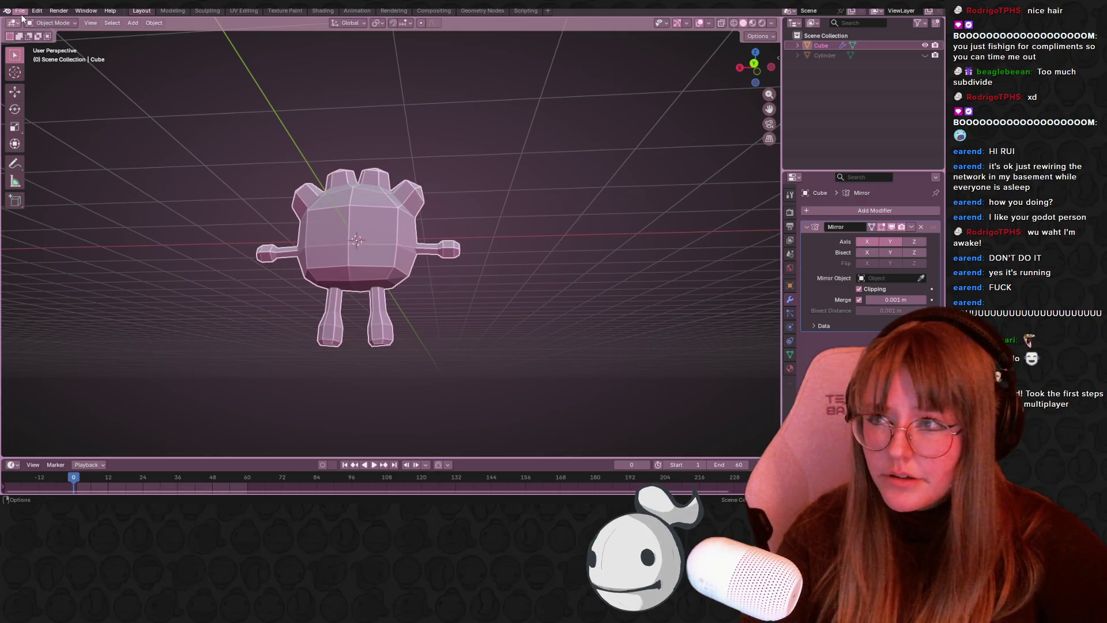
mouse_move(528, 254)
middle_mouse_down()
mouse_move(563, 311)
mouse_move(524, 341)
mouse_move(463, 278)
mouse_move(618, 235)
mouse_move(482, 303)
mouse_move(299, 296)
mouse_move(232, 248)
mouse_move(362, 169)
middle_mouse_up()
key("Tab")
middle_click_drag(283, 201, 254, 212)
left_click(267, 235, "shift")
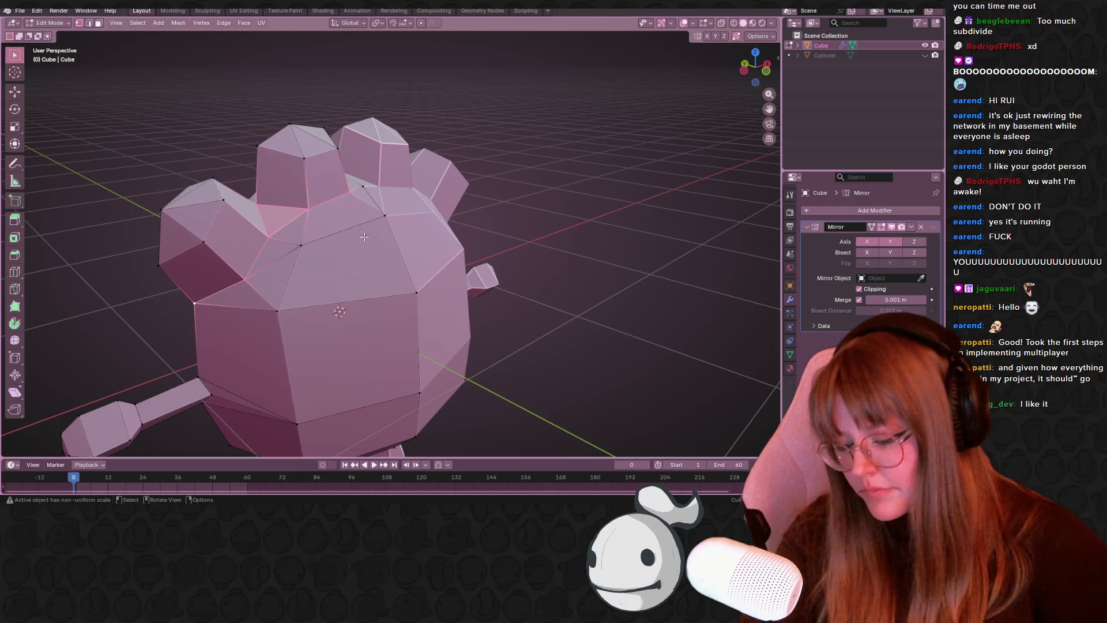
key("2")
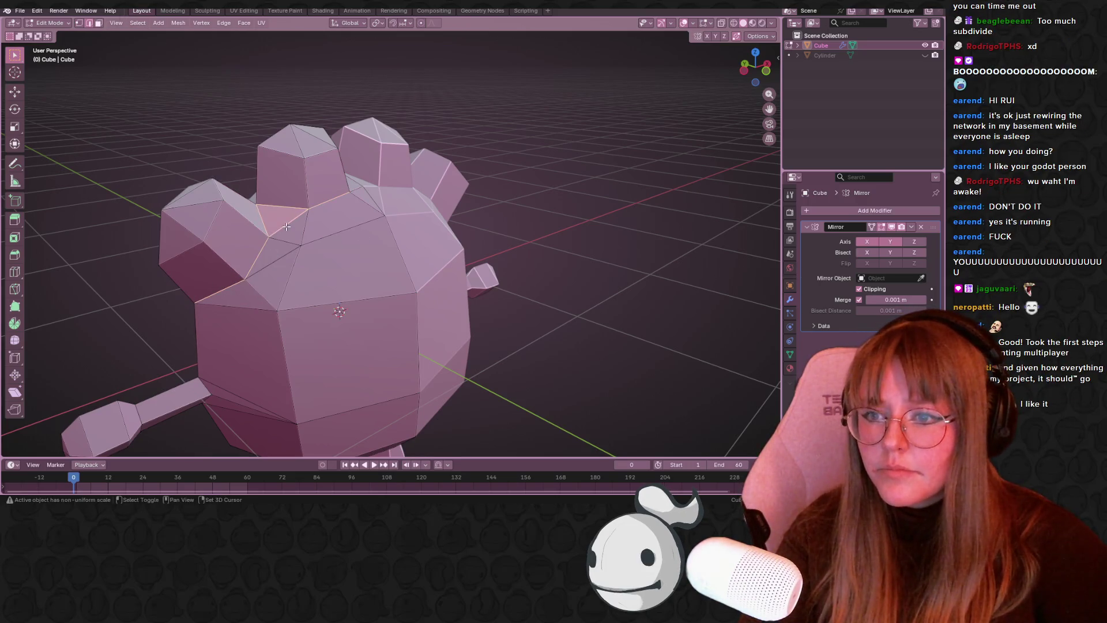
right_click(407, 237)
left_click(363, 346)
- Orbit around the character to check the new seam from front, sides and underside
mouse_move(363, 346)
middle_mouse_down()
mouse_move(403, 259)
mouse_move(440, 252)
middle_mouse_up()
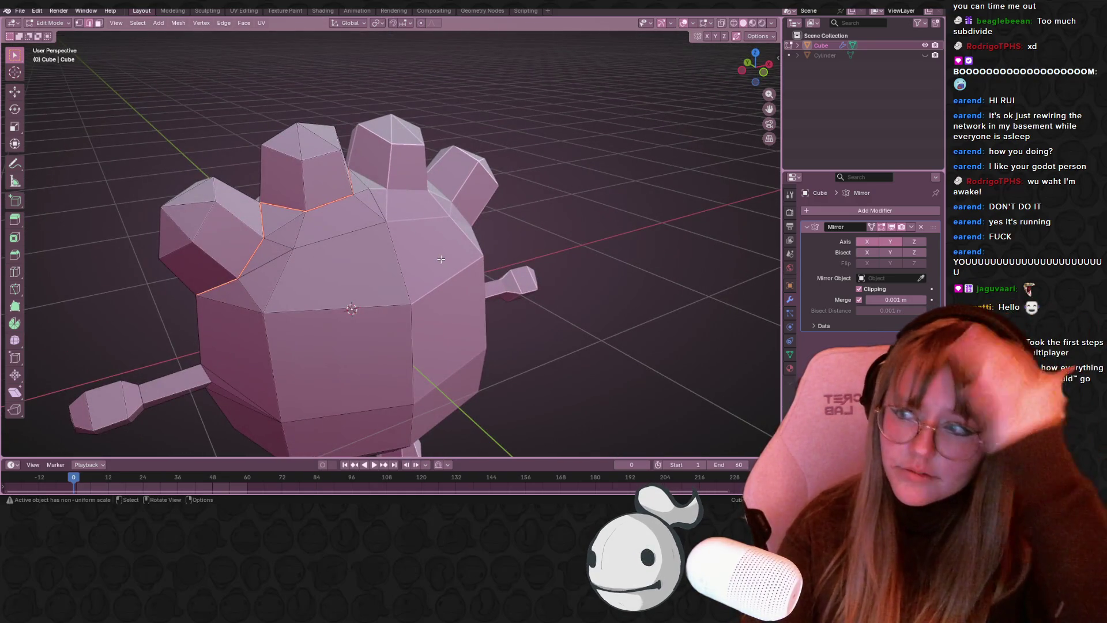
middle_click_drag(447, 143, 369, 107)
middle_click_drag(329, 225, 262, 268)
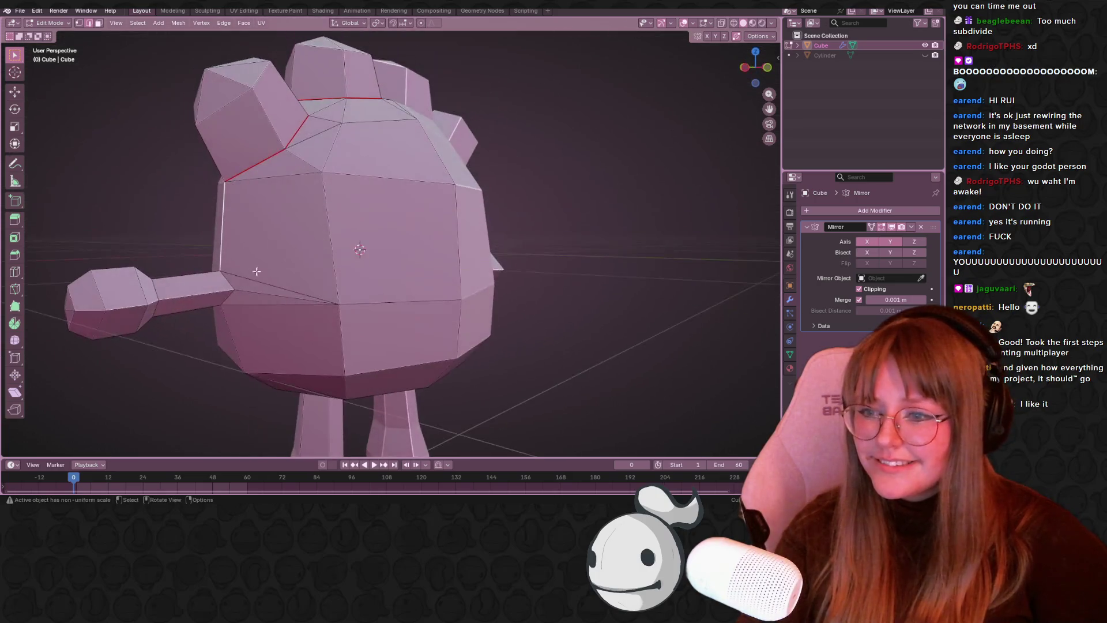
middle_click_drag(236, 307, 272, 254)
mouse_move(204, 335)
middle_mouse_down("shift")
mouse_move(233, 154)
mouse_move(257, 231)
middle_mouse_up("shift")
middle_click_drag(386, 279, 381, 165)
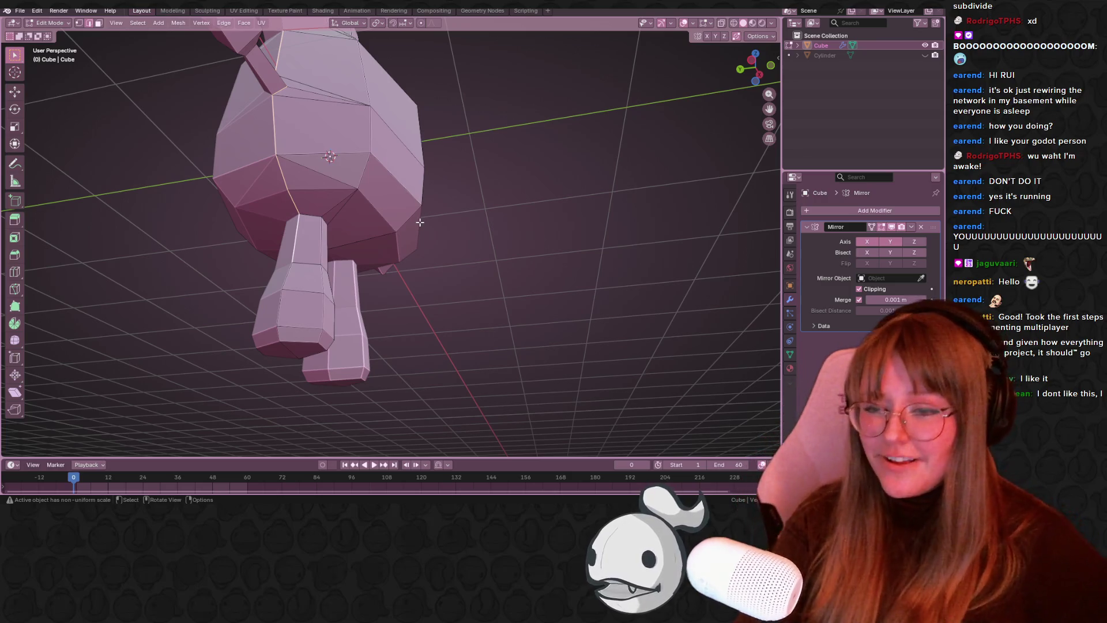
mouse_move(420, 222)
middle_mouse_down()
mouse_move(292, 272)
mouse_move(297, 193)
mouse_move(271, 231)
mouse_move(230, 252)
mouse_move(312, 222)
mouse_move(425, 279)
mouse_move(596, 227)
mouse_move(400, 142)
middle_mouse_up()
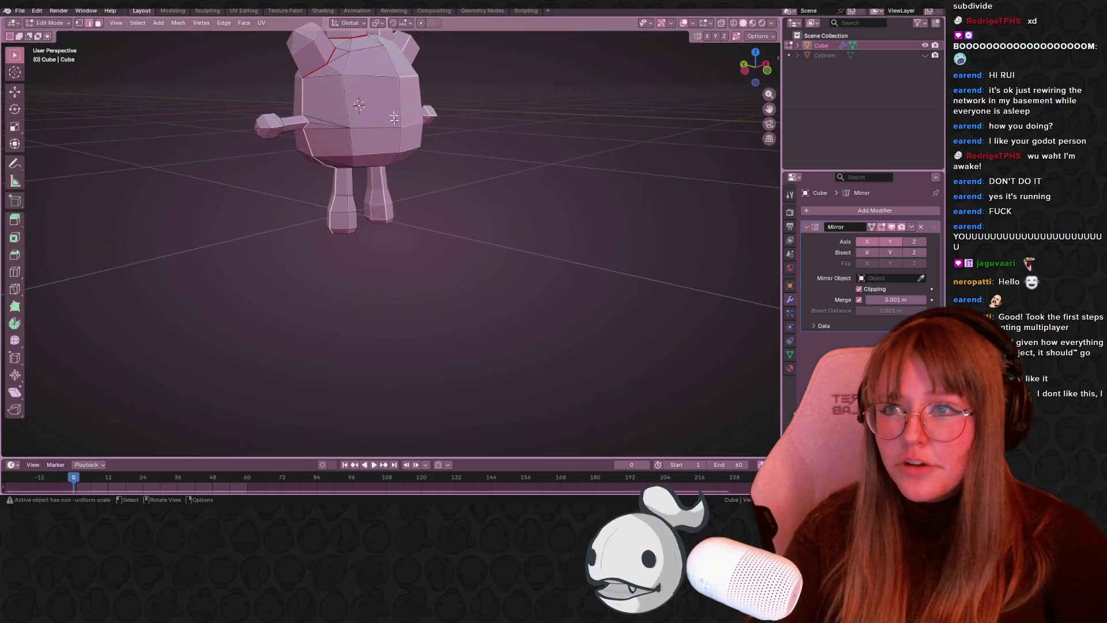
- Switch to the Shading workspace and create a new material for the character
left_click(296, 11)
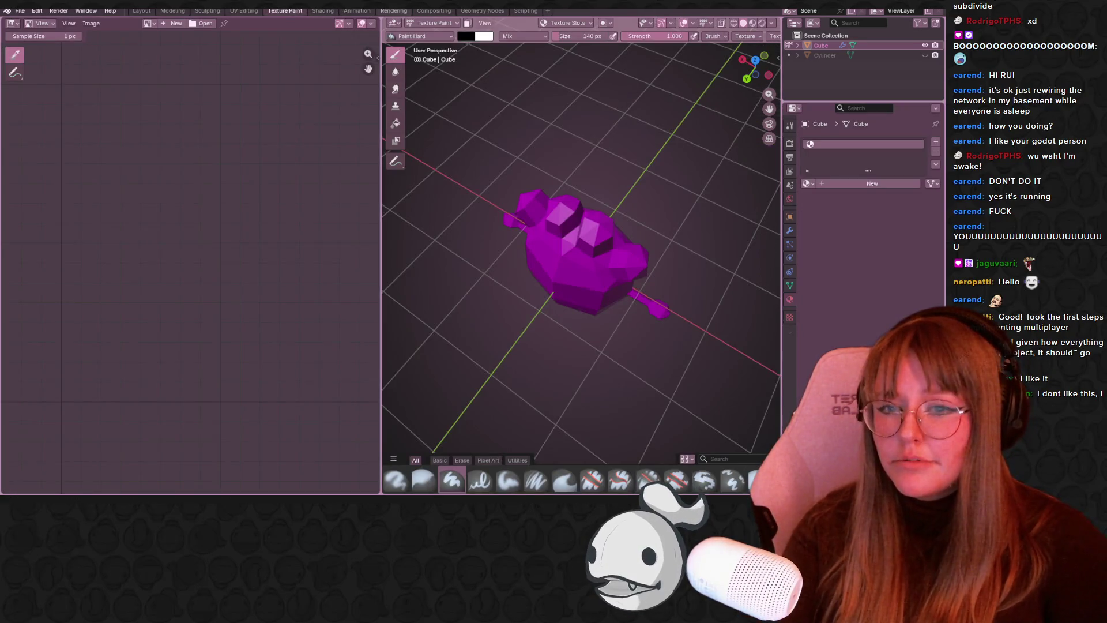
left_click(323, 10)
mouse_move(579, 192)
middle_mouse_down()
mouse_move(479, 160)
mouse_move(549, 179)
mouse_move(545, 167)
middle_mouse_up()
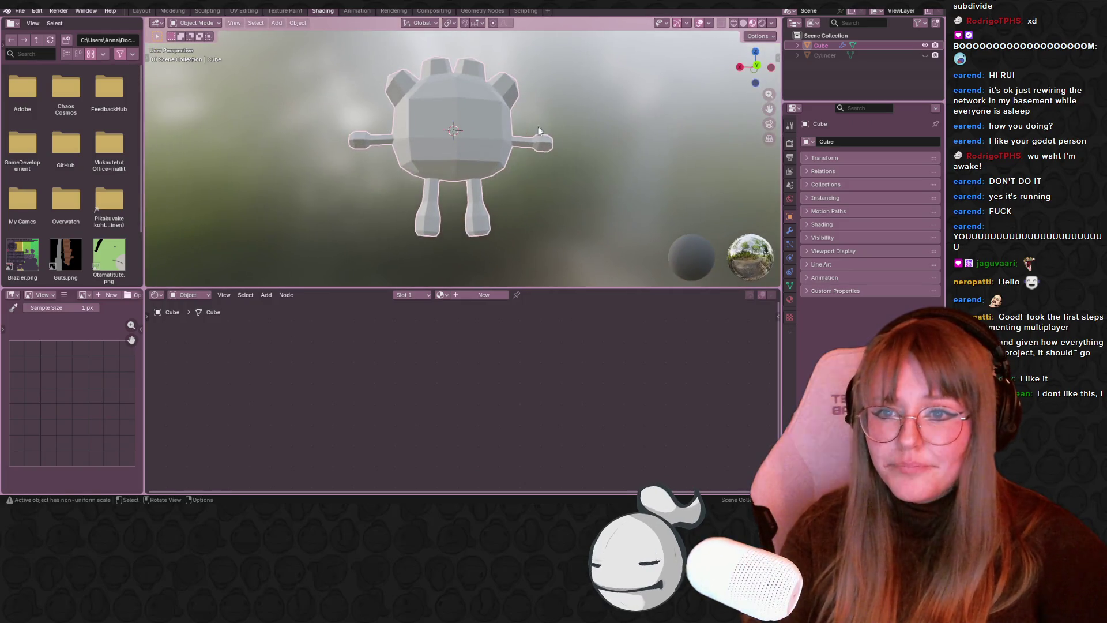
left_click(483, 295)
- Add an Image Texture node feeding Base Color and begin a new 1024 × 1024 image
middle_click_drag(448, 382, 449, 330)
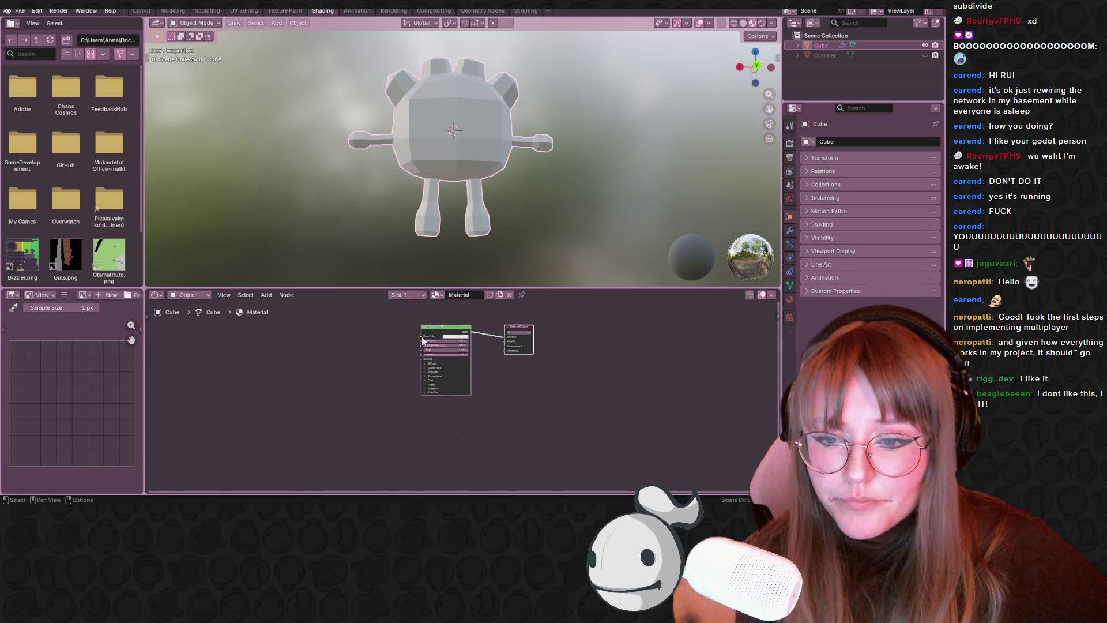
left_click_drag(422, 338, 269, 330)
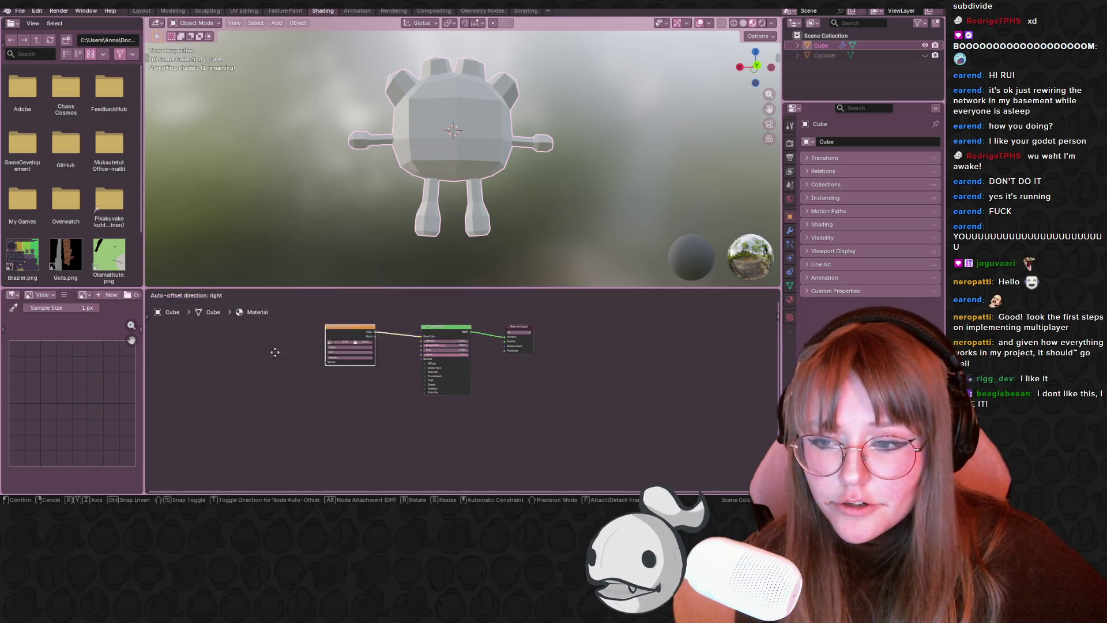
left_click(274, 351)
left_click(289, 378)
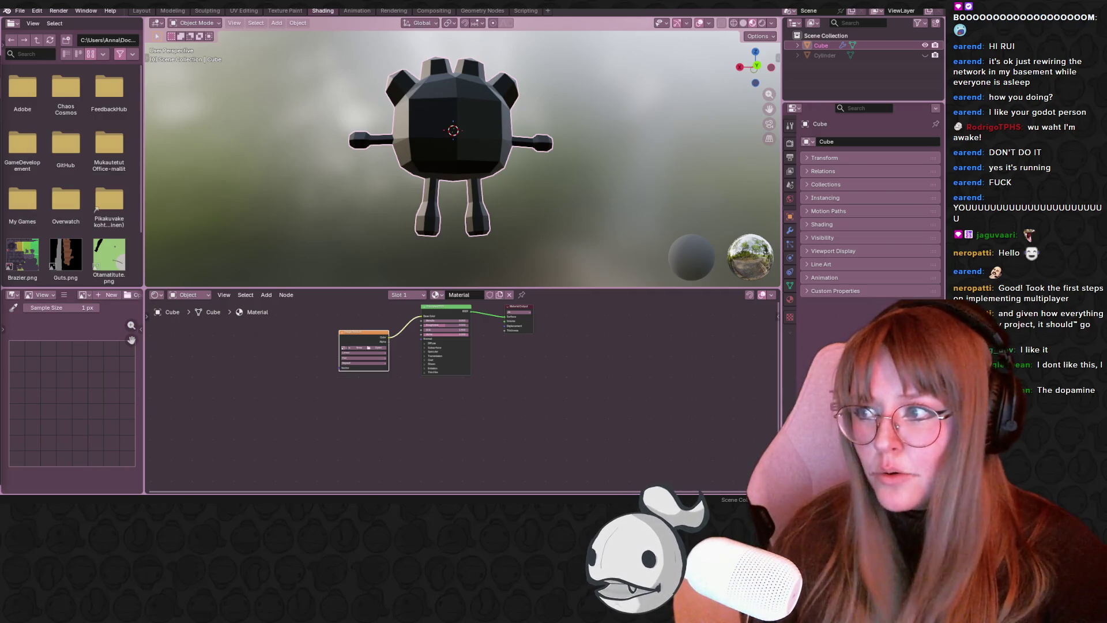
scroll(289, 319, "up", 2)
left_click(323, 330)
left_click(372, 344)
left_click_drag(372, 345, 372, 344)
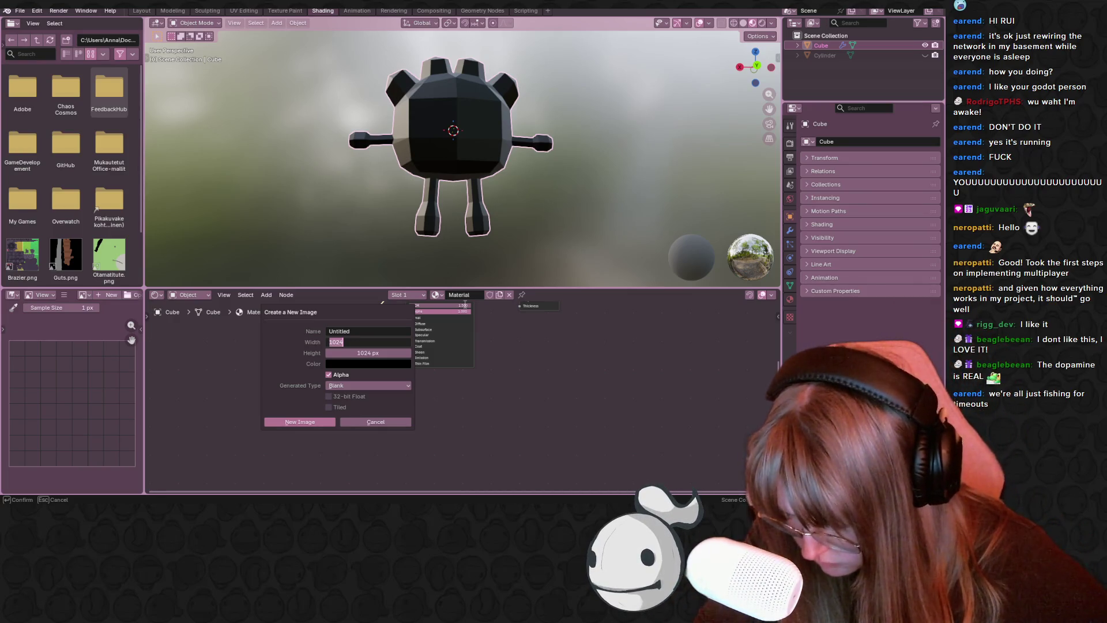
- Generate a 32 × 32 px Color Grid image for the texture and set interpolation to Closest
left_click(366, 353)
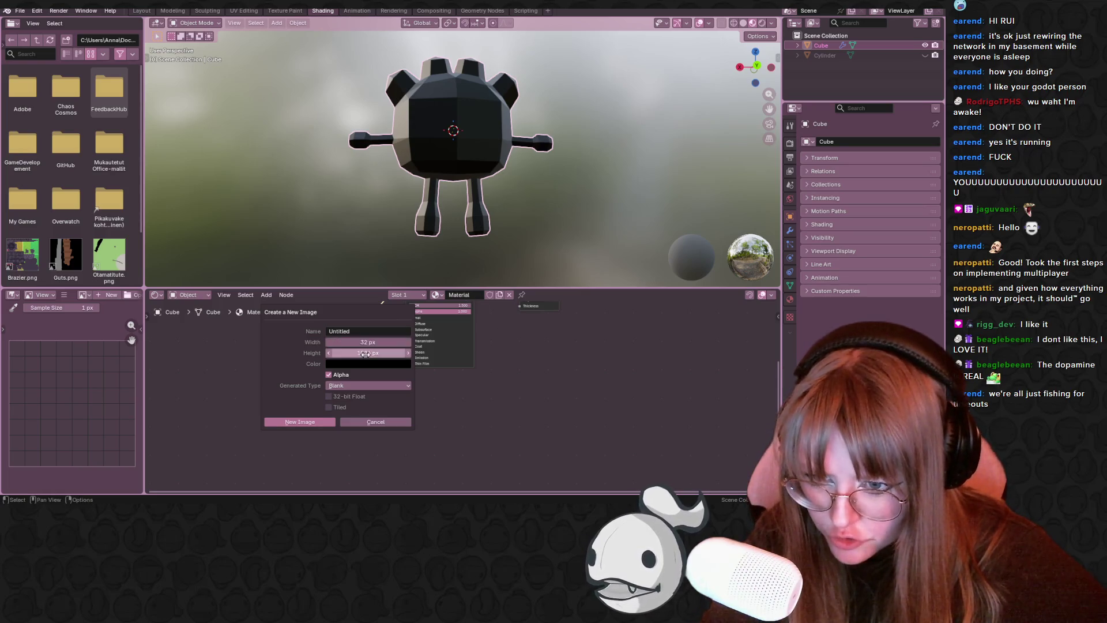
type("32")
left_click(362, 385)
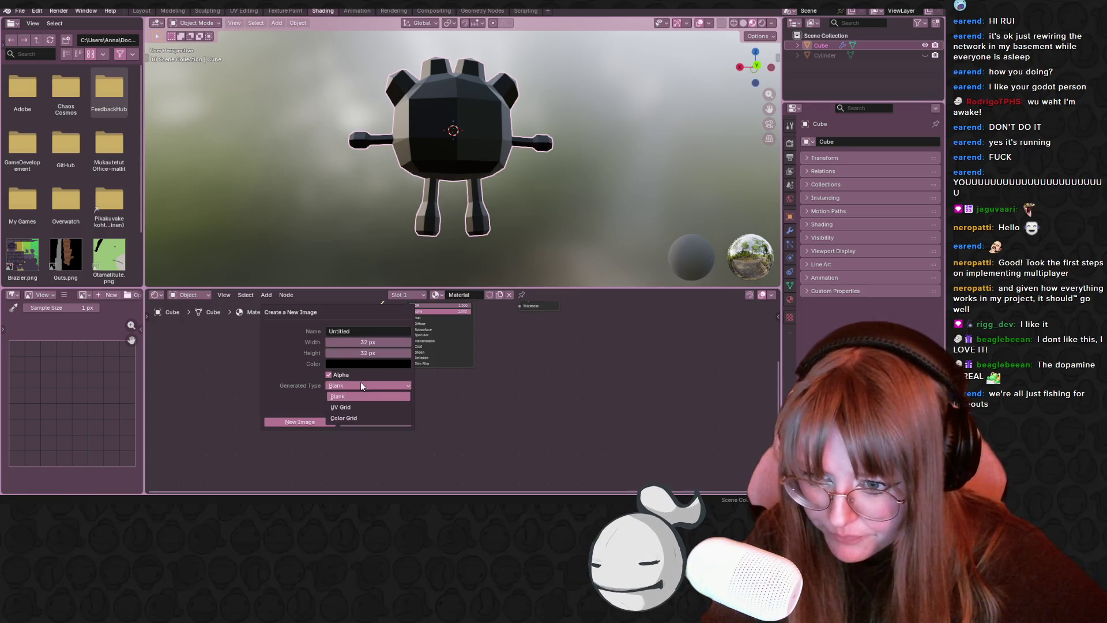
left_click(351, 407)
left_click(372, 386)
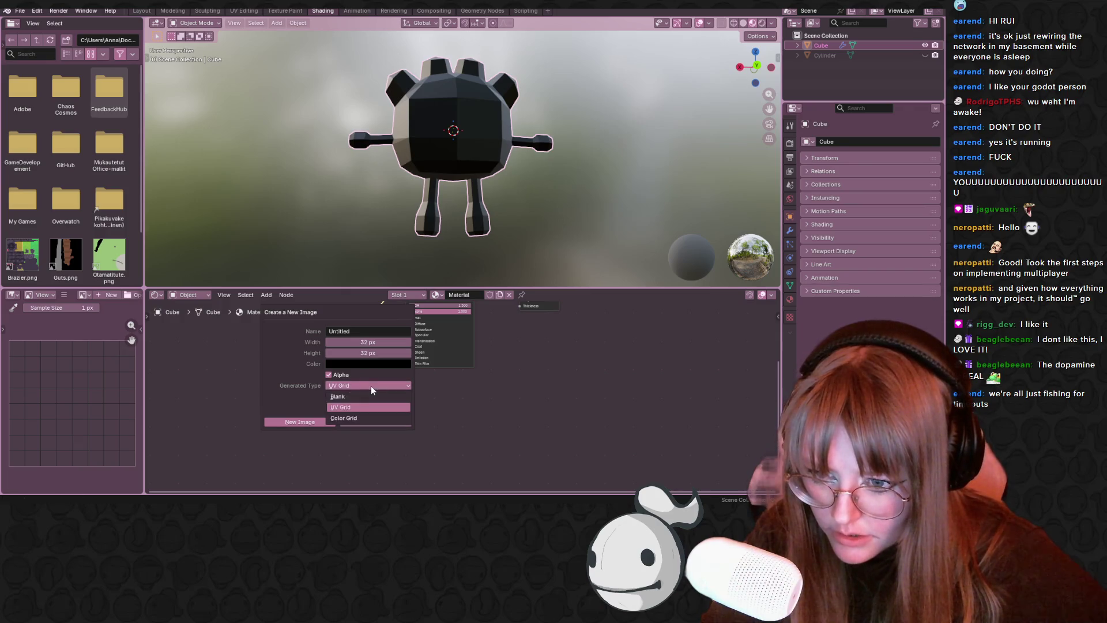
left_click(356, 419)
left_click(300, 421)
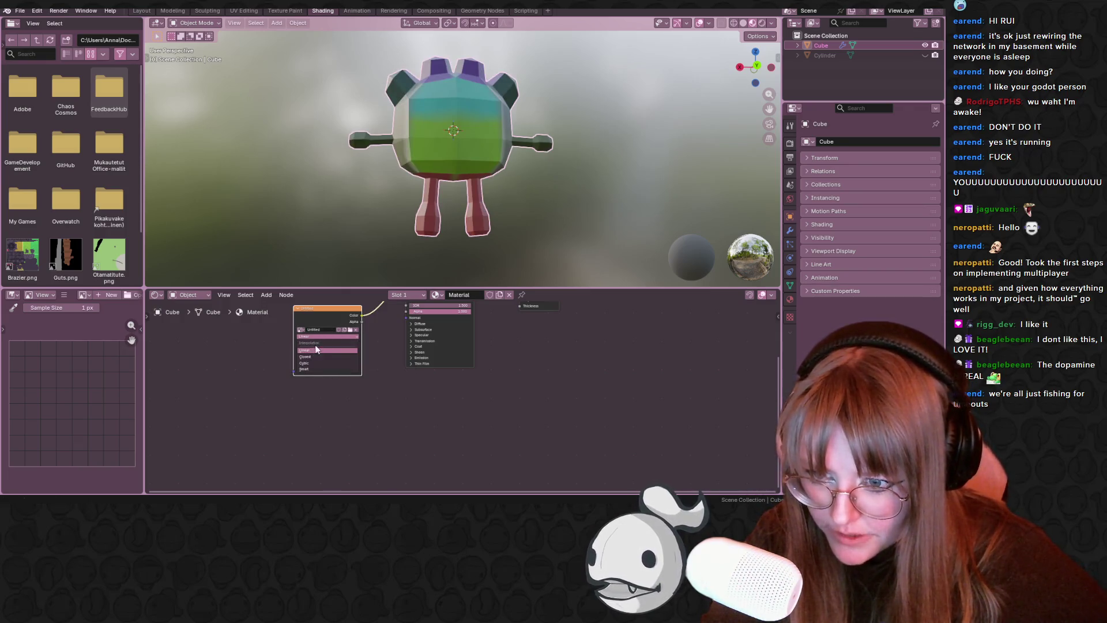
left_click(316, 360)
scroll(358, 64, "up", 2)
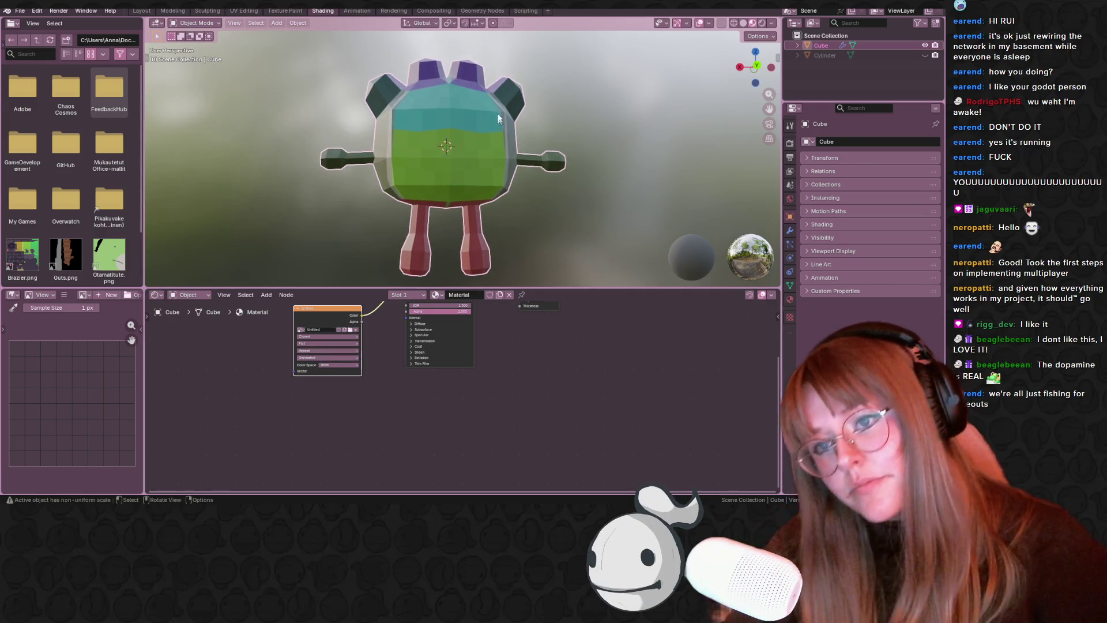
middle_click_drag(354, 75, 358, 57)
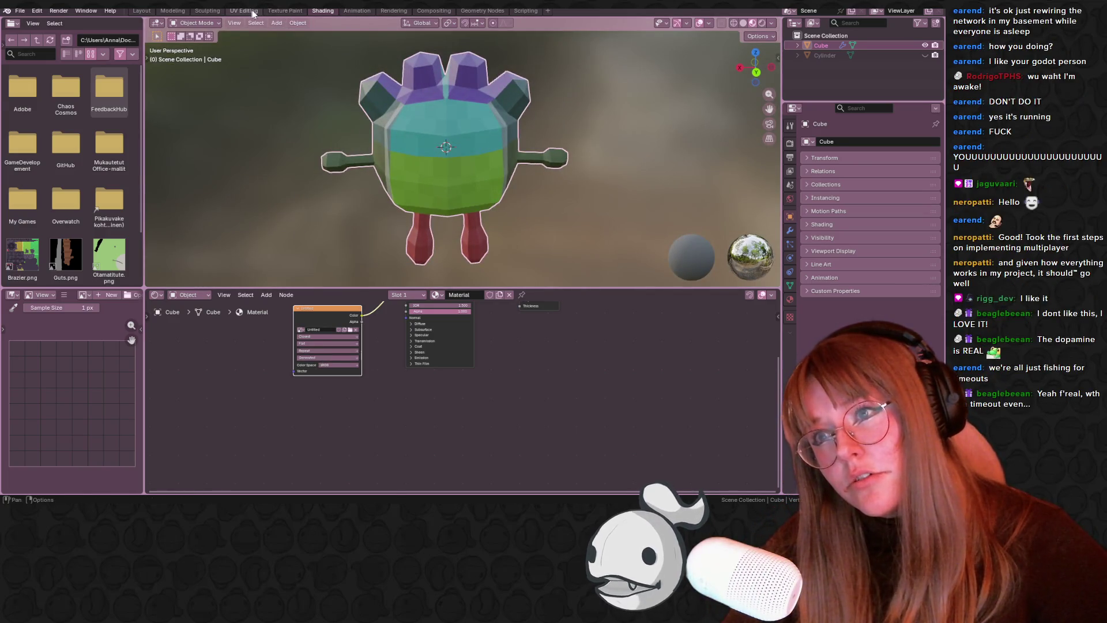
- Switch to the UV Editing workspace and widen the UV editor beside the model view
left_click(252, 12)
left_click(275, 12)
left_click(243, 11)
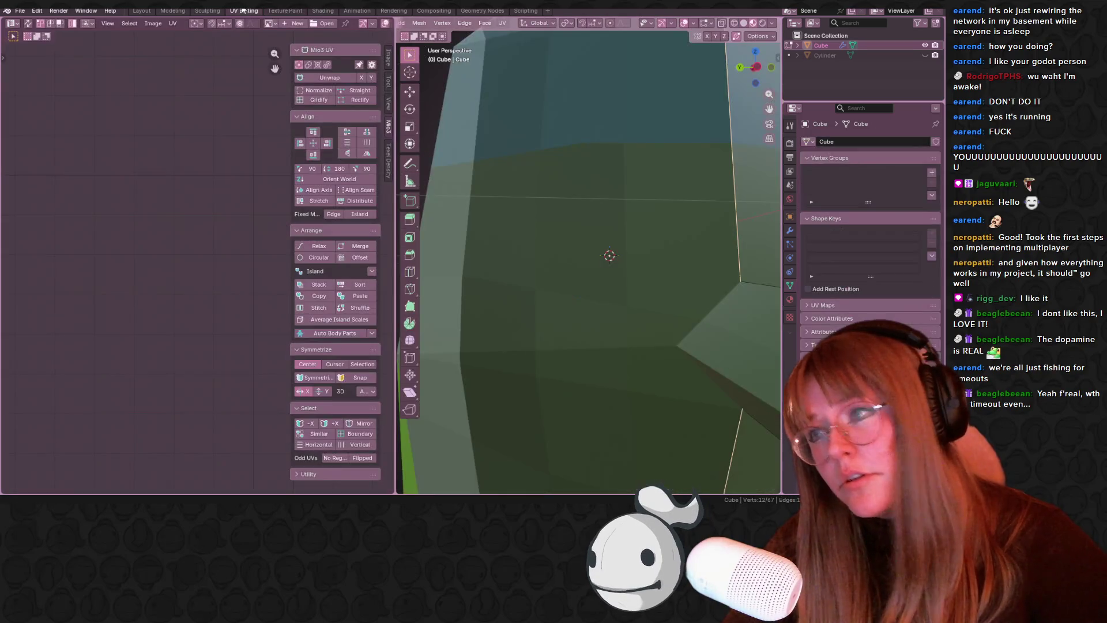
scroll(593, 217, "down", 8)
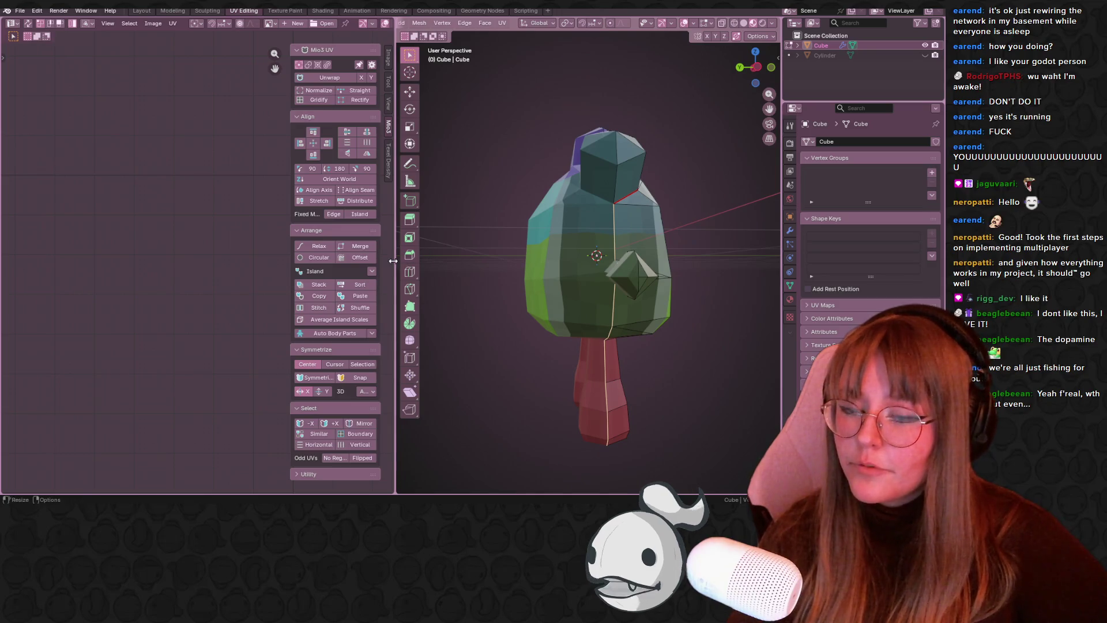
left_click_drag(396, 262, 419, 262)
mouse_move(429, 264)
middle_mouse_down()
mouse_move(609, 271)
mouse_move(582, 229)
middle_mouse_up()
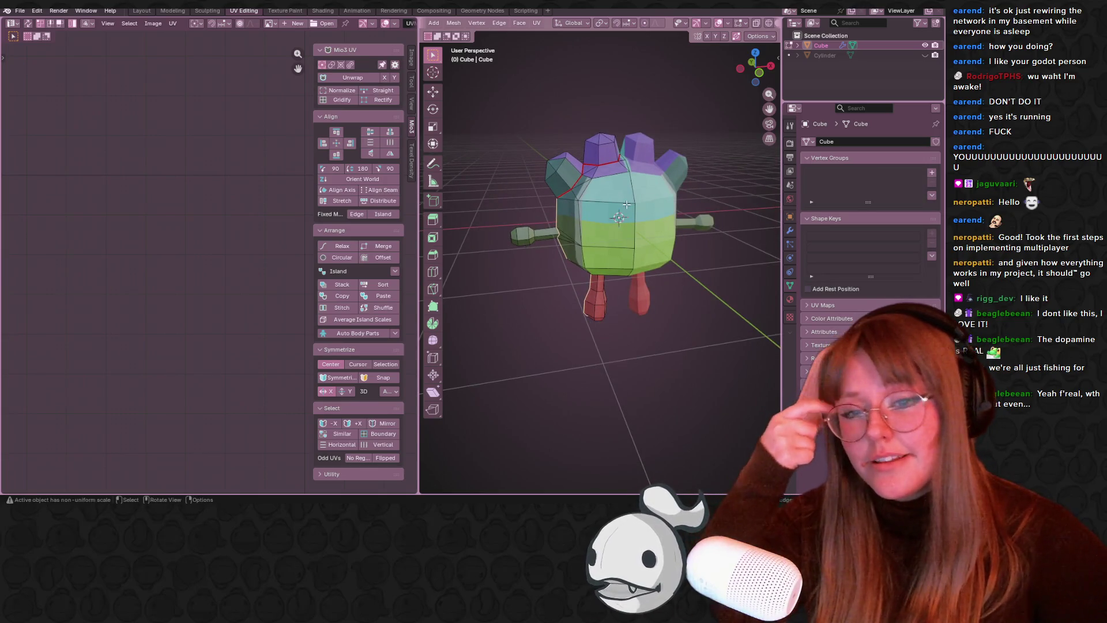
middle_click_drag(626, 204, 600, 219)
scroll(178, 277, "down", 5)
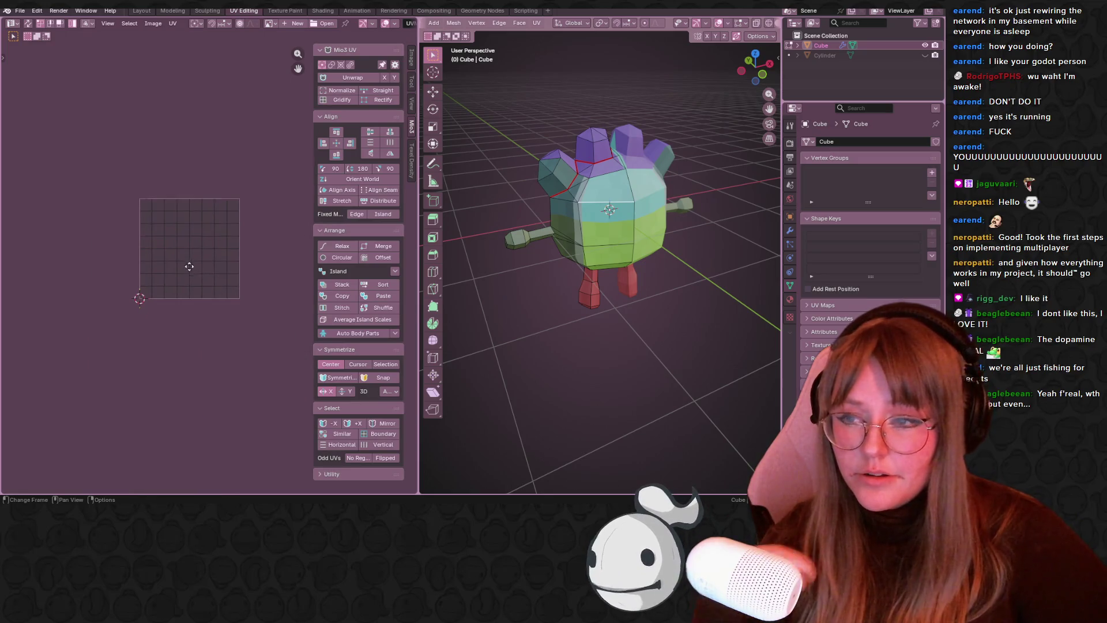
- Reposition the Image Texture node in the Shading workspace, then return to UV Editing
left_click(323, 11)
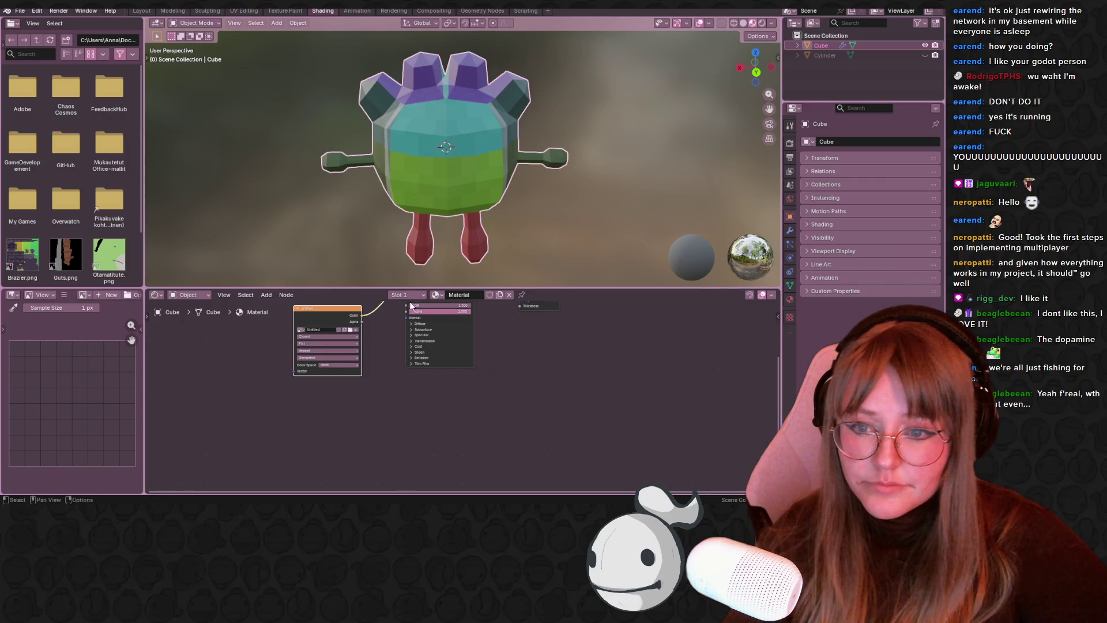
left_click(436, 296)
left_click(467, 344)
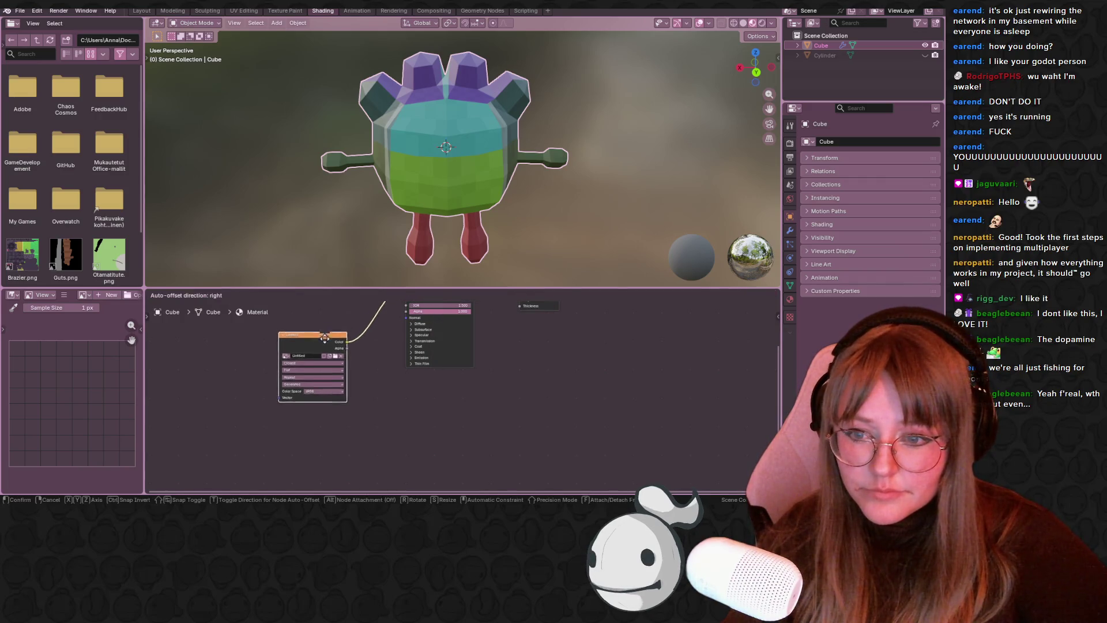
left_click(243, 11)
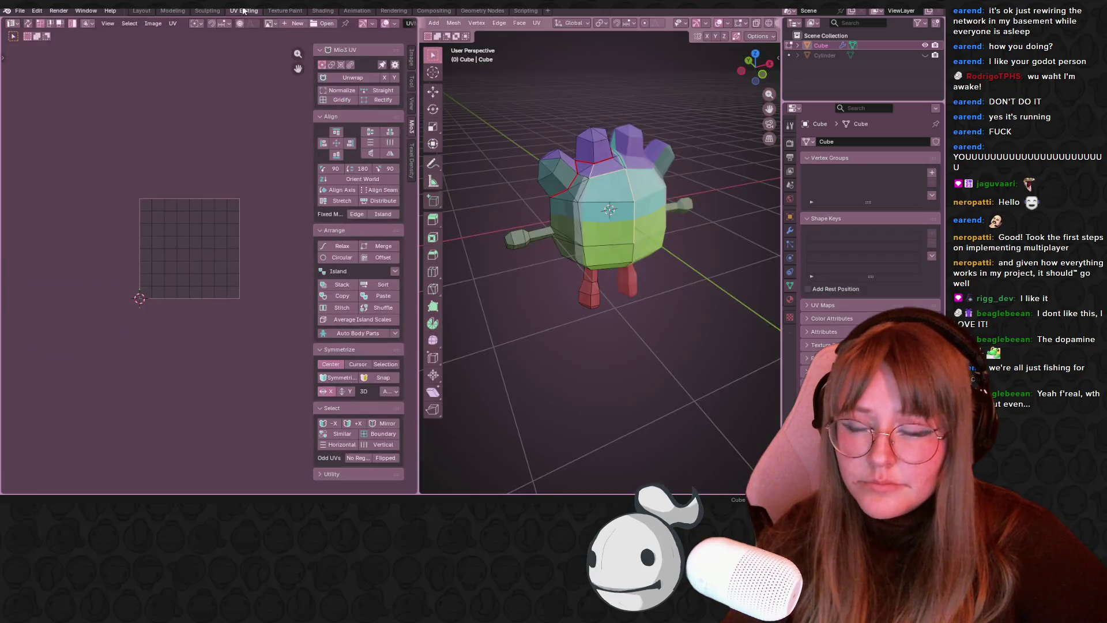
- Select the whole mesh and unwrap it into UV islands
key("a")
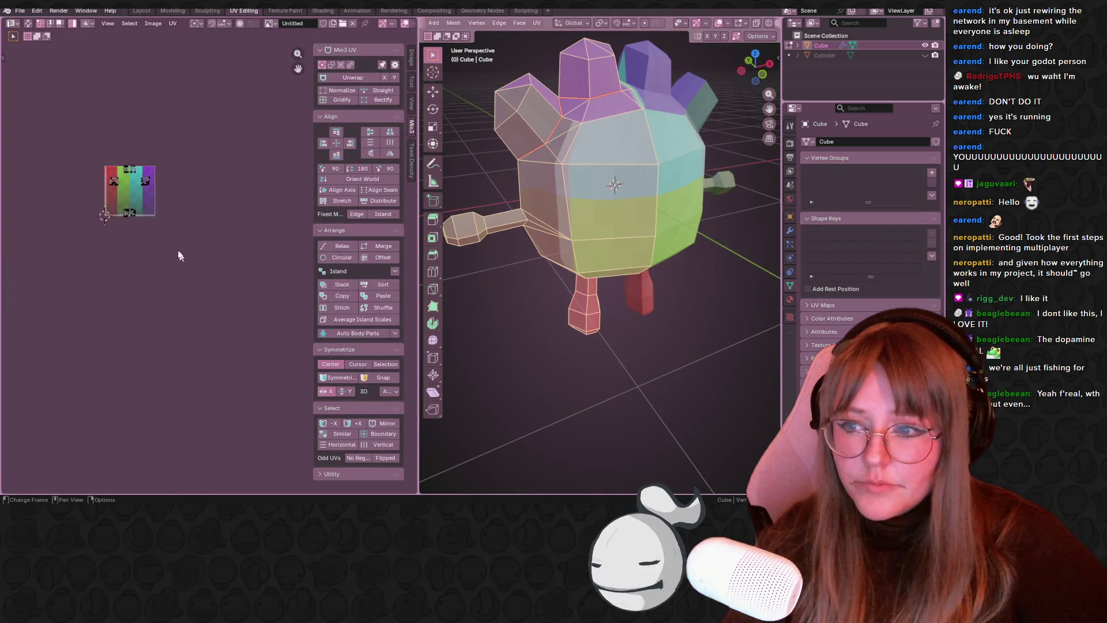
scroll(180, 257, "up", 2)
middle_click_drag(162, 268, 165, 365)
mouse_move(577, 374)
middle_mouse_down()
mouse_move(611, 346)
mouse_move(592, 308)
mouse_move(526, 324)
middle_mouse_up()
key("u")
left_click(589, 311)
- Select a body edge and everything linked to it, then pick a leg edge
scroll(131, 321, "up", 3)
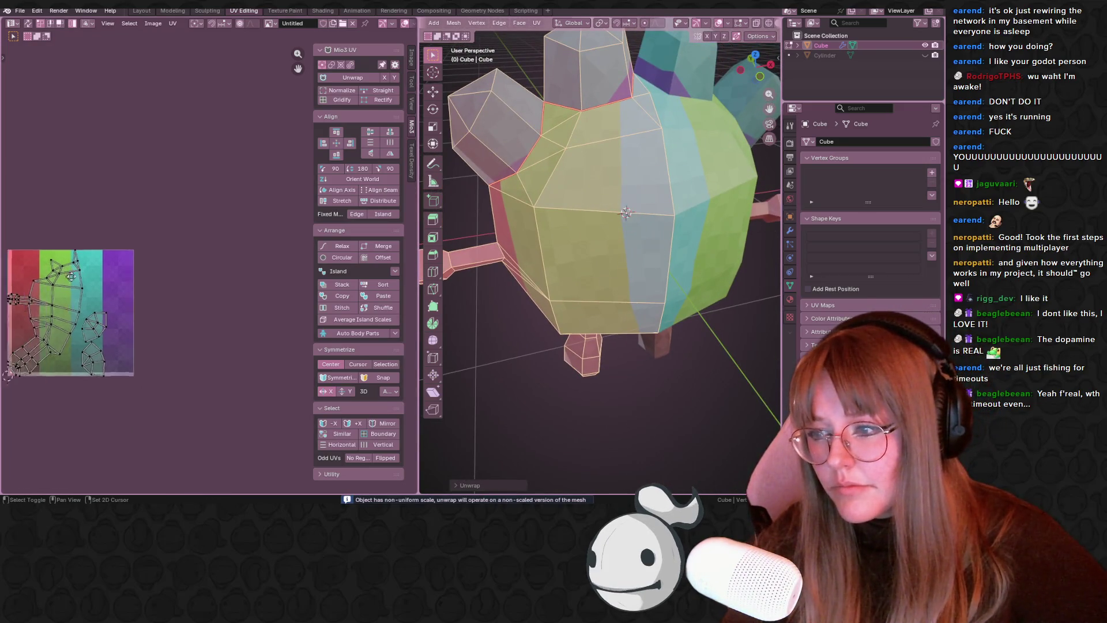
middle_click_drag(88, 307, 151, 279)
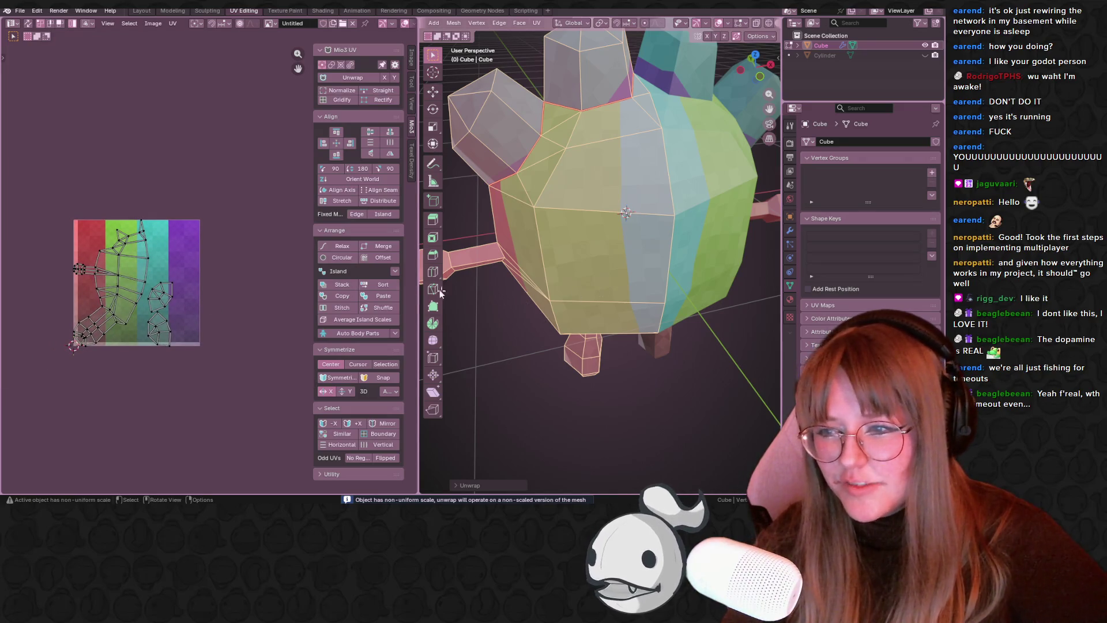
middle_click_drag(471, 297, 573, 190)
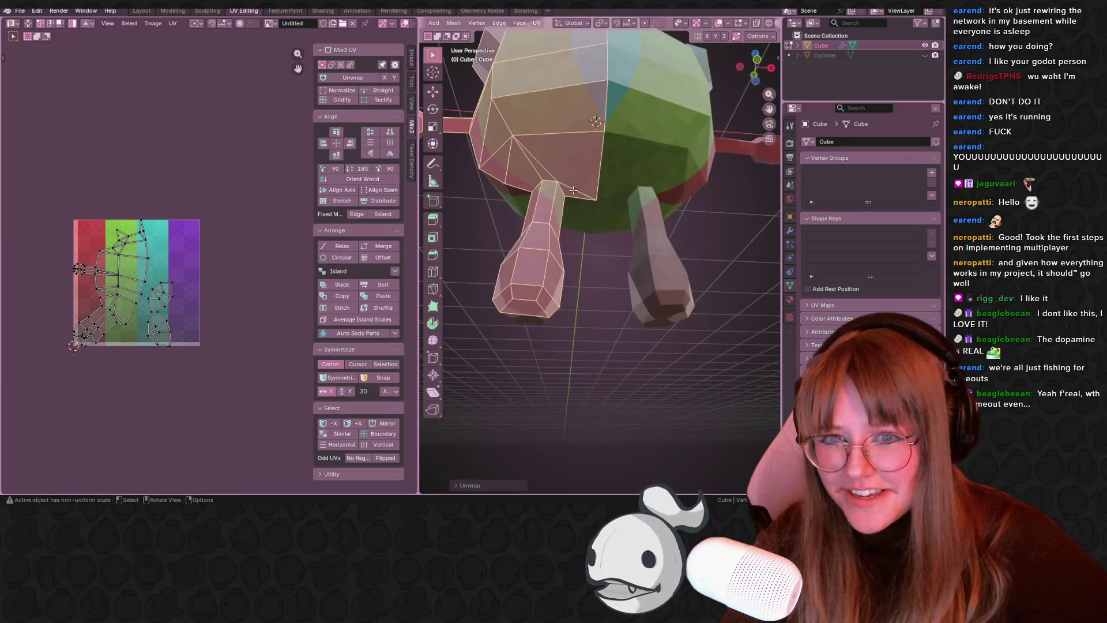
left_click(573, 190)
key("ctrl+l")
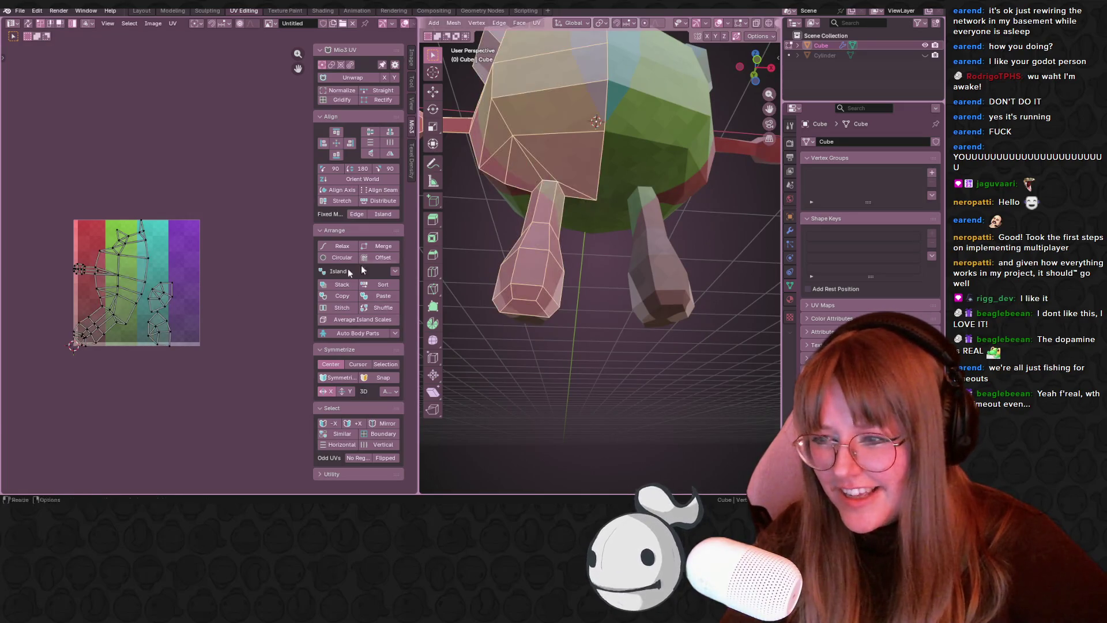
scroll(115, 277, "up", 4)
middle_click_drag(183, 245, 183, 260)
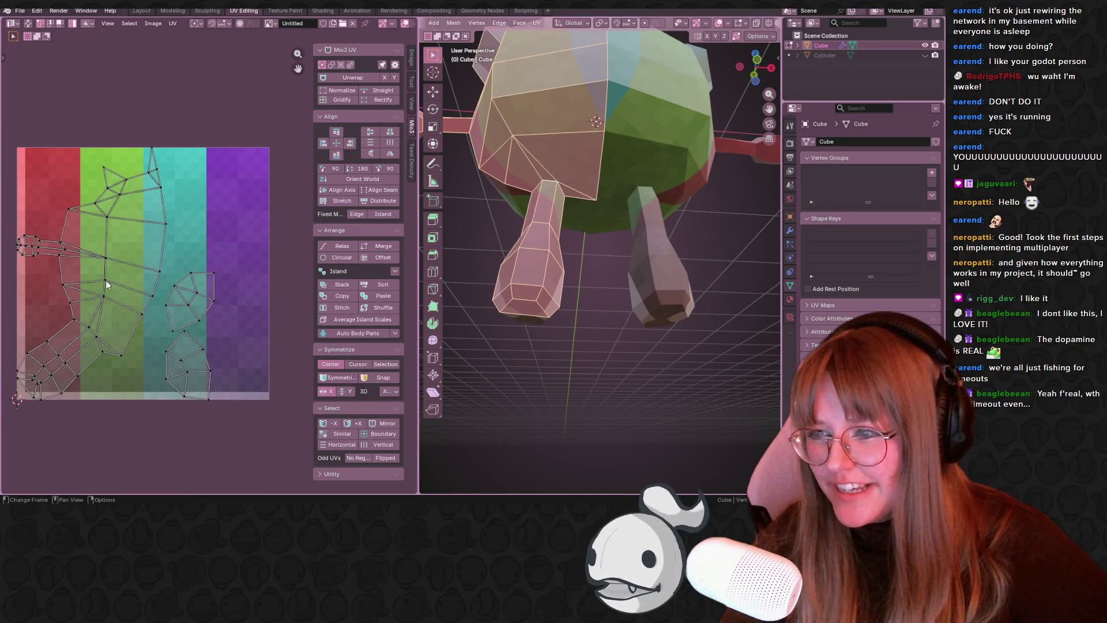
left_click(559, 186)
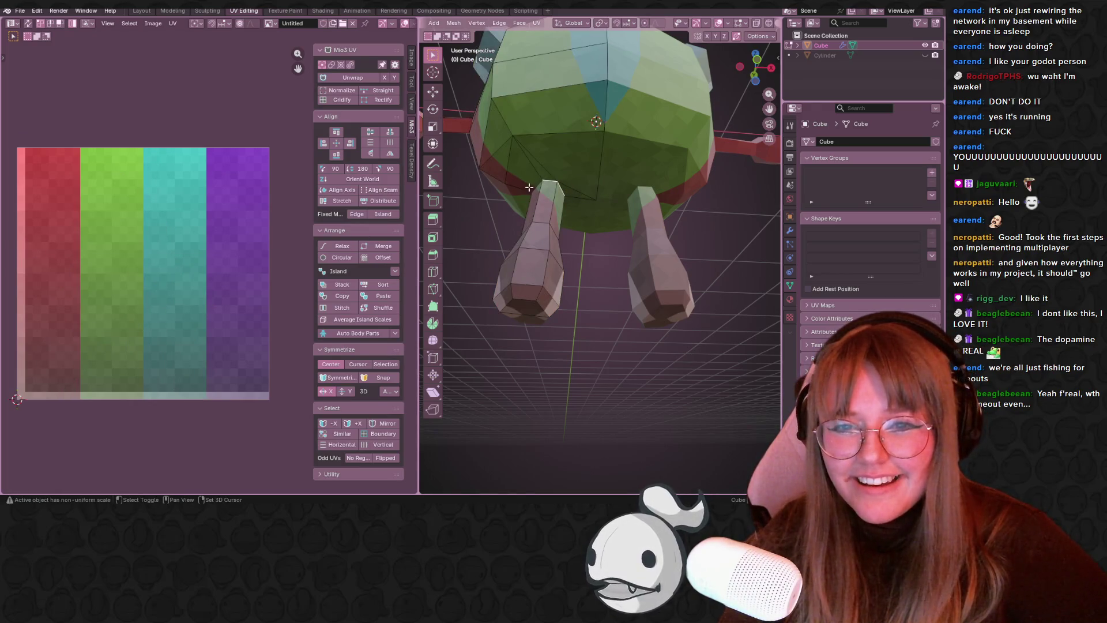
right_click(549, 187)
- Scale the selection down slightly to 0.9762
mouse_move(590, 168)
middle_mouse_down()
mouse_move(618, 214)
mouse_move(560, 198)
middle_mouse_up()
scroll(618, 214, "down", 5)
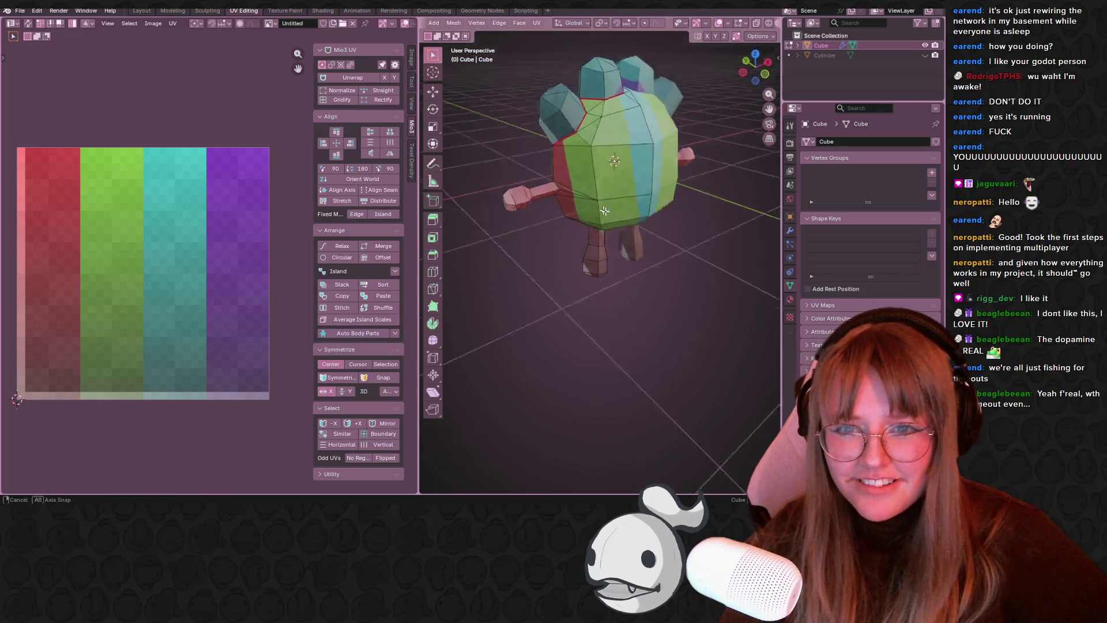
scroll(561, 197, "up", 5)
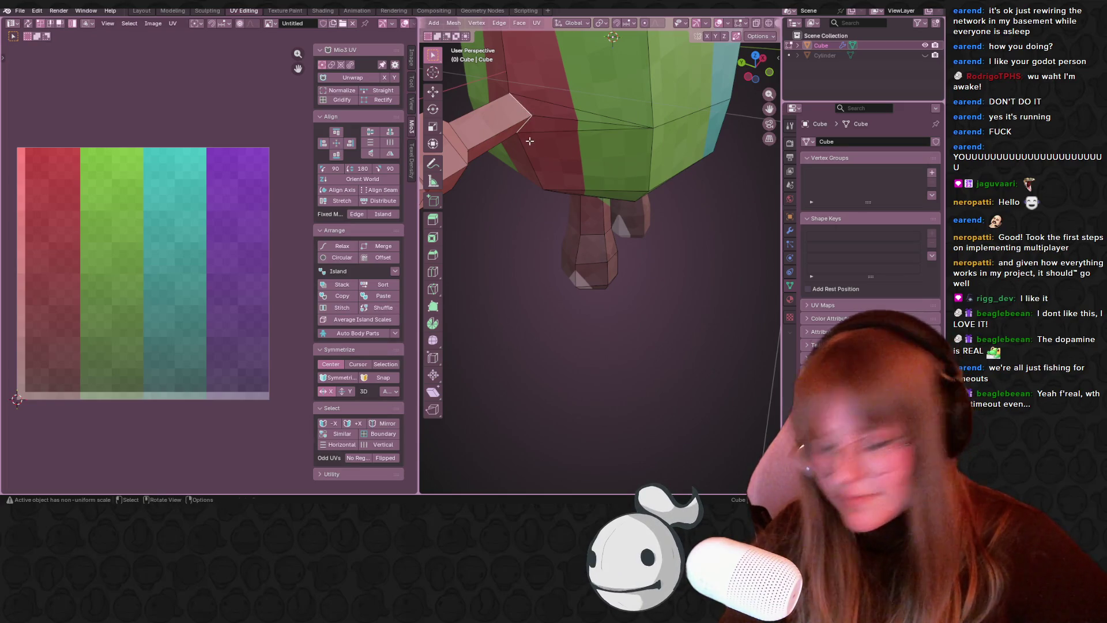
right_click(530, 141)
scroll(575, 140, "down", 6)
mouse_move(575, 140)
middle_mouse_down()
mouse_move(680, 153)
mouse_move(663, 151)
middle_mouse_up()
key("s")
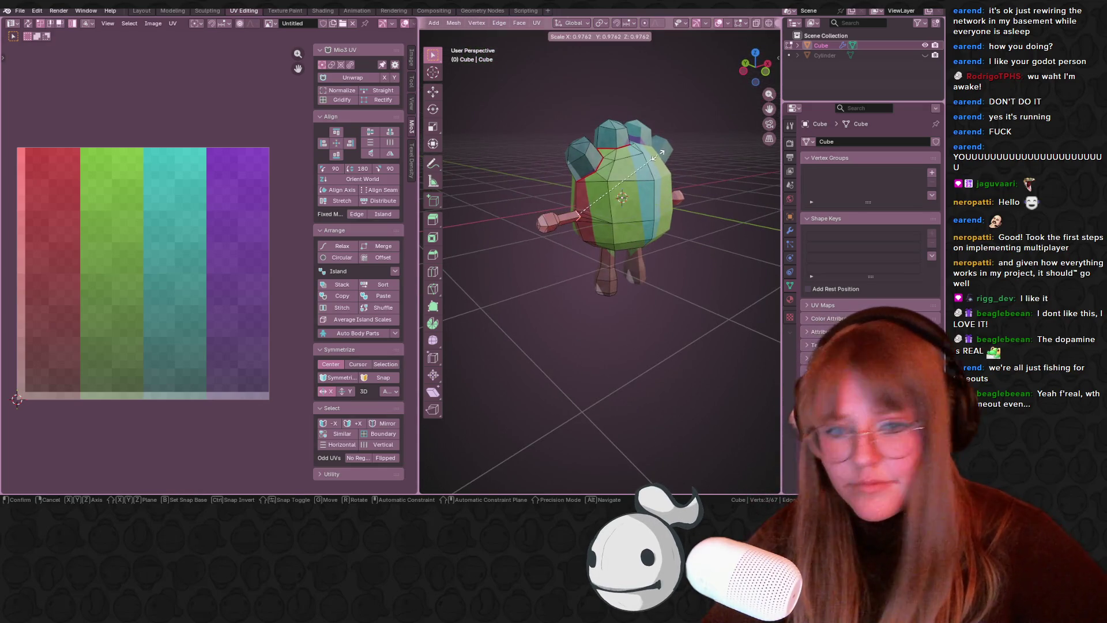
left_click(658, 155)
- Unwrap the entire mesh again and select the large left UV island
key("a")
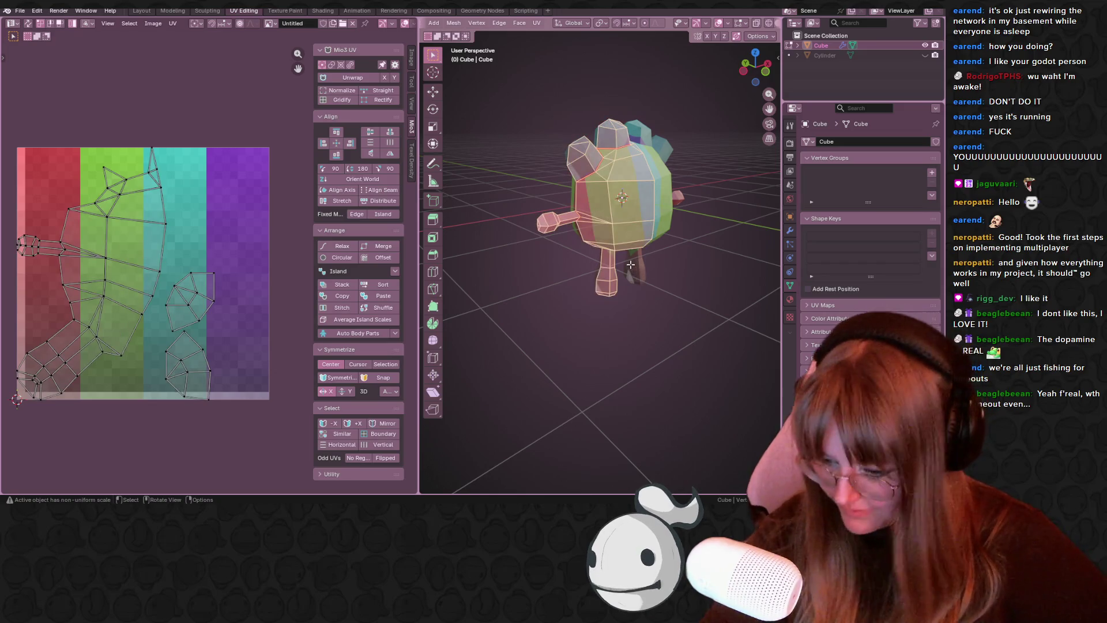
key("u")
key("Return")
mouse_move(622, 246)
middle_mouse_down()
mouse_move(576, 283)
mouse_move(602, 236)
middle_mouse_up()
left_click(97, 262)
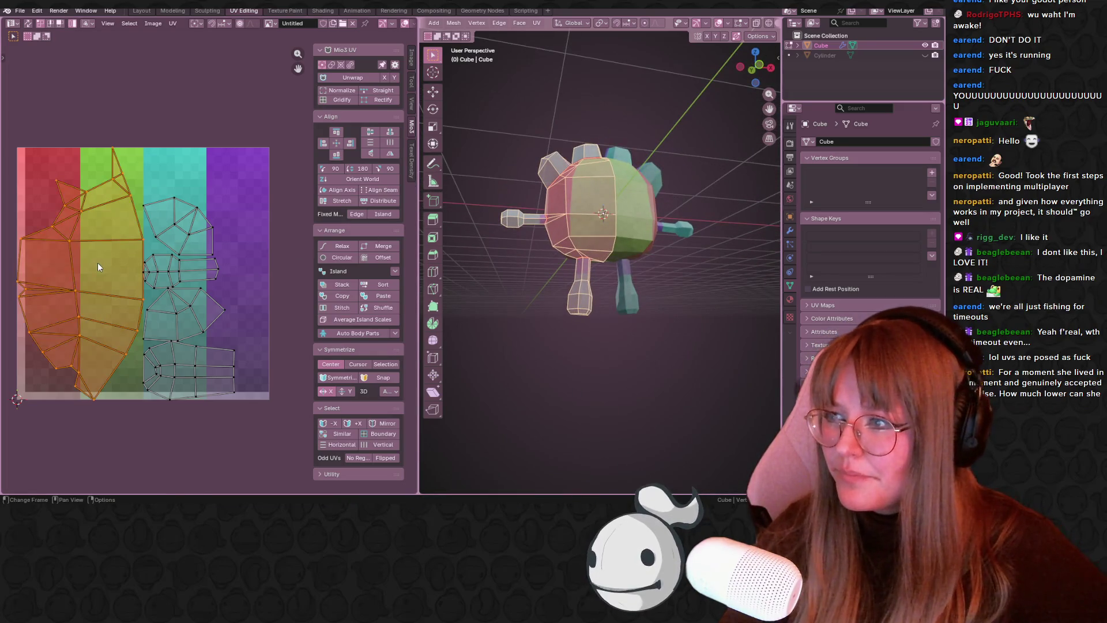
middle_click_drag(91, 281, 92, 312)
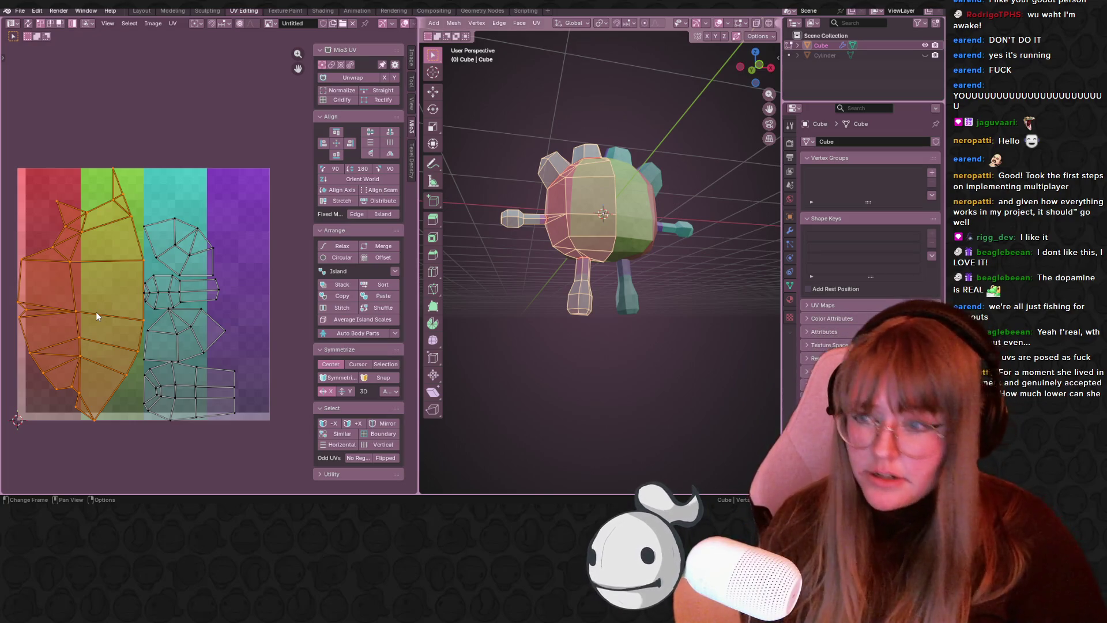
middle_click_drag(657, 242, 664, 258)
middle_click_drag(680, 214, 646, 211)
left_click(177, 230)
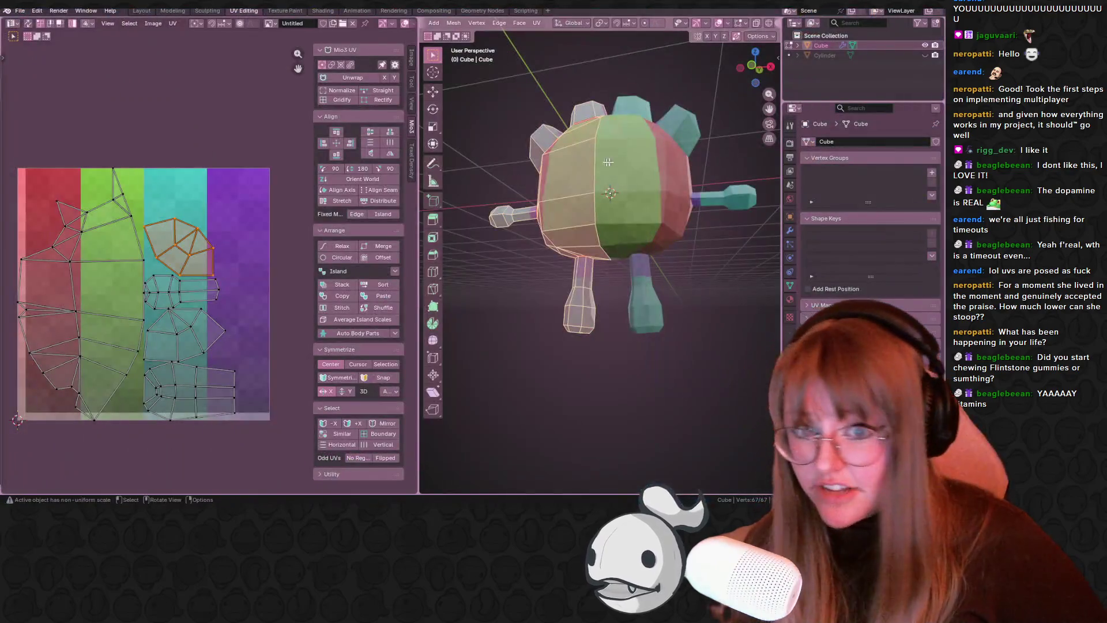
middle_click_drag(632, 214, 654, 210)
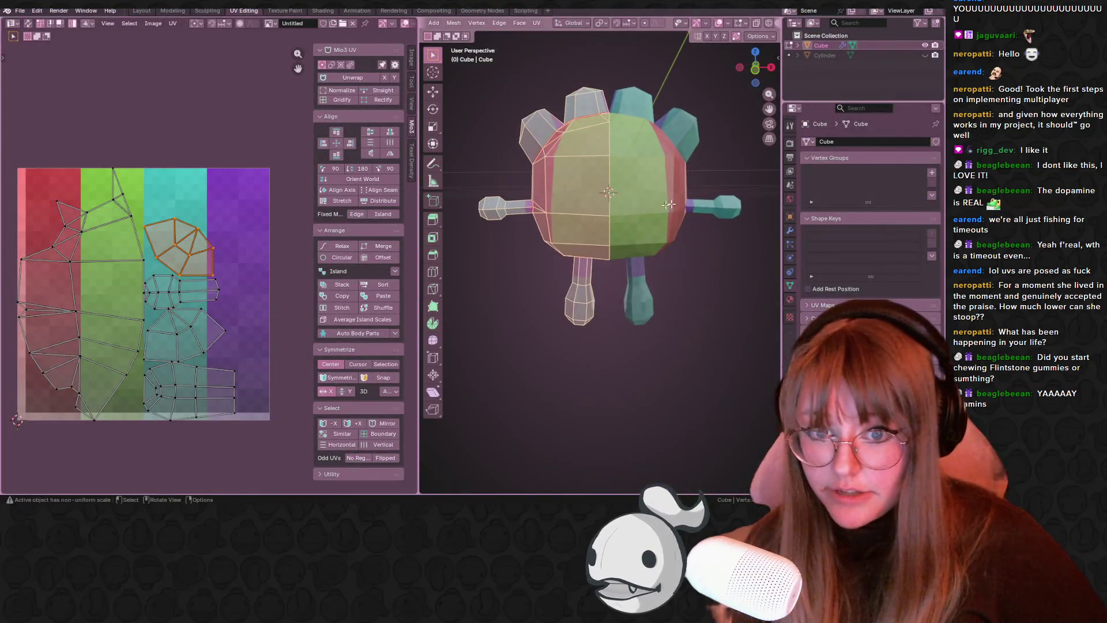
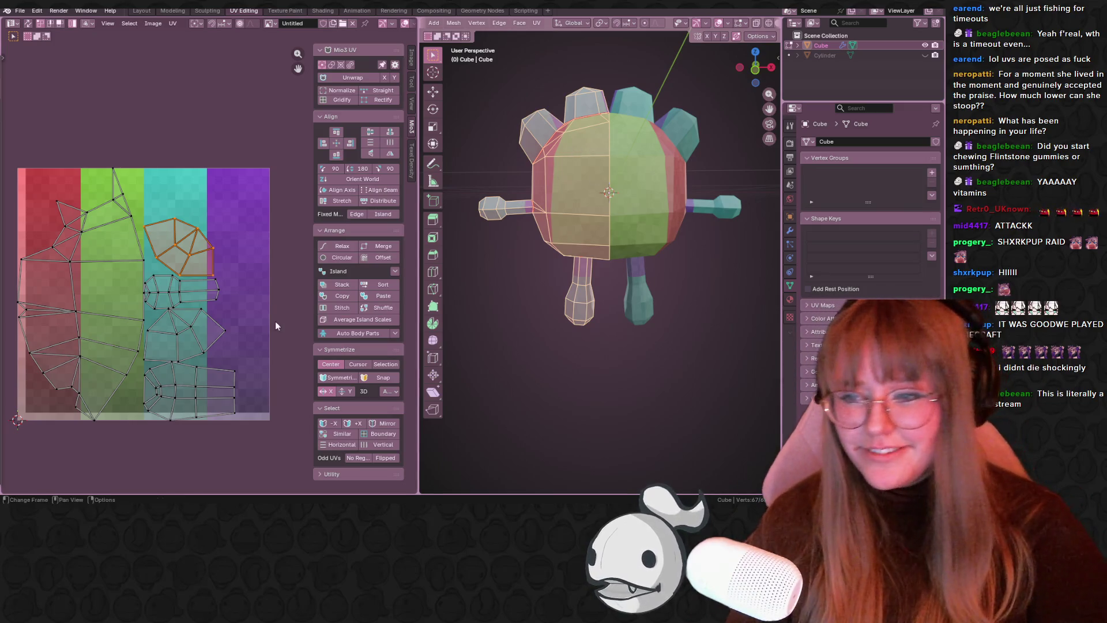
- Rotate the small UV island, move it onto the purple texture strip, and select all islands
middle_click_drag(217, 259, 189, 316)
key("r")
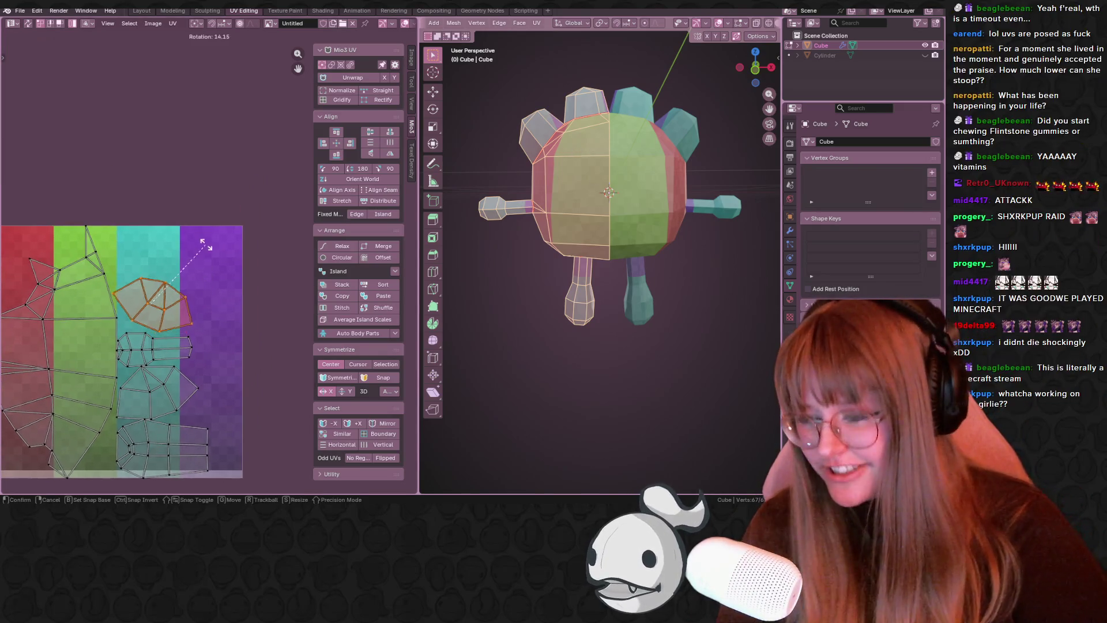
left_click(182, 222)
scroll(216, 248, "up", 2)
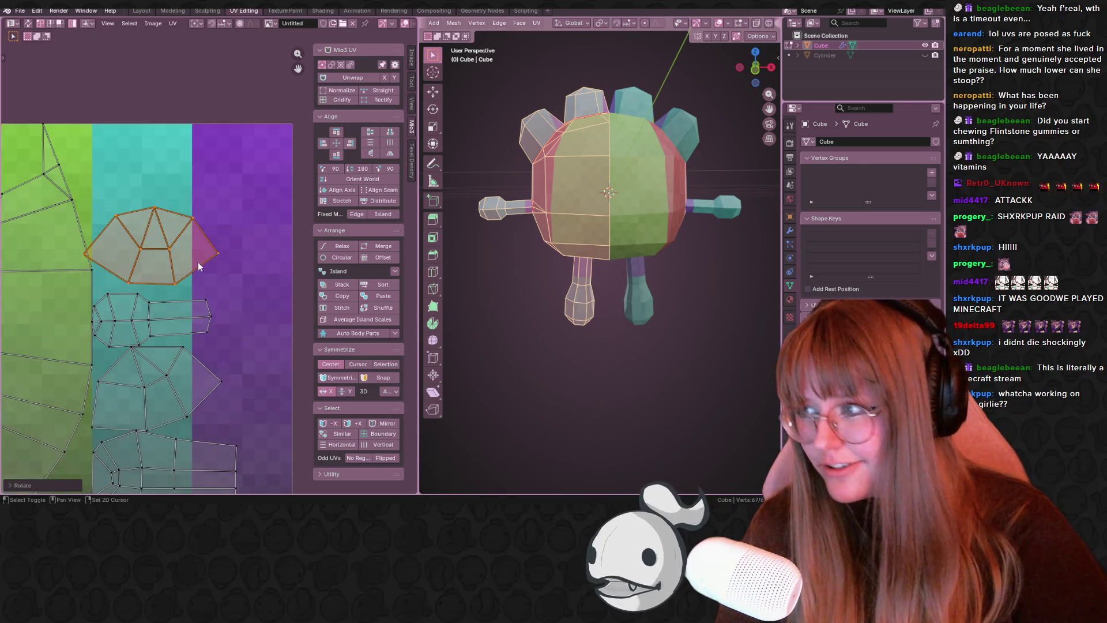
key("g")
left_click(245, 174)
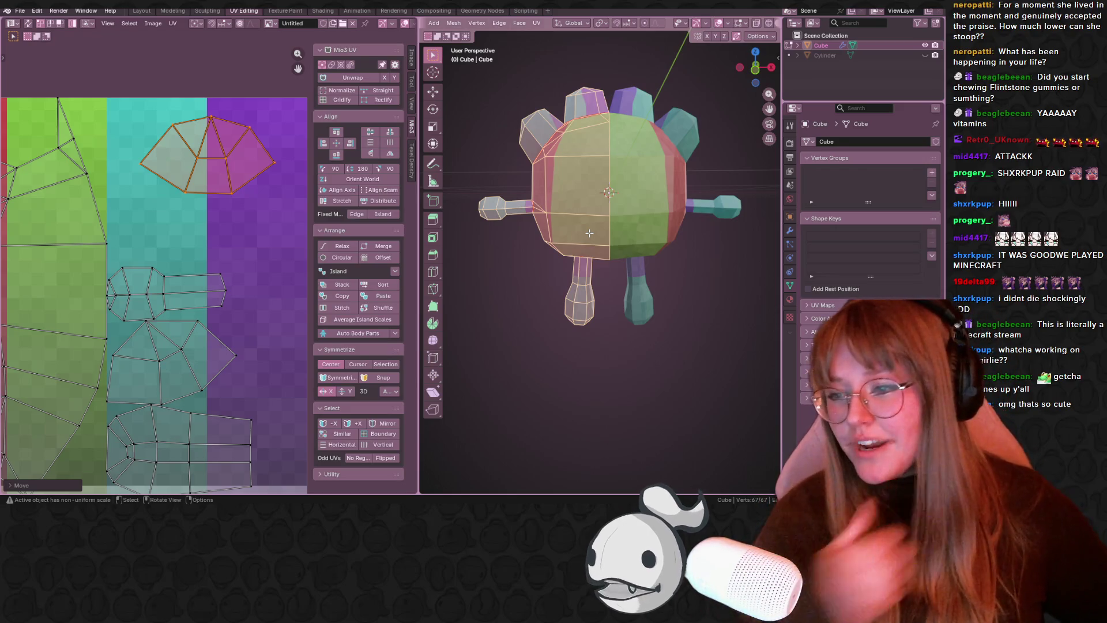
scroll(136, 216, "down", 4)
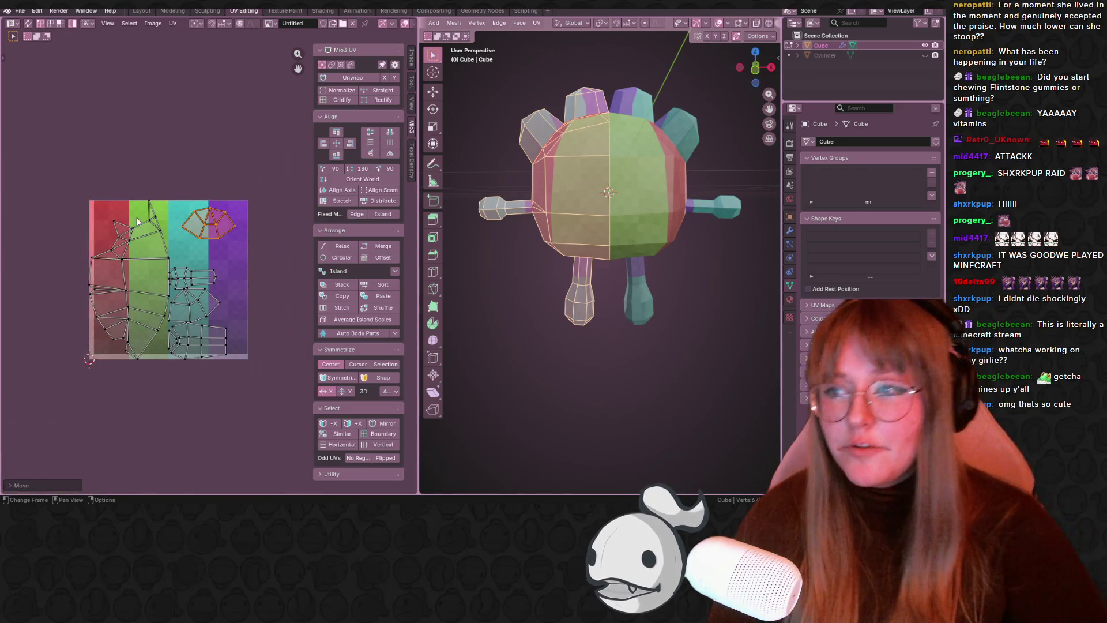
key("a")
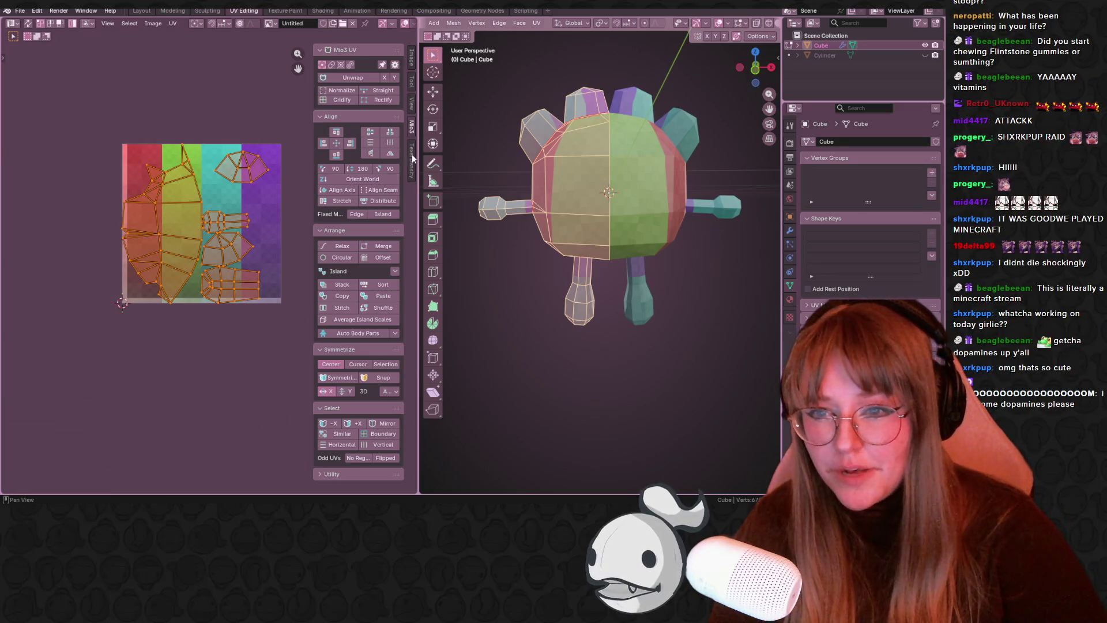
- Set a custom 32×32 texture size and apply a texel density of 0.5 px/cm to all islands
left_click(411, 158)
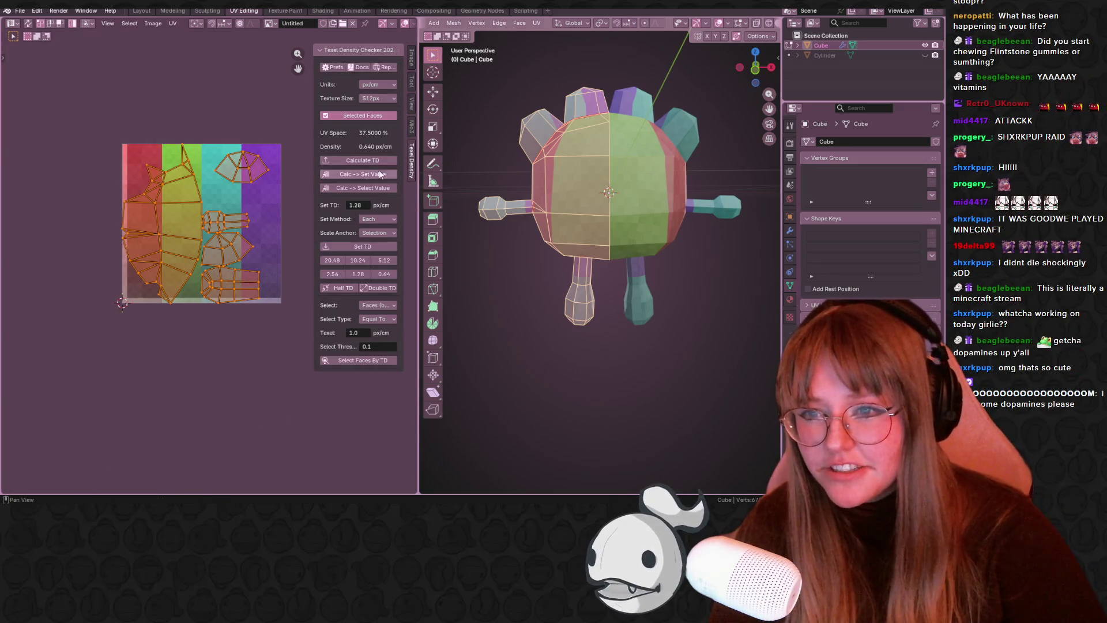
left_click(378, 99)
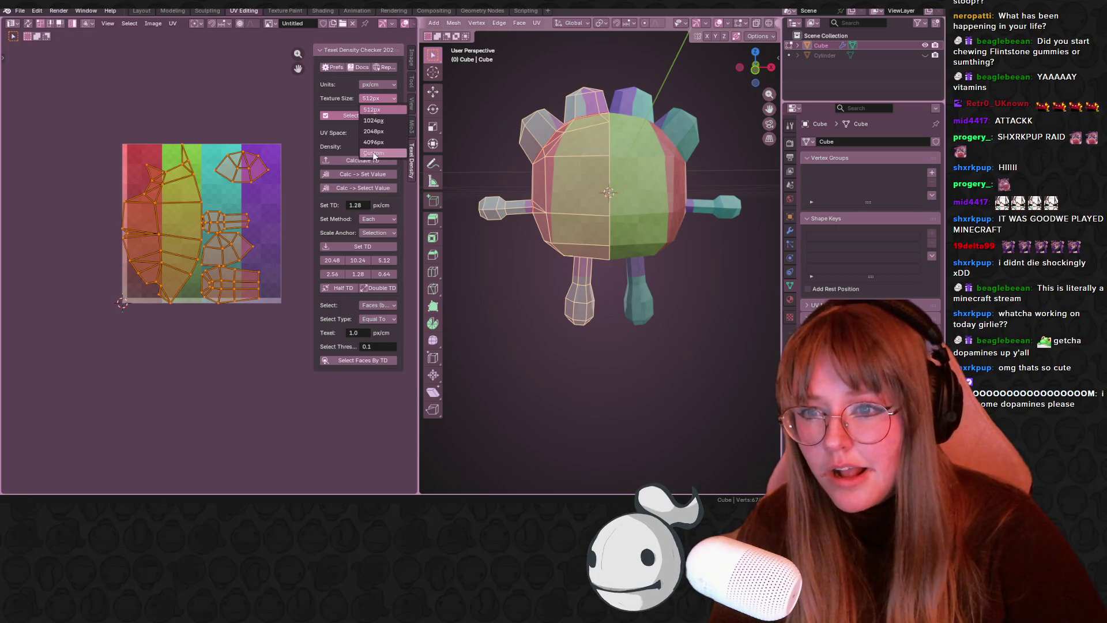
left_click(364, 143)
left_click(355, 113)
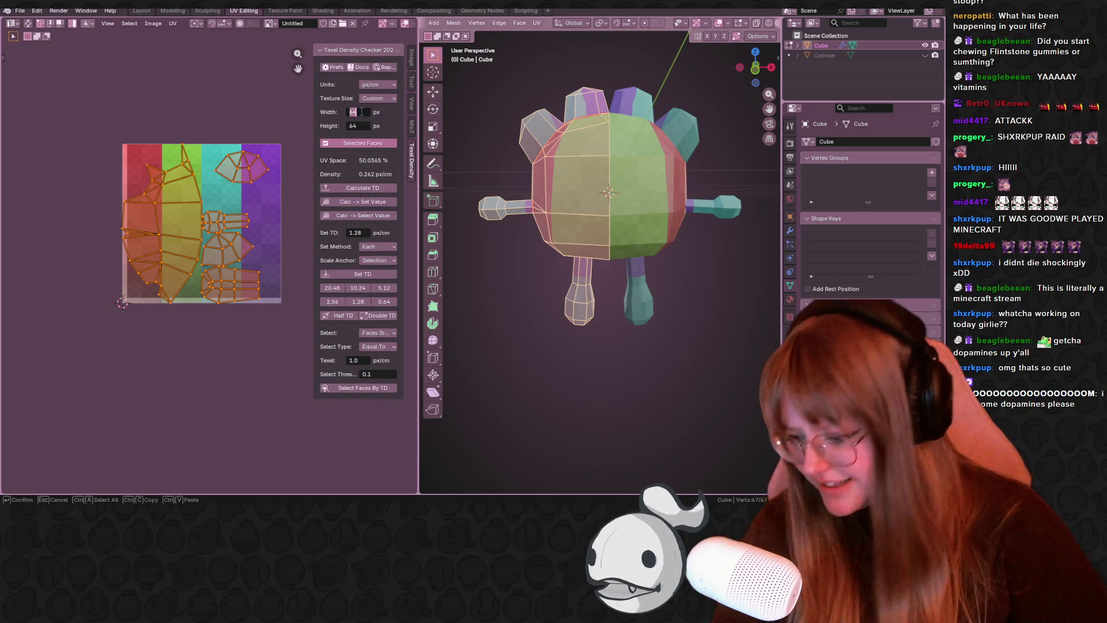
left_click(360, 126)
type("32")
key("Return")
left_click(356, 232)
type("0.5")
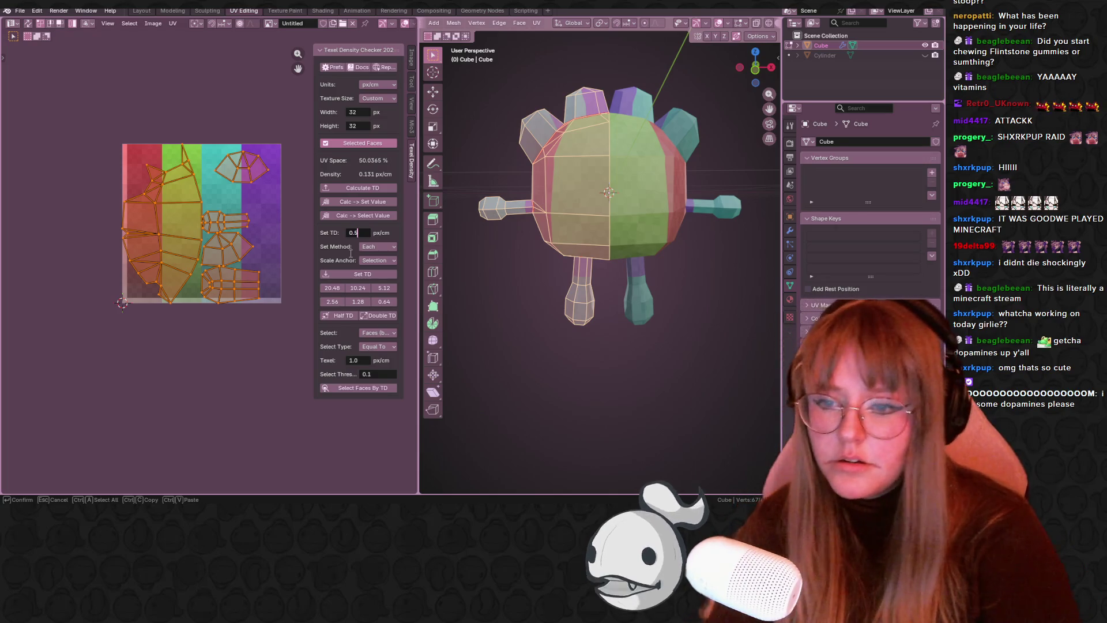
key("Return")
left_click(362, 274)
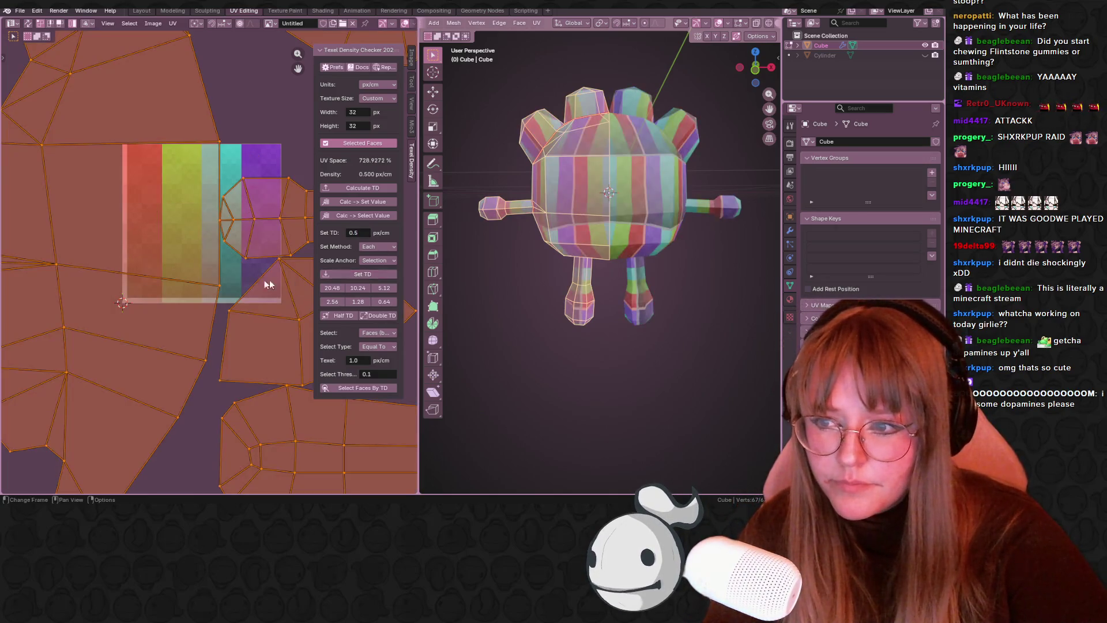
- Orbit the model to inspect the stripe pattern from the rescaled UVs
scroll(149, 255, "down", 5)
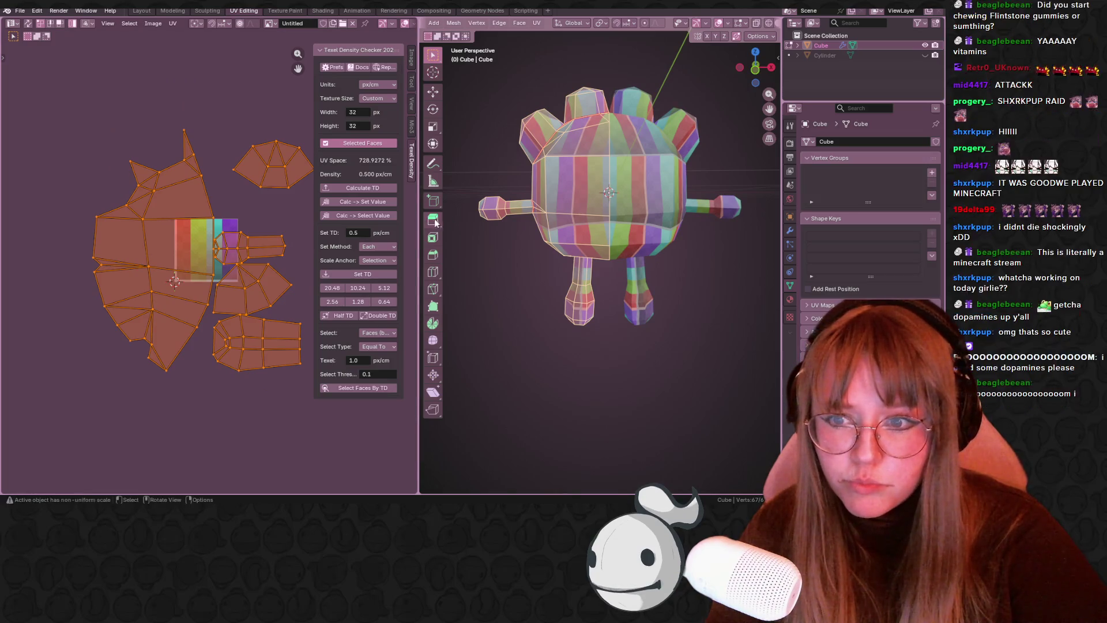
middle_click_drag(277, 190, 213, 162)
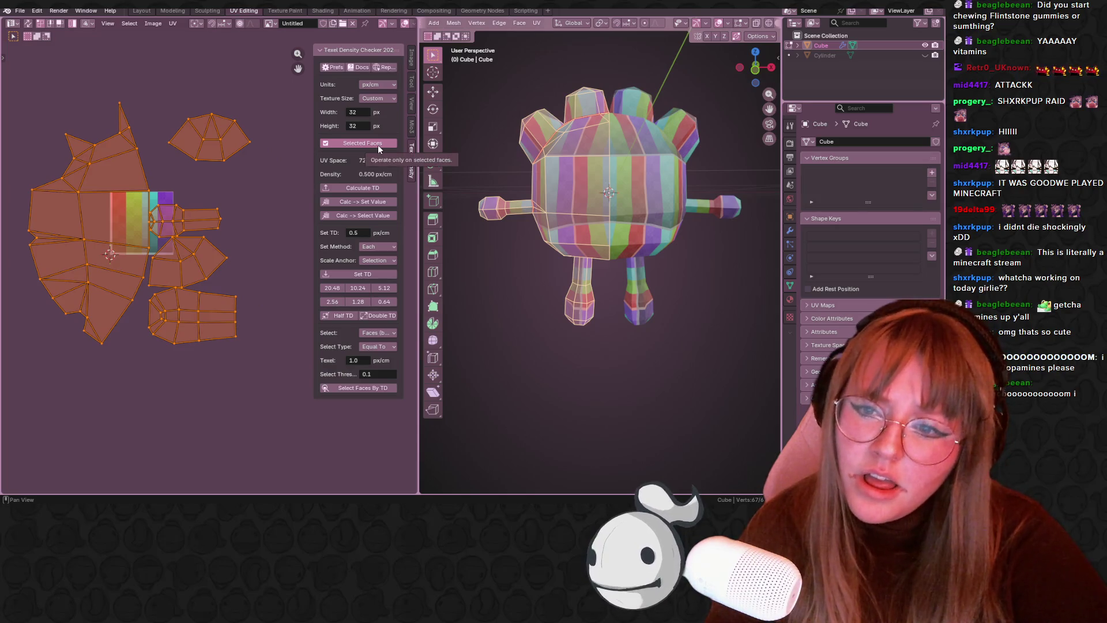
scroll(543, 211, "up", 5)
middle_click_drag(543, 211, 572, 294)
scroll(572, 294, "down", 6)
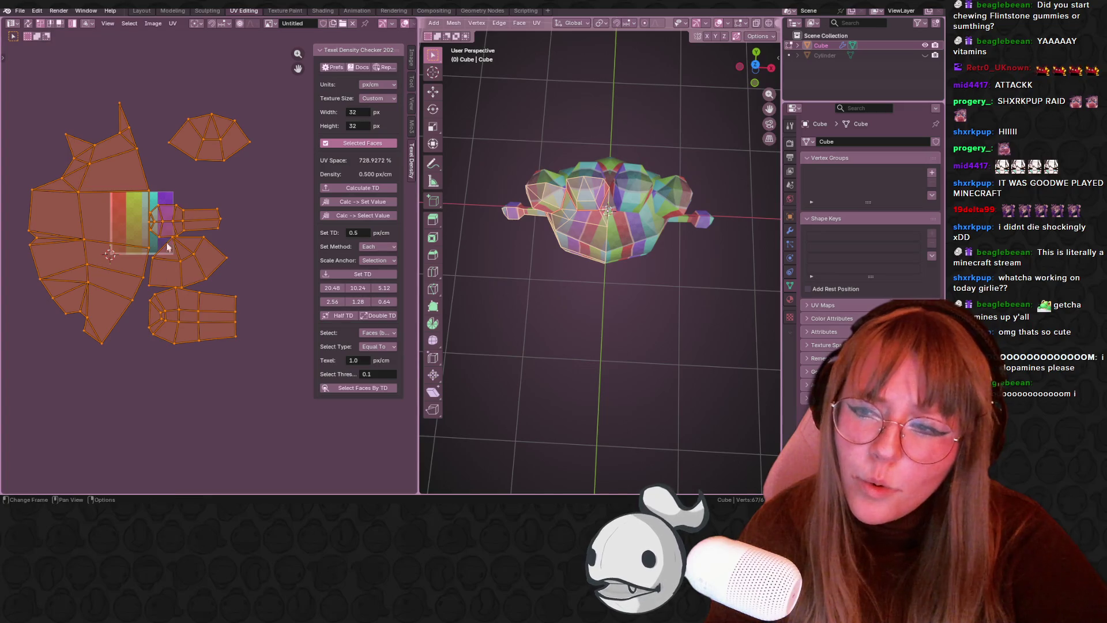
middle_click_drag(661, 232, 651, 282)
scroll(215, 253, "down", 3)
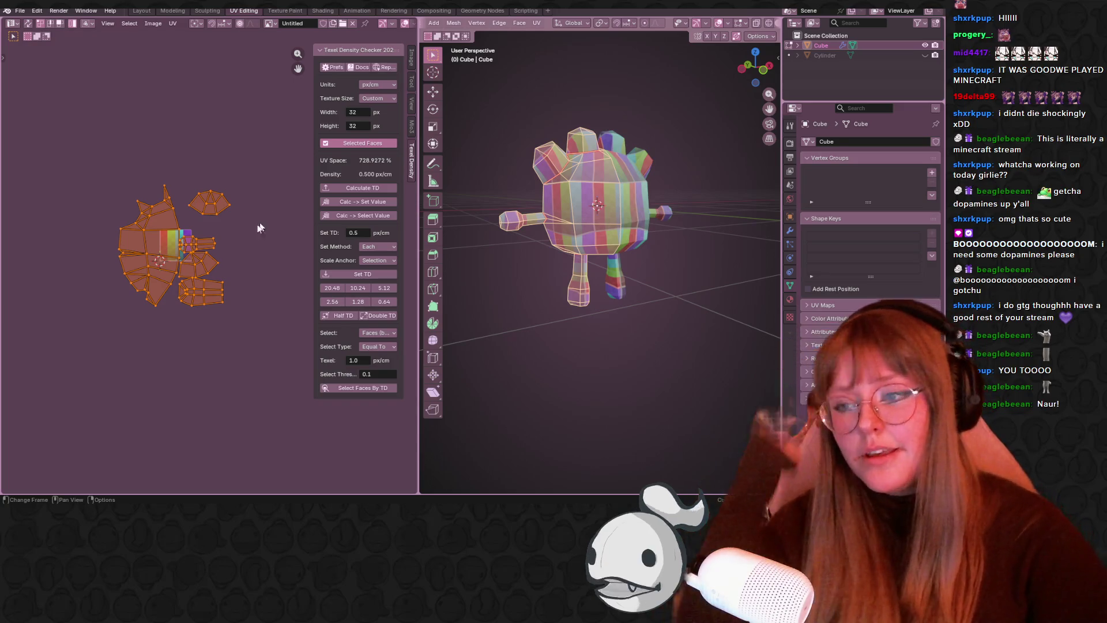
mouse_move(692, 138)
middle_mouse_down()
mouse_move(702, 164)
mouse_move(665, 149)
middle_mouse_up()
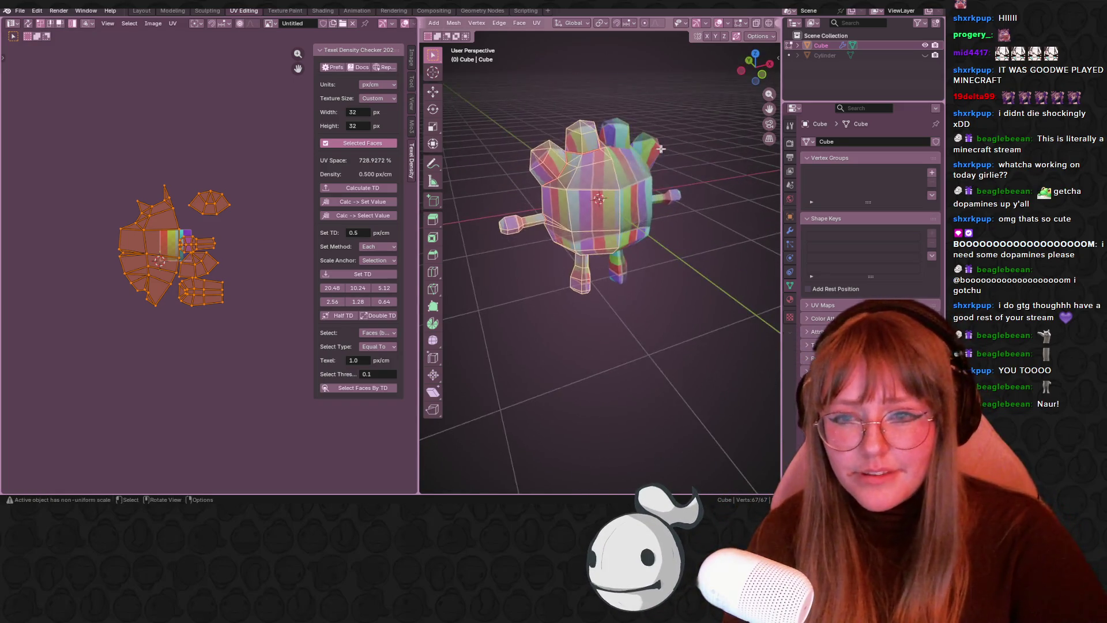
scroll(616, 165, "up", 3)
left_click(146, 11)
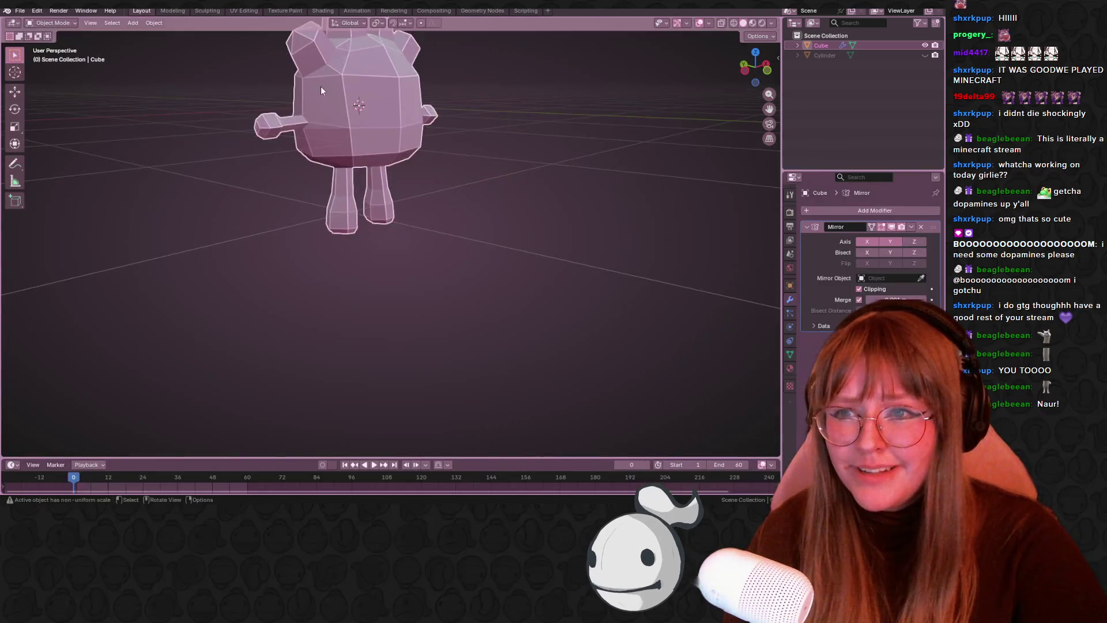
- Enable Material Preview, go to front orthographic view, and measure the character's full height
left_click(753, 23)
mouse_move(576, 92)
middle_mouse_down()
mouse_move(486, 87)
mouse_move(548, 106)
mouse_move(549, 159)
mouse_move(528, 161)
mouse_move(526, 129)
mouse_move(565, 137)
mouse_move(506, 150)
middle_mouse_up()
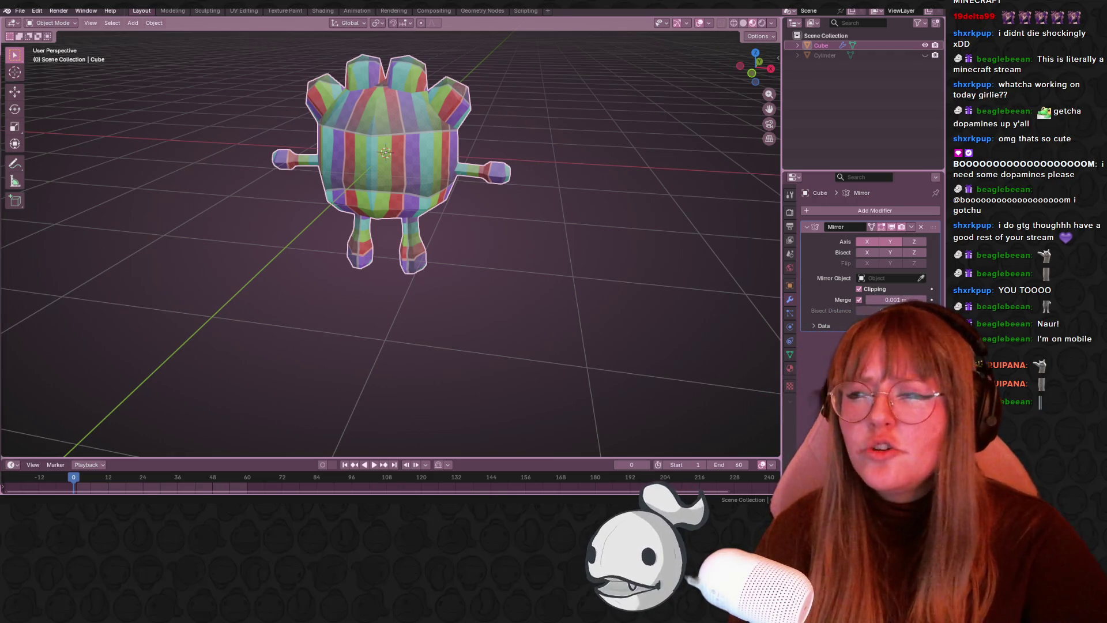
left_click(752, 73)
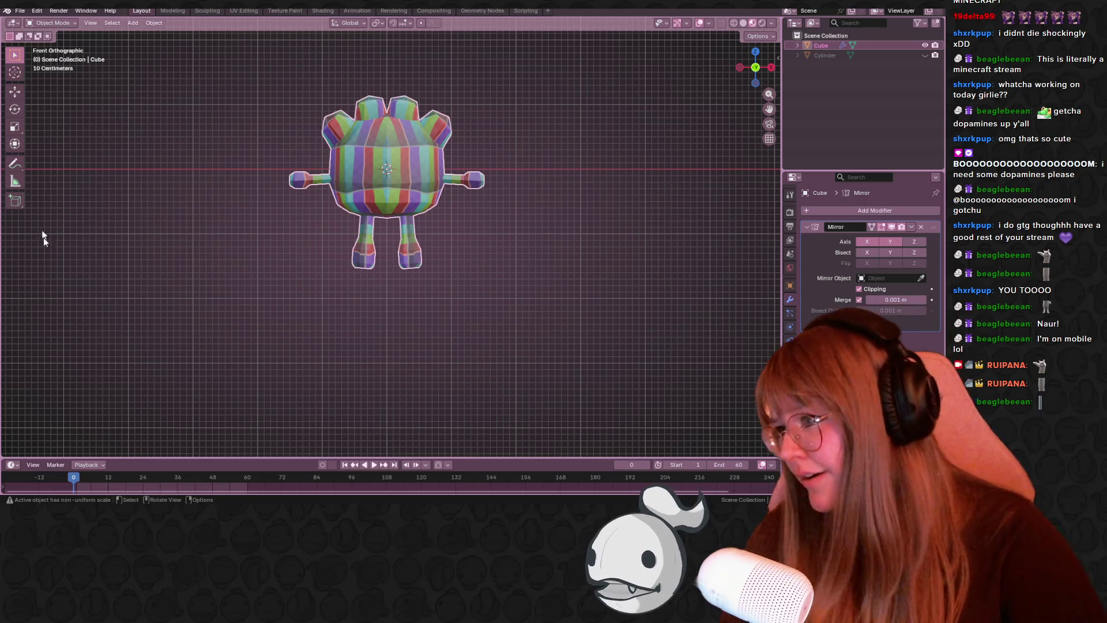
left_click(15, 181)
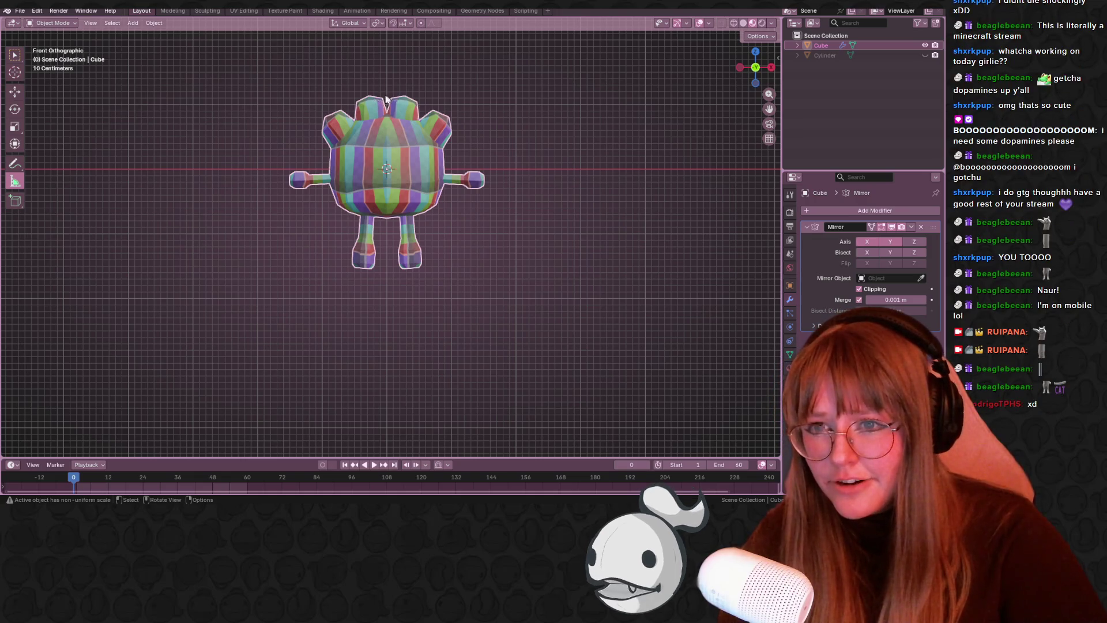
left_click_drag(388, 99, 387, 138)
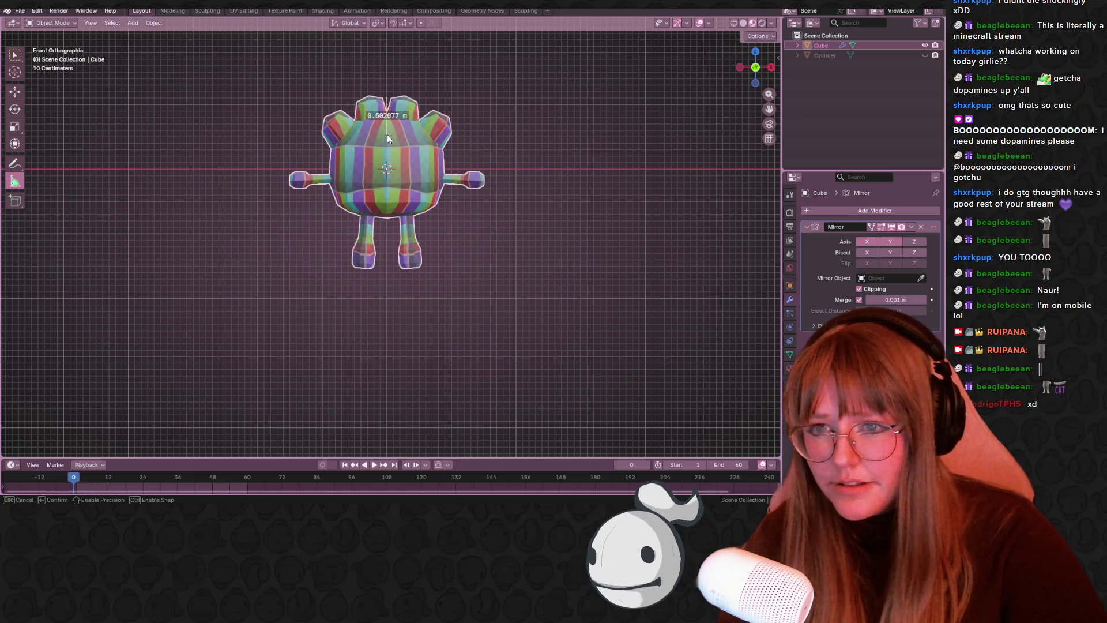
left_click_drag(386, 130, 385, 132)
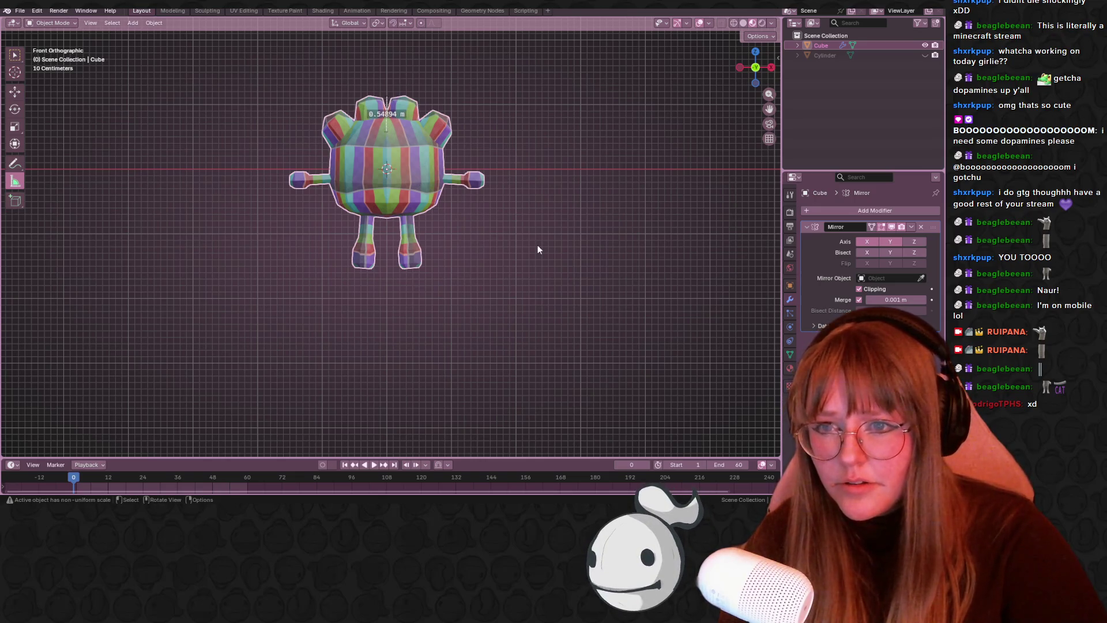
scroll(538, 249, "up", 2)
- Scale the character down to 0.729, raise it, and deselect it
middle_click_drag(539, 249, 518, 312, "shift")
key("s")
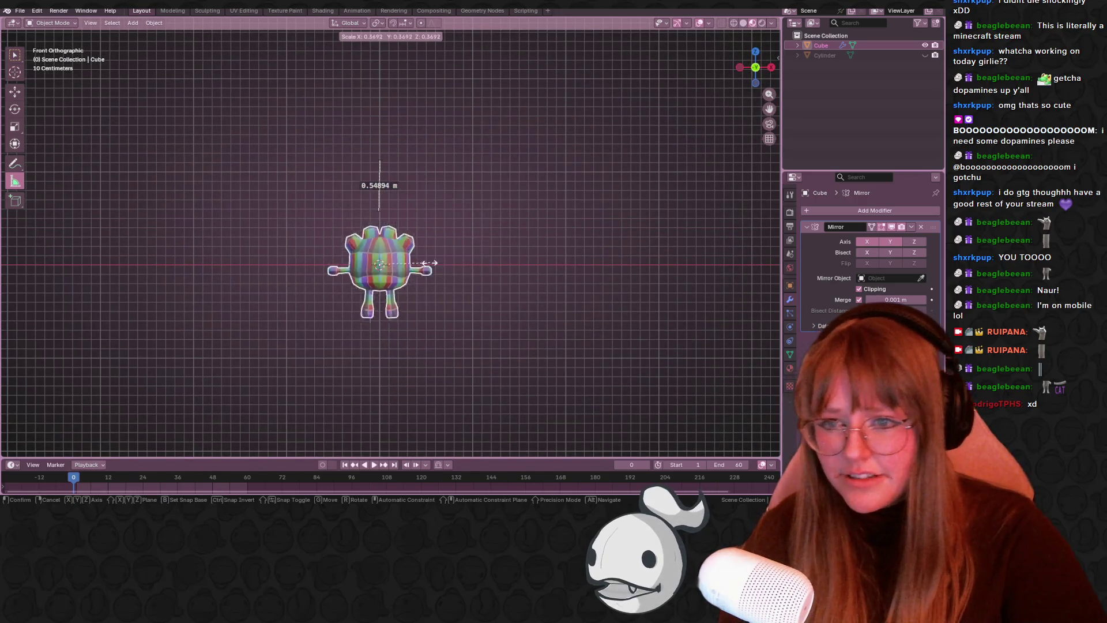
left_click(431, 263)
key("g")
left_click(433, 196)
scroll(465, 196, "up", 5)
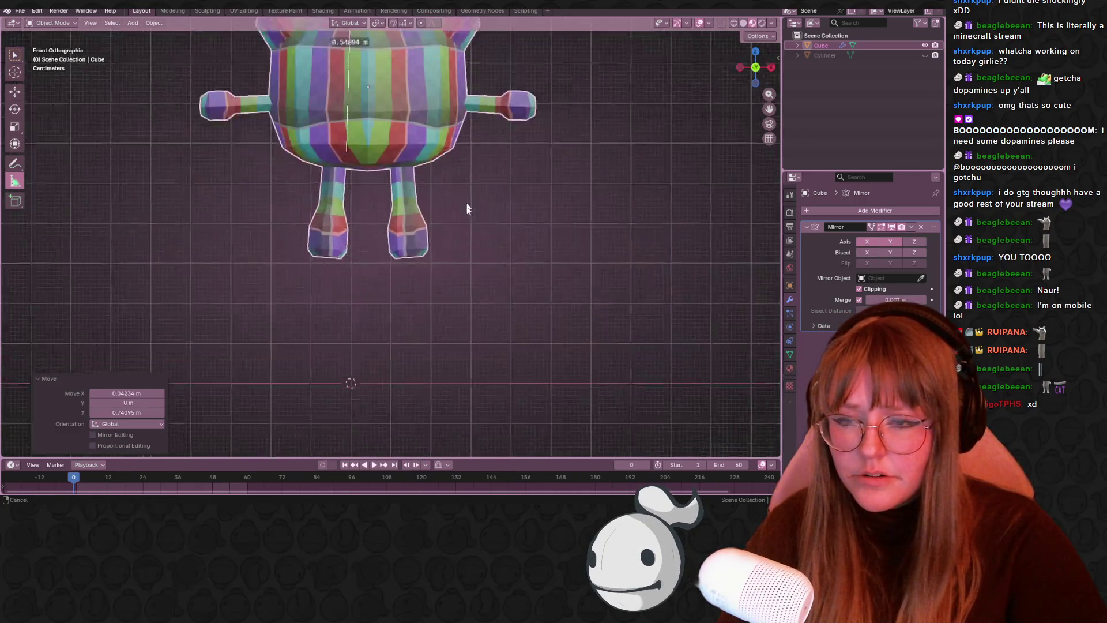
scroll(466, 197, "down", 3)
key("s")
left_click(415, 305)
key("g")
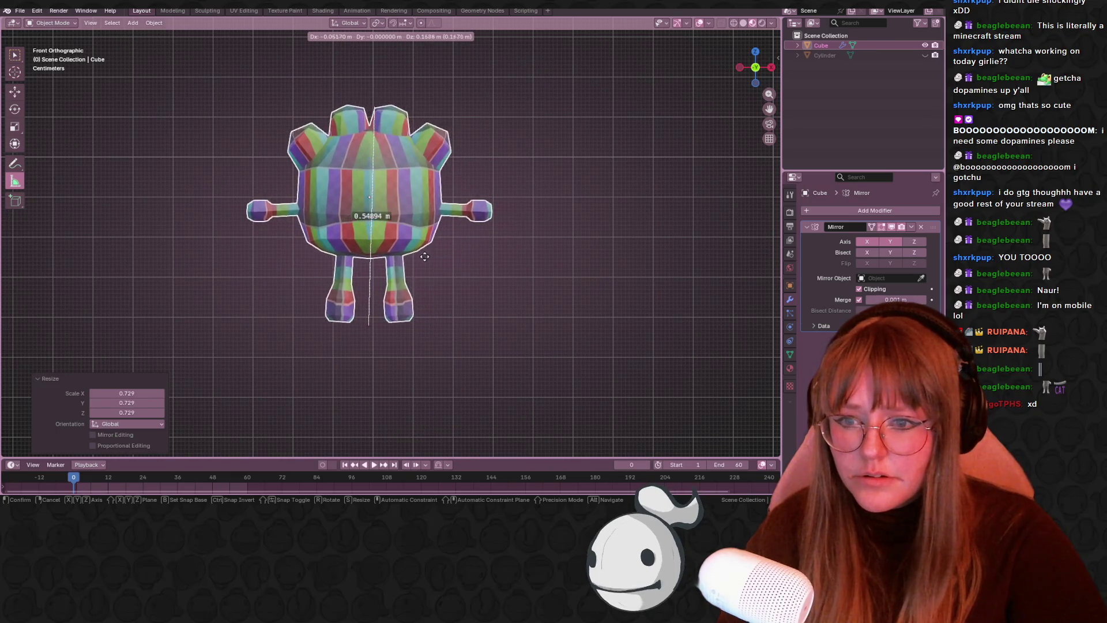
key("Escape")
left_click(558, 288)
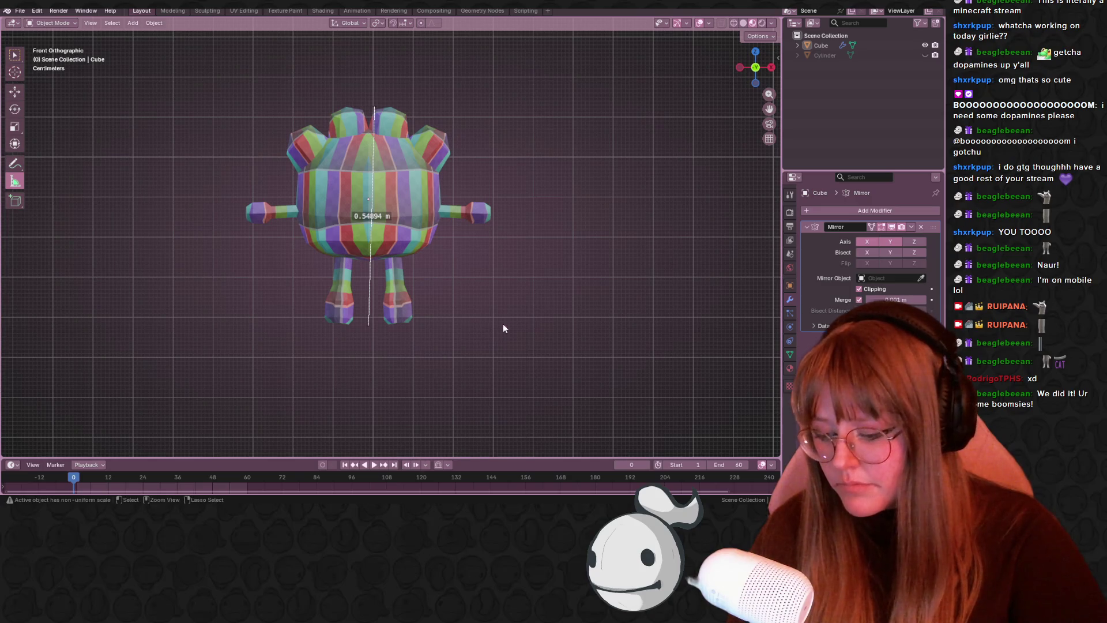
- Apply all transforms to the character with Ctrl+A
key("ctrl+a")
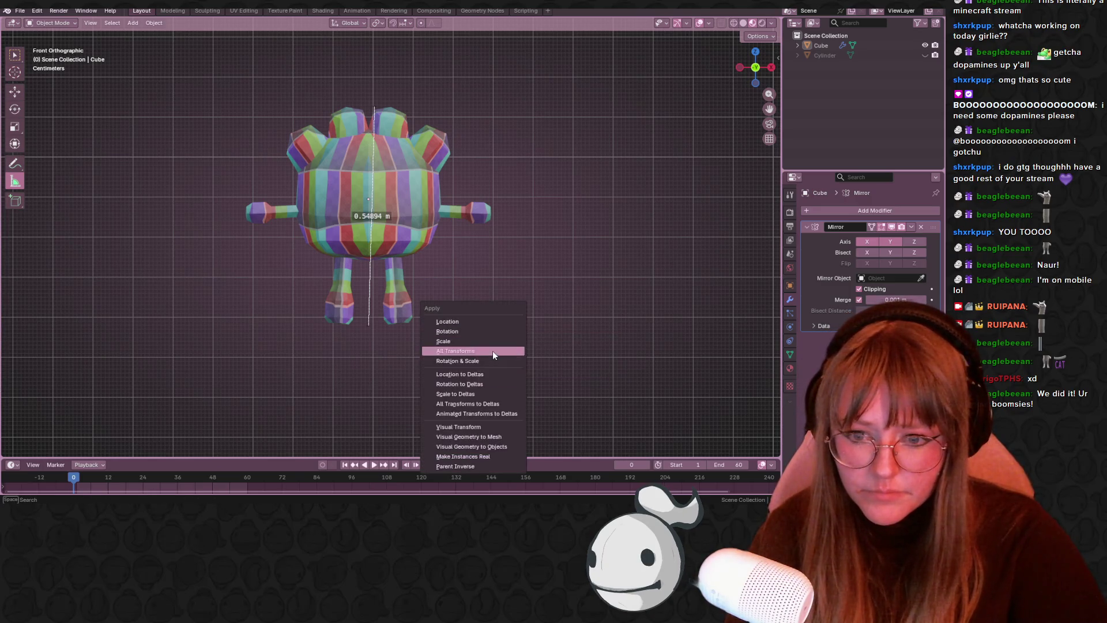
left_click(493, 350)
scroll(490, 343, "down", 4)
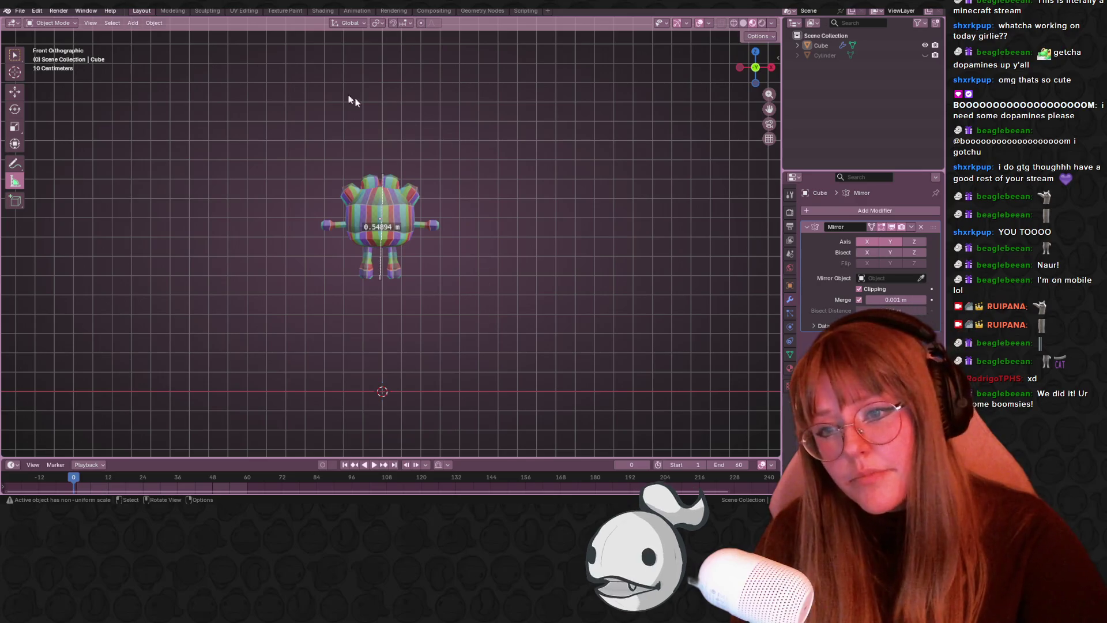
left_click(293, 160)
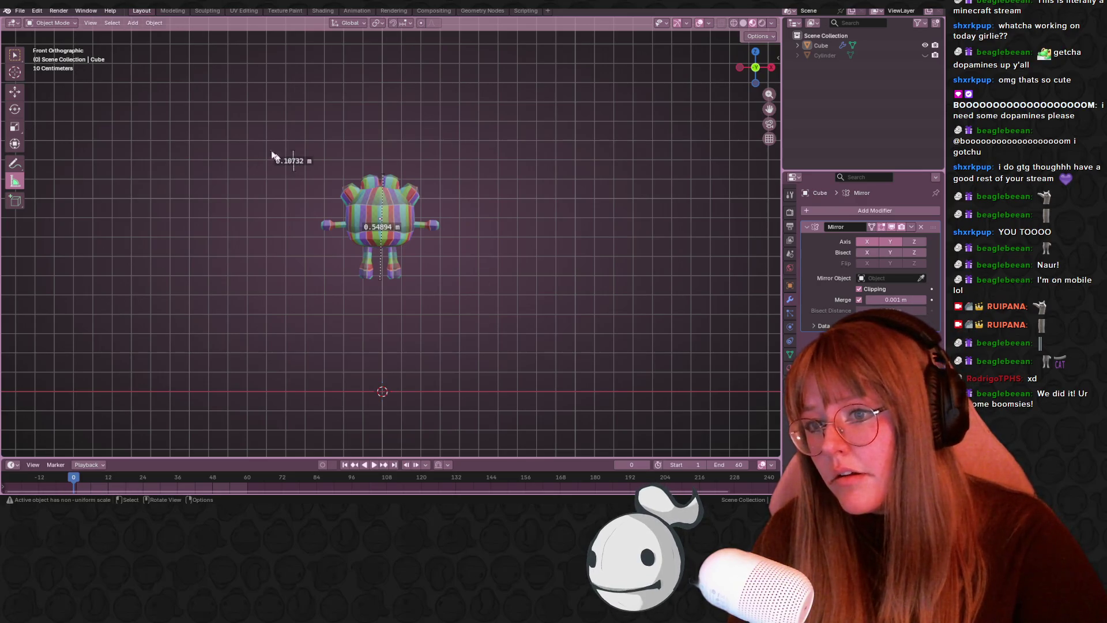
- Return to the Select tool, view front orthographic, and select the character mesh
left_click(22, 58)
middle_click_drag(334, 165, 485, 130)
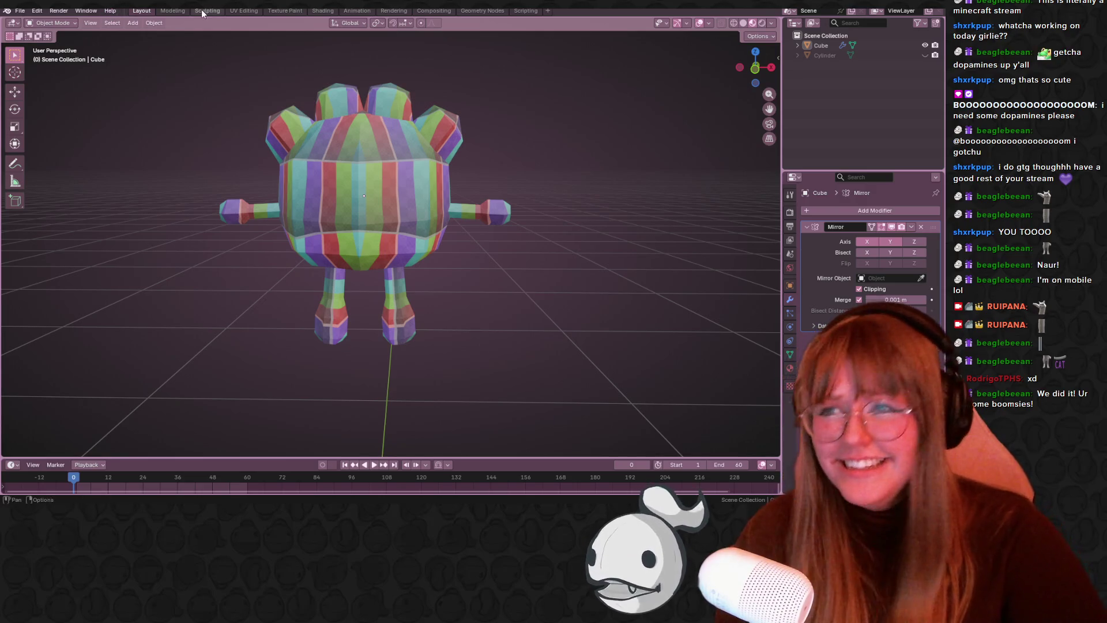
scroll(468, 196, "down", 5)
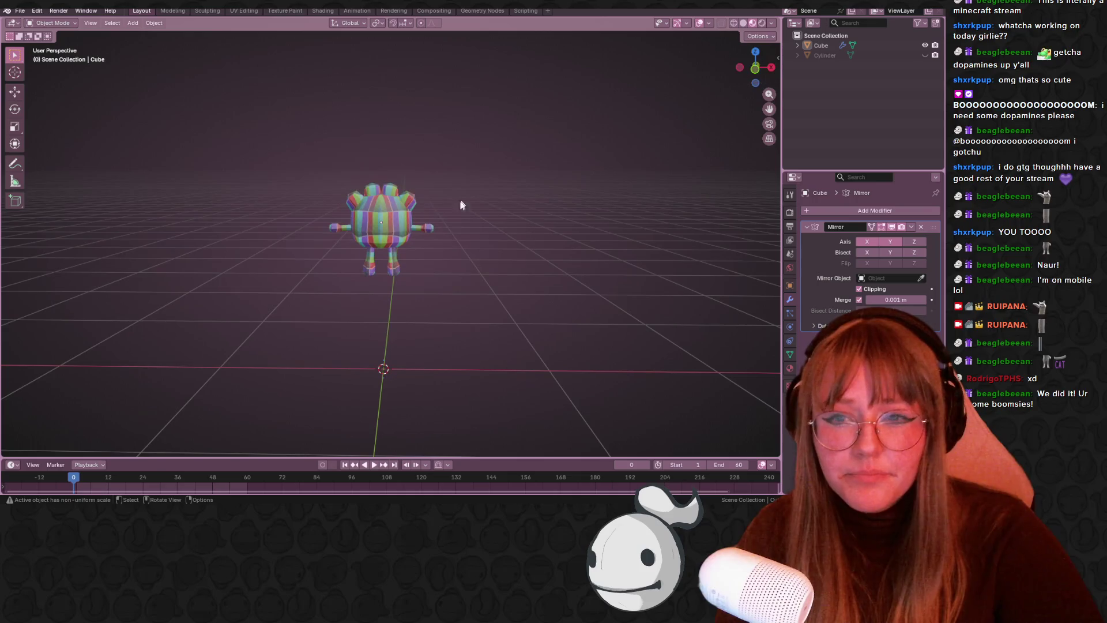
left_click(754, 69)
right_click(394, 203)
key("Escape")
left_click(394, 203)
- Try Set Origin > Geometry to Origin, undo it, and move to the UV Editing workspace
right_click(393, 198)
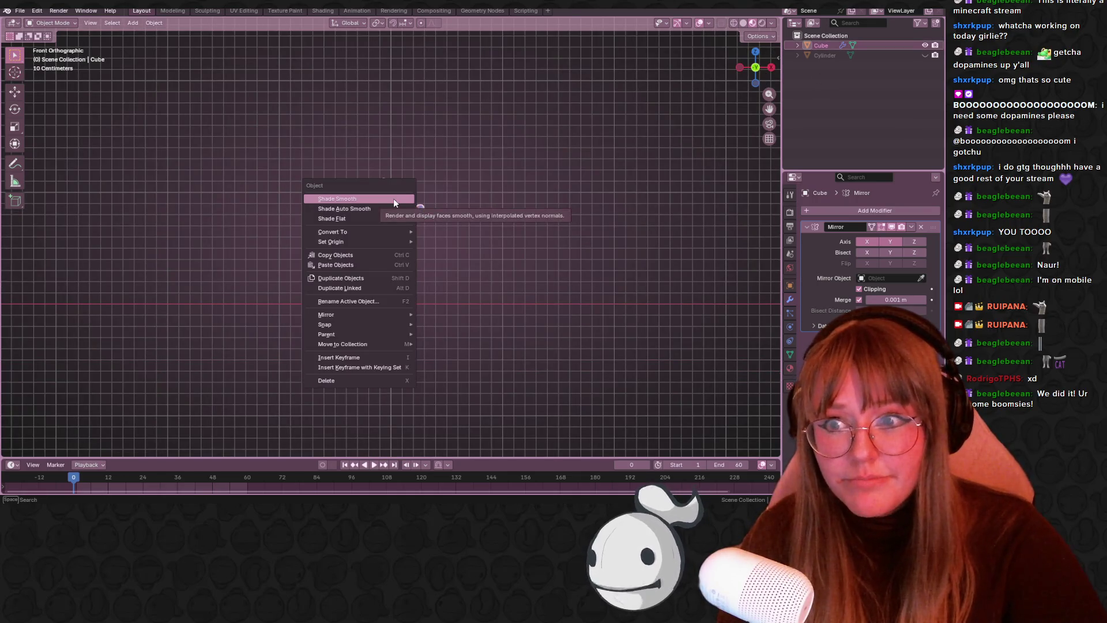
mouse_move(407, 234)
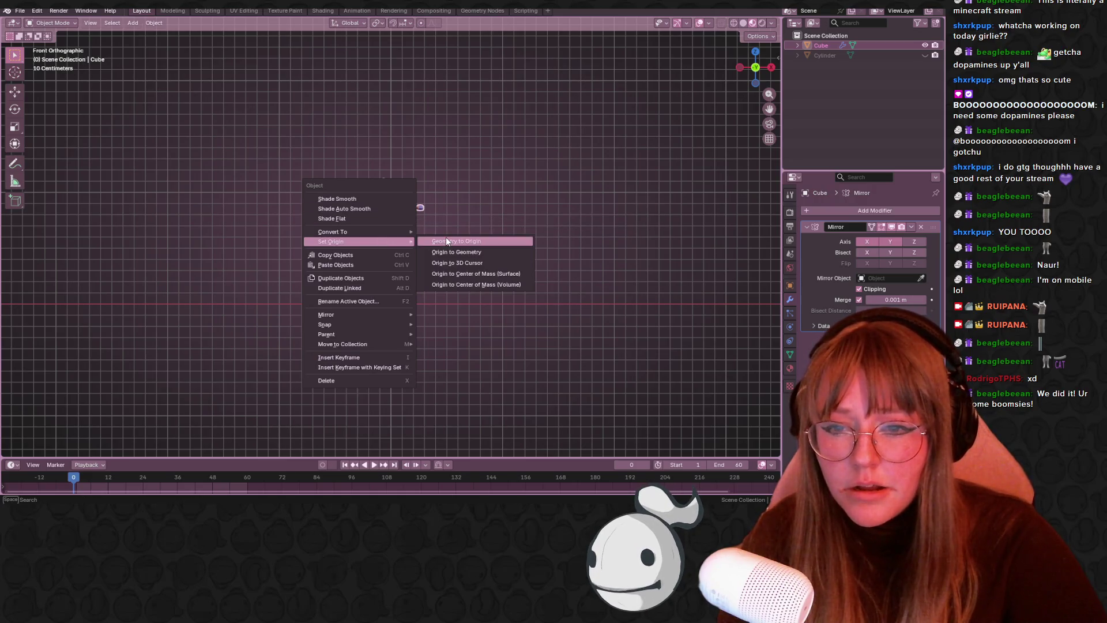
left_click(446, 239)
key("ctrl+z")
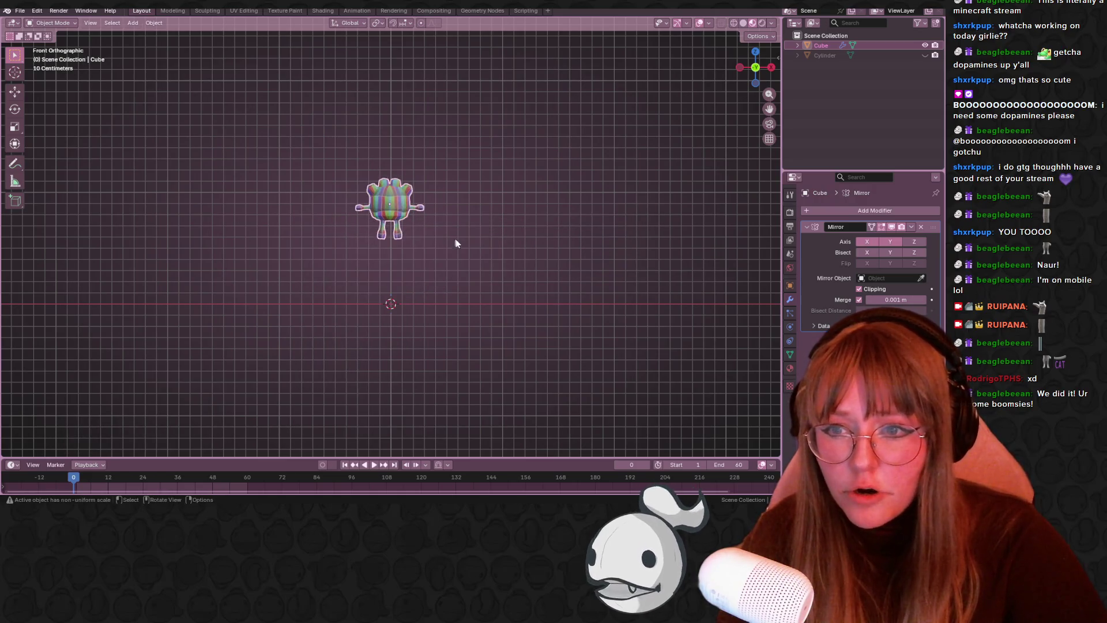
mouse_move(445, 138)
middle_mouse_down()
mouse_move(573, 202)
mouse_move(385, 213)
middle_mouse_up()
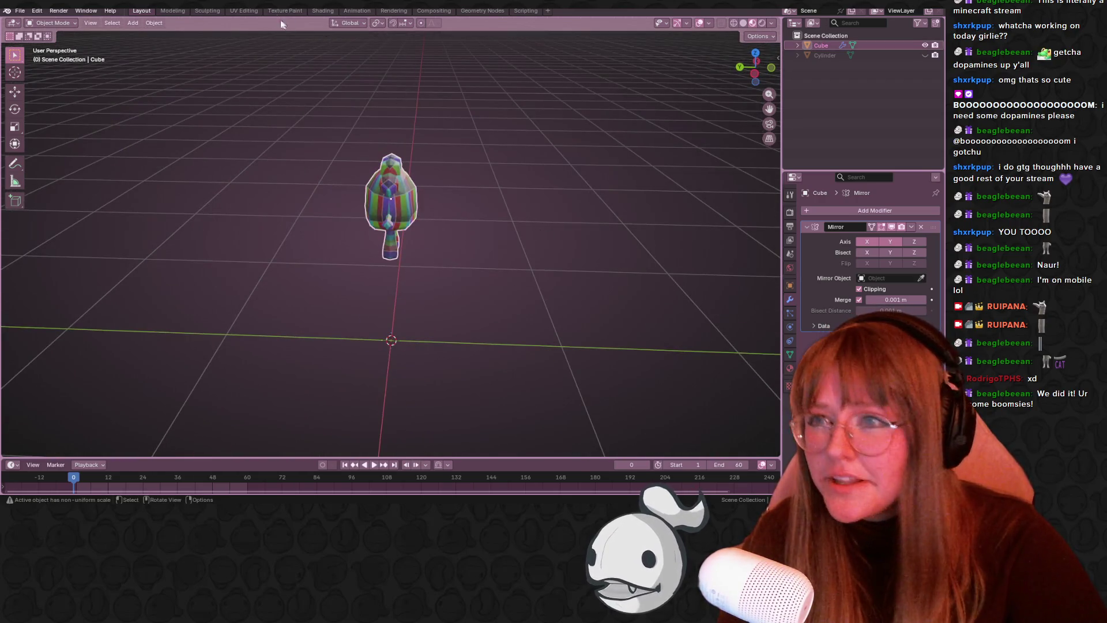
left_click(285, 11)
left_click(249, 12)
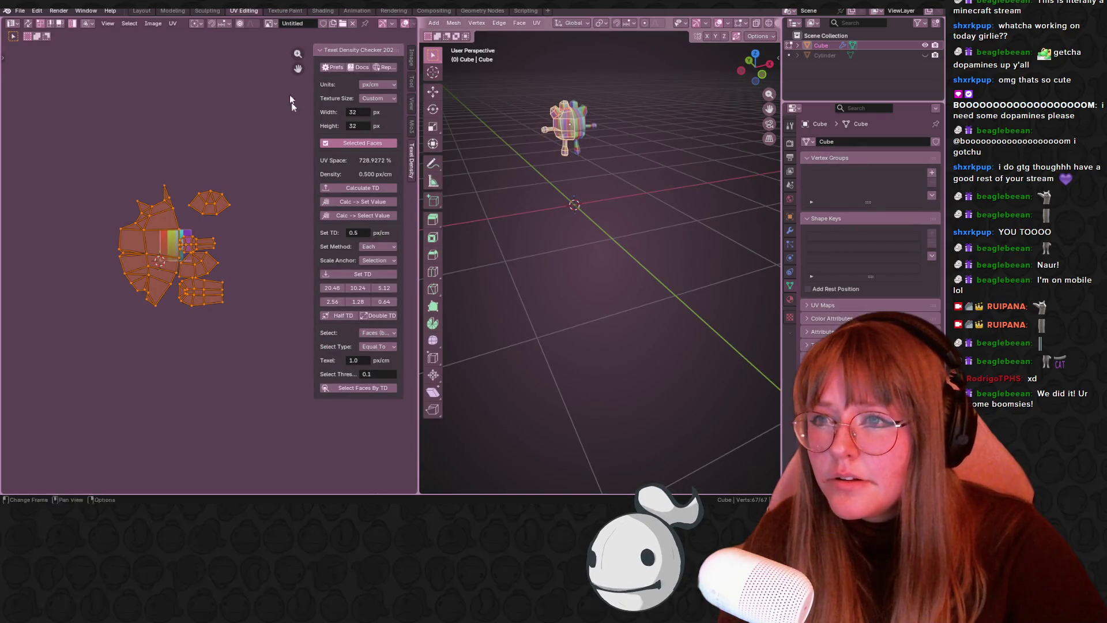
- Apply the set texel density to the UVs and orbit to an elevated view of the character
left_click(349, 271)
scroll(654, 94, "up", 5)
mouse_move(654, 94)
middle_mouse_down()
mouse_move(667, 230)
mouse_move(616, 233)
middle_mouse_up()
mouse_move(591, 198)
middle_mouse_down()
mouse_move(600, 127)
mouse_move(620, 209)
mouse_move(608, 211)
middle_mouse_up()
scroll(185, 259, "up", 9)
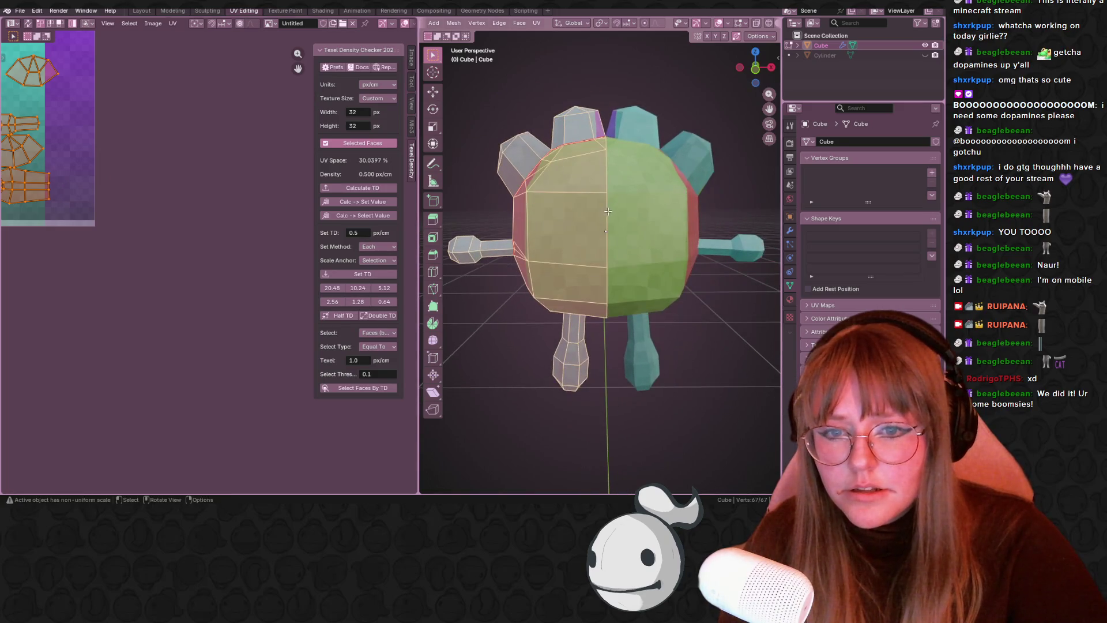
scroll(141, 236, "down", 6)
mouse_move(577, 259)
middle_mouse_down()
mouse_move(611, 265)
mouse_move(637, 297)
mouse_move(565, 262)
mouse_move(599, 248)
middle_mouse_up()
- In vertex select mode, slide and move a vertex to adjust the face geometry
key("alt+a")
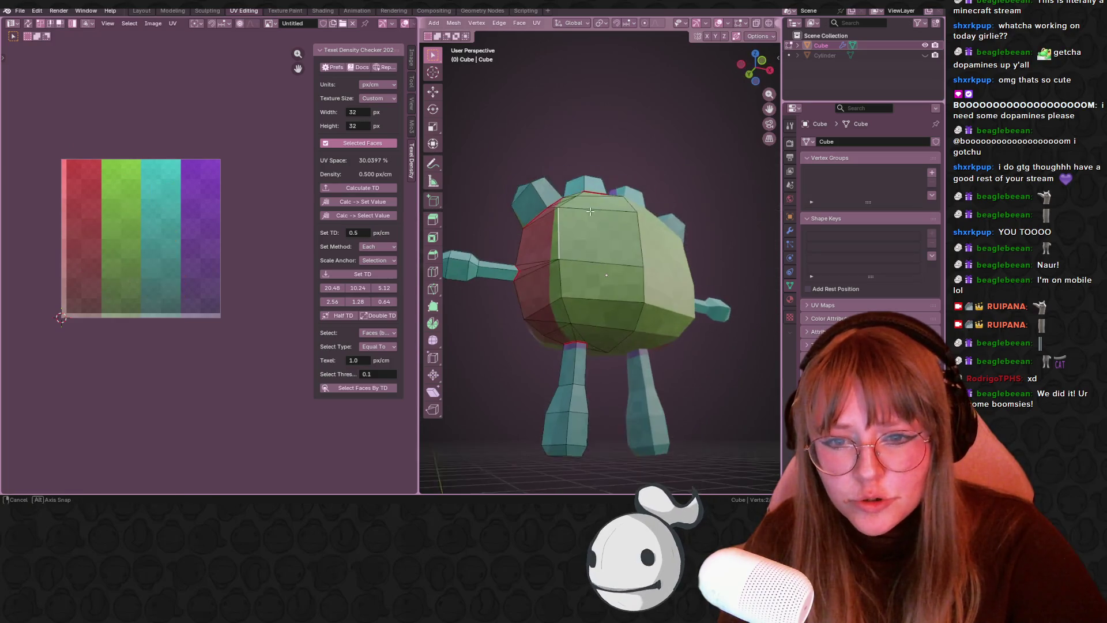
scroll(489, 28, "up", 3)
key("1")
mouse_move(566, 268)
middle_mouse_down()
mouse_move(634, 295)
mouse_move(563, 298)
mouse_move(645, 296)
mouse_move(572, 288)
mouse_move(602, 282)
middle_mouse_up()
key("shift+v")
left_click(586, 282)
key("g")
left_click(564, 298)
scroll(571, 288, "down", 5)
scroll(572, 287, "up", 3)
scroll(572, 287, "down", 3)
scroll(572, 288, "up", 8)
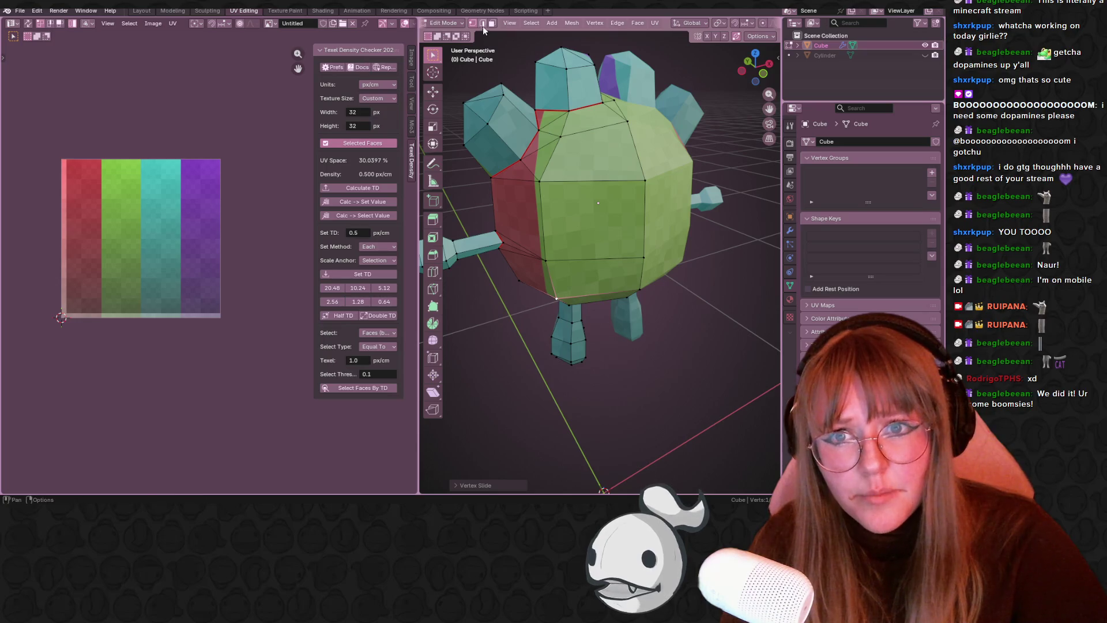
key("alt+a")
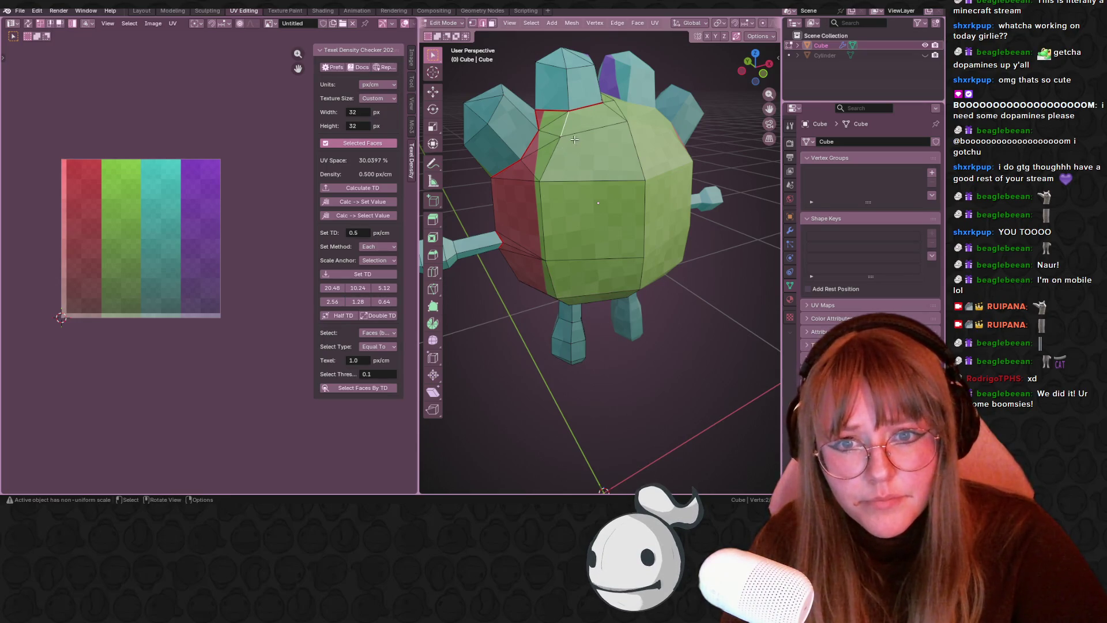
- Select the whole mesh and unwrap it into new UV islands
middle_click_drag(571, 288, 549, 254)
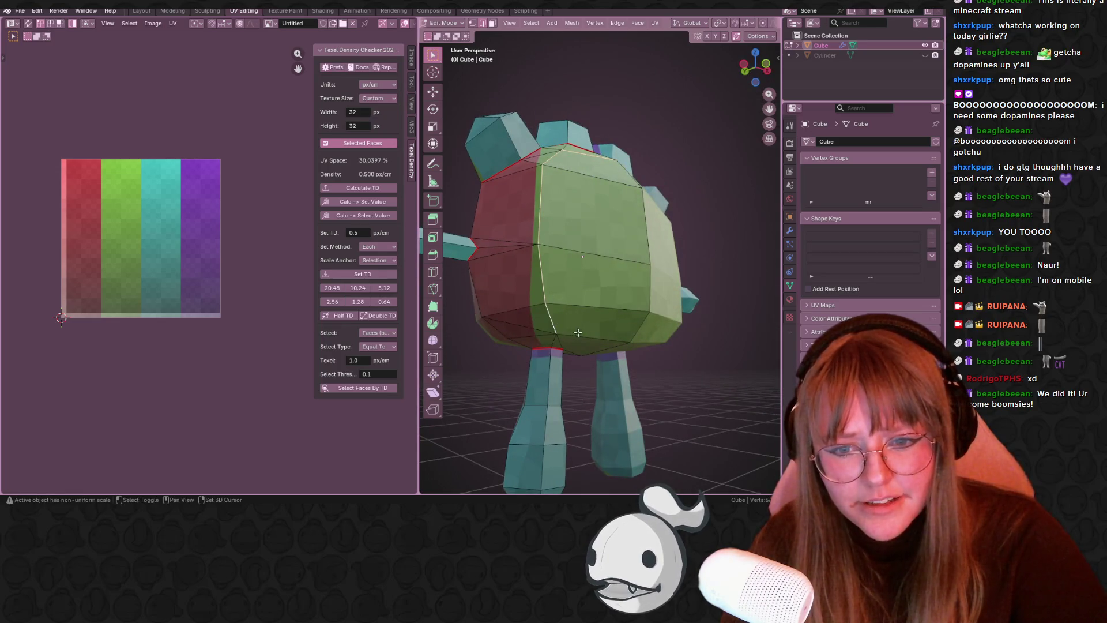
left_click(617, 316, "shift")
scroll(620, 316, "down", 5)
mouse_move(620, 316)
middle_mouse_down()
mouse_move(645, 316)
mouse_move(622, 316)
mouse_move(653, 284)
mouse_move(588, 216)
middle_mouse_up()
right_click(622, 317)
left_click(622, 324)
key("a")
key("u")
left_click(640, 290)
- Select five UV islands and move them up above the checker image
scroll(601, 233, "up", 5)
left_click(751, 68)
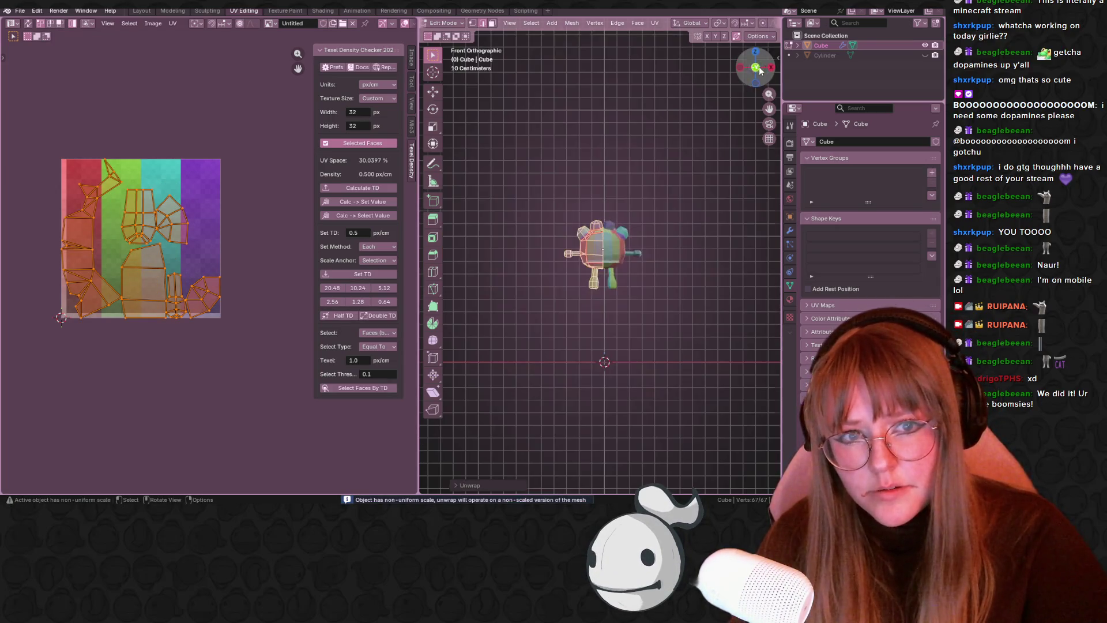
scroll(611, 231, "up", 3)
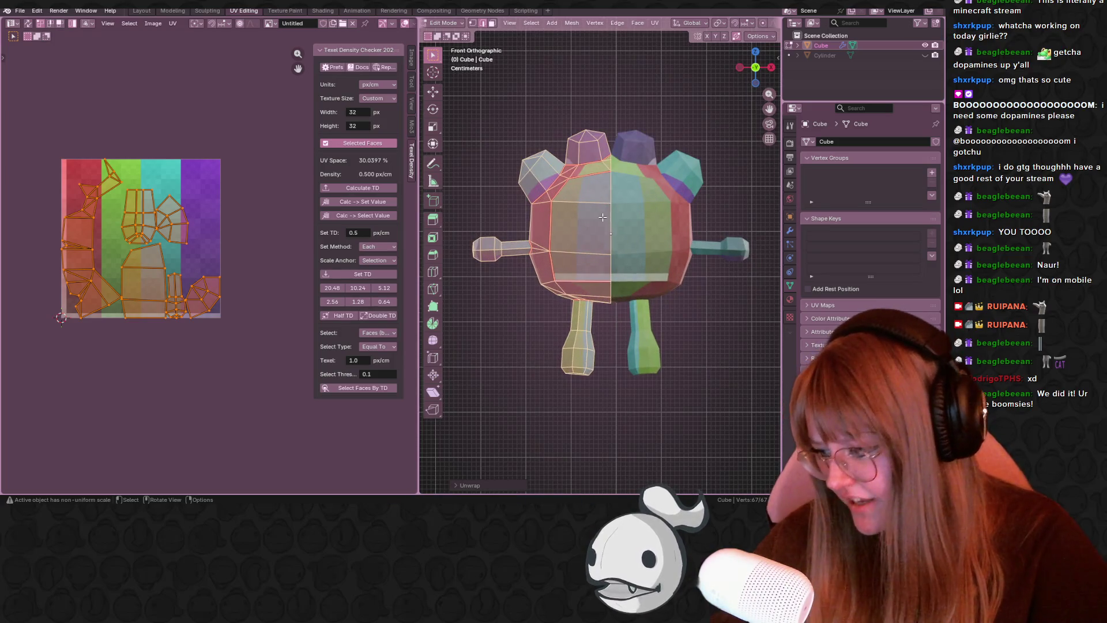
scroll(116, 242, "up", 3)
left_click(118, 248)
scroll(73, 254, "down", 1)
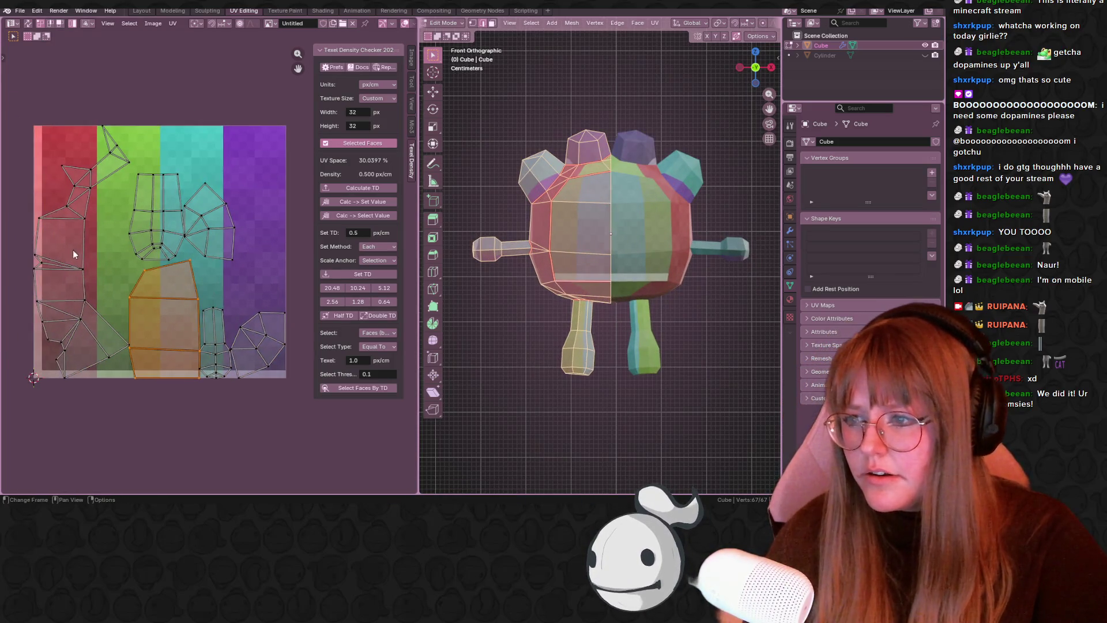
left_click(73, 254)
left_click(183, 207, "shift")
left_click(216, 323, "shift")
left_click(260, 340, "shift")
scroll(251, 312, "down", 2)
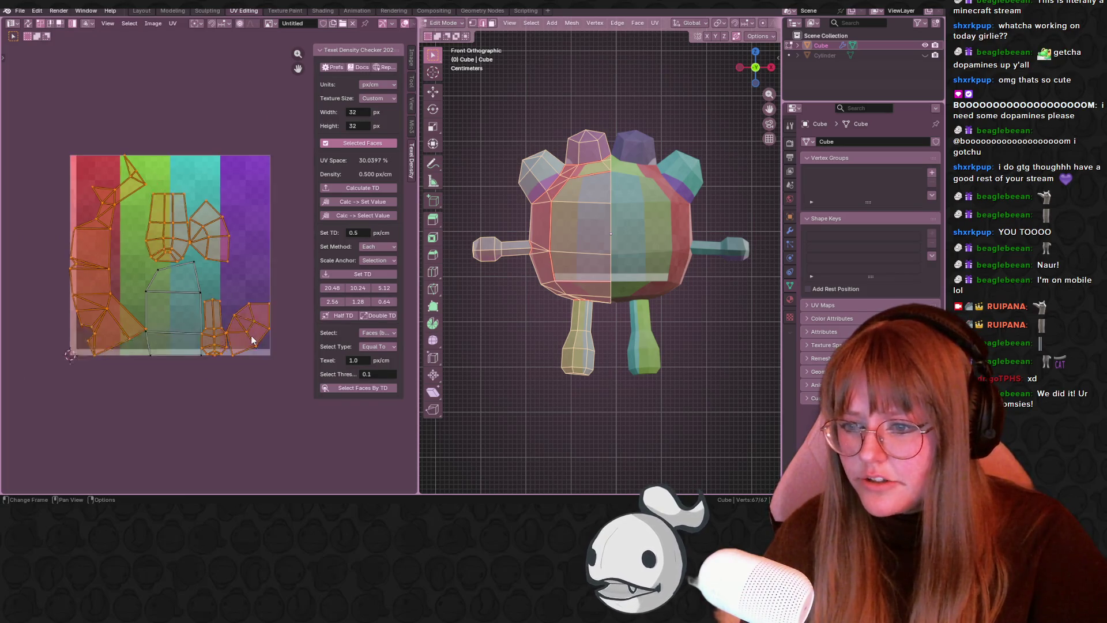
key("g")
left_click(246, 163)
- Move, resize and rotate the remaining bottom UV island onto the red stripe
left_click(181, 300)
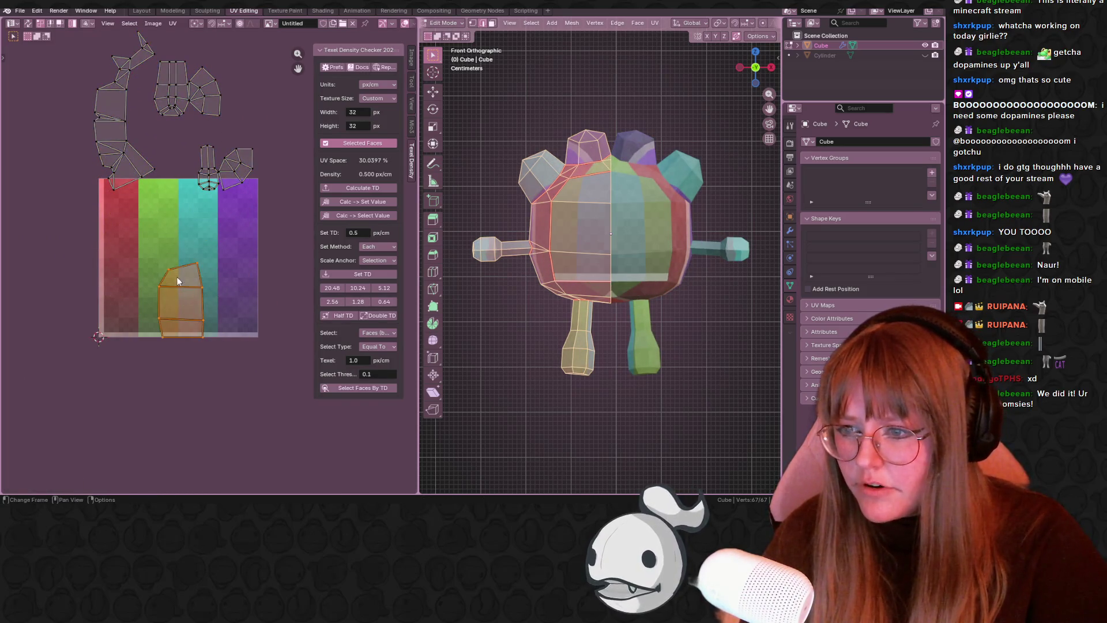
key("g")
left_click(173, 256)
key("s")
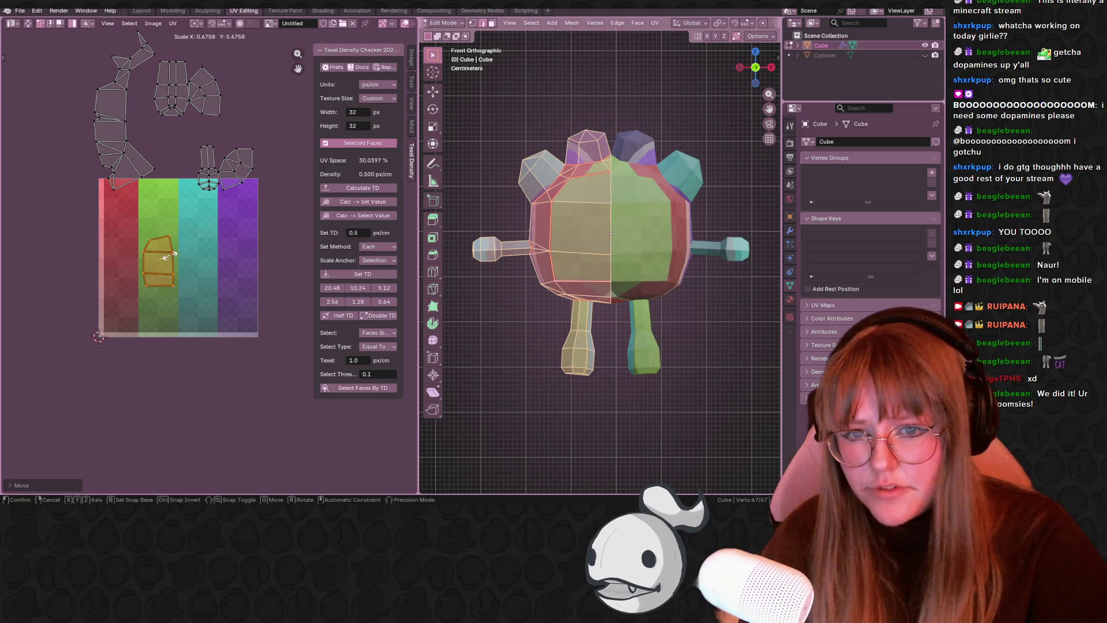
left_click(173, 257)
key("g")
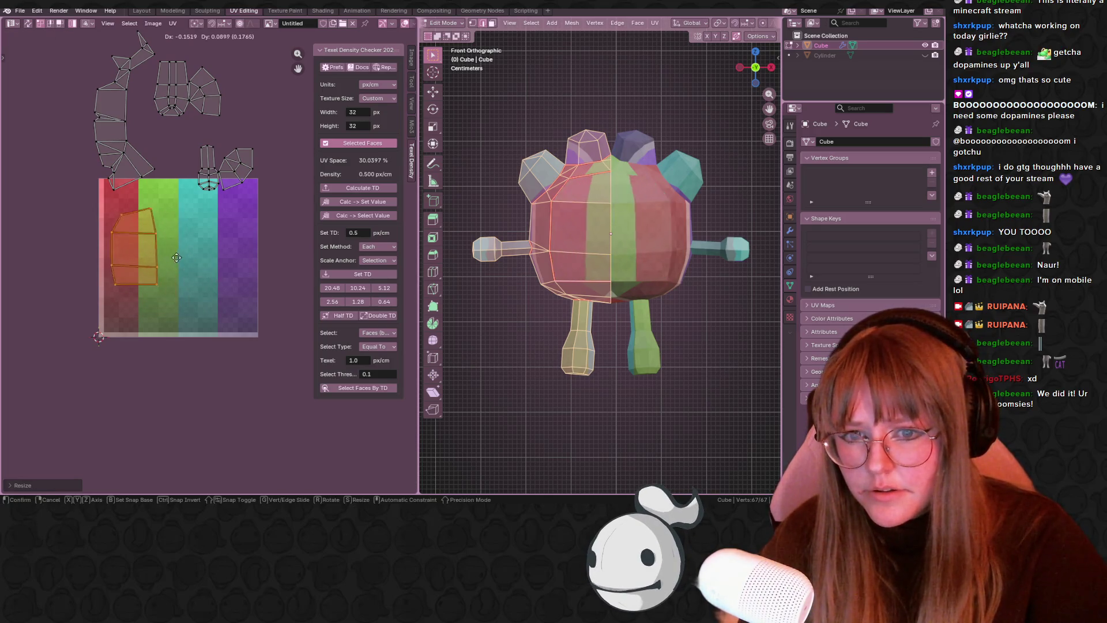
left_click(196, 247)
key("r")
left_click(202, 242)
key("r")
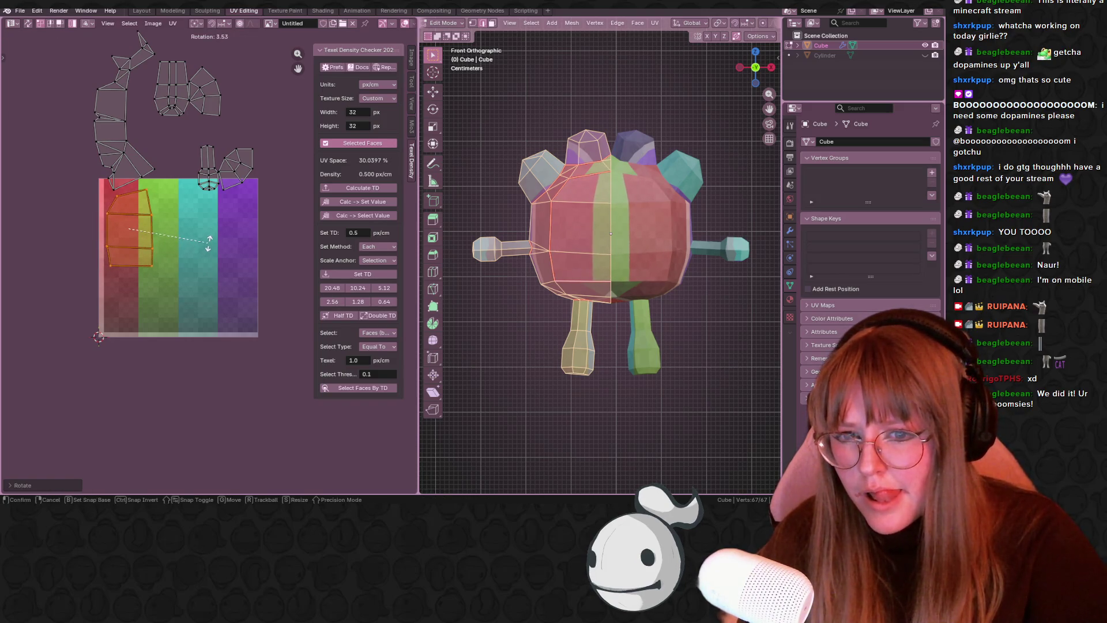
left_click(209, 242)
key("g")
left_click(204, 243)
middle_click_drag(205, 243, 200, 264)
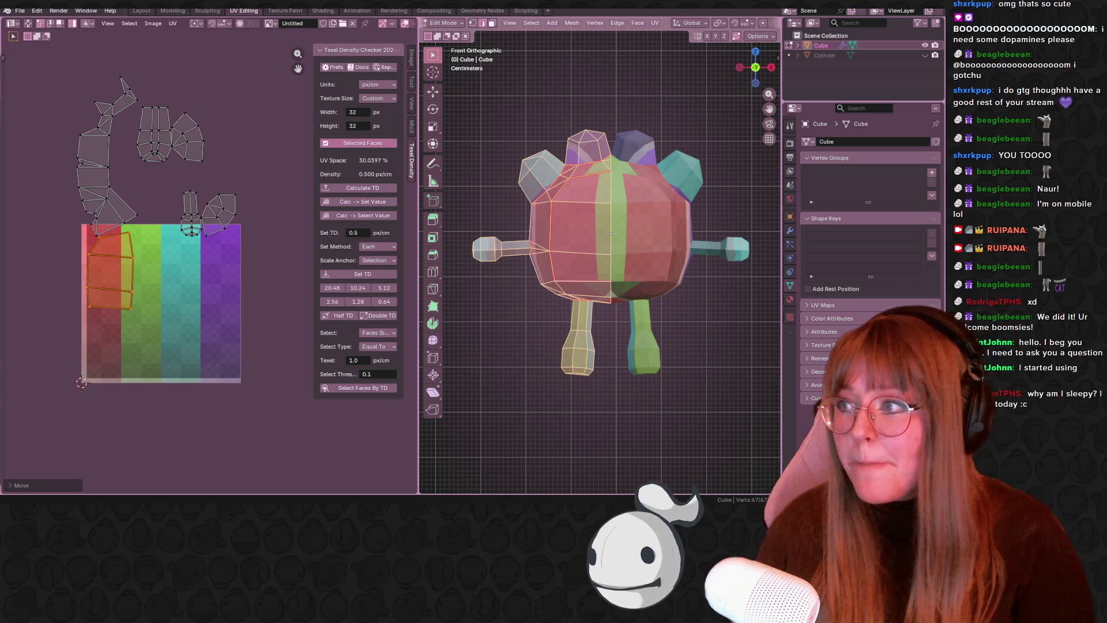
- Move the curved limb UV island to the right side of the image
scroll(94, 165, "up", 2)
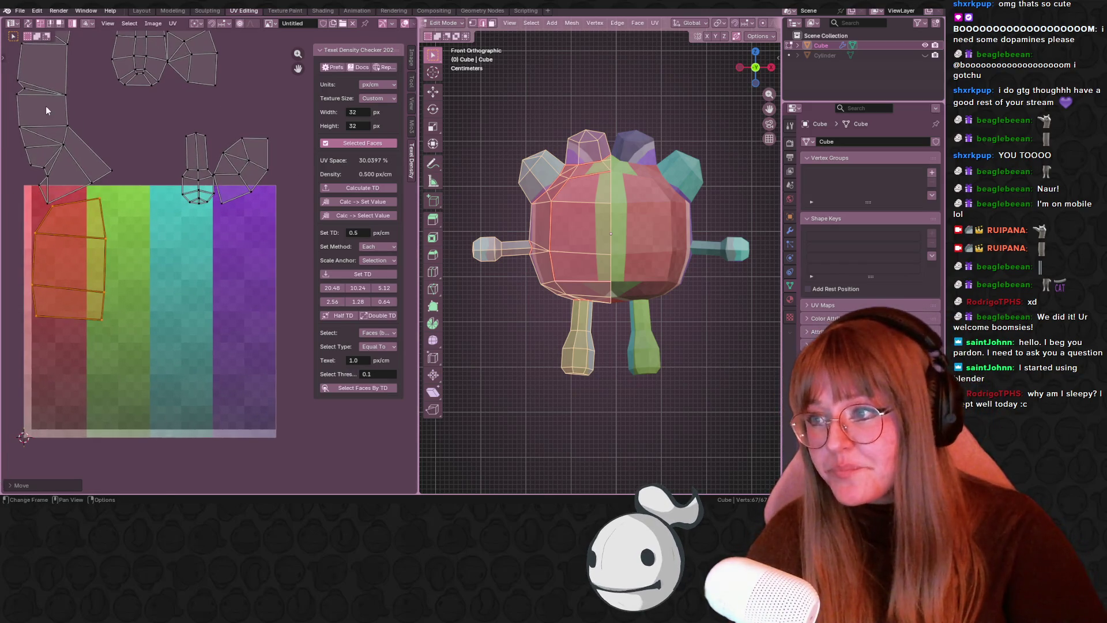
left_click(46, 105)
scroll(111, 147, "down", 3)
scroll(110, 148, "up", 2)
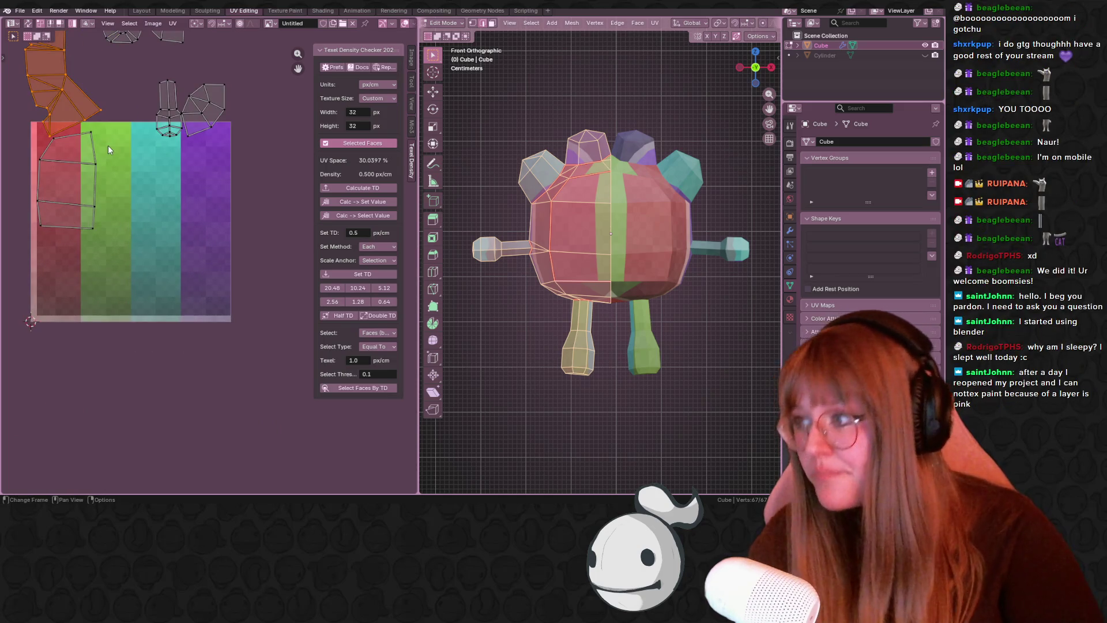
key("g")
left_click(267, 226)
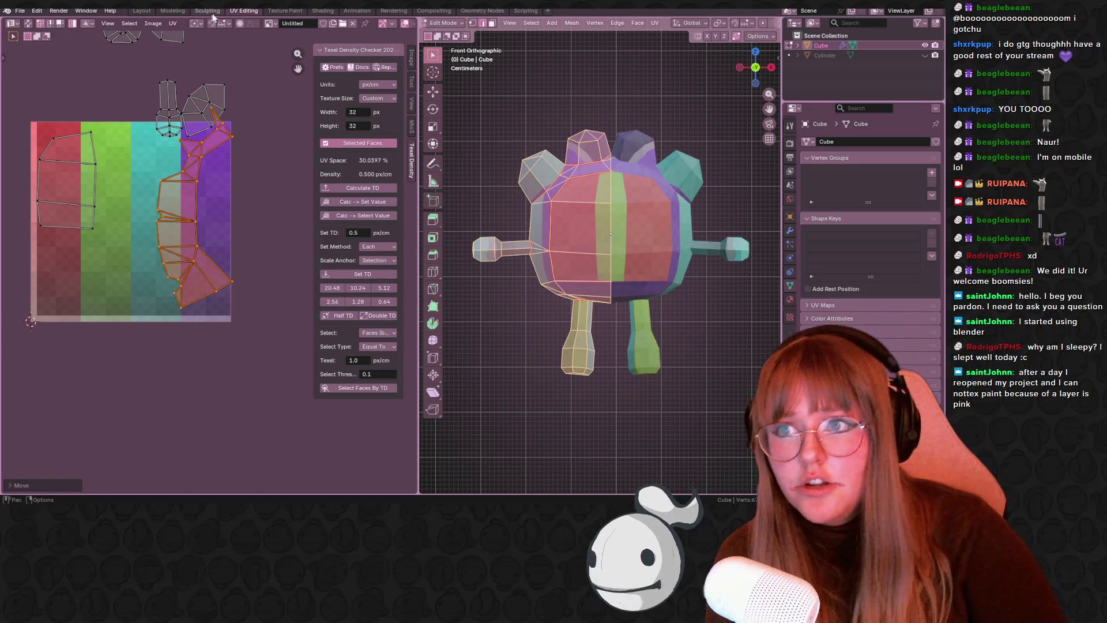
left_click(304, 10)
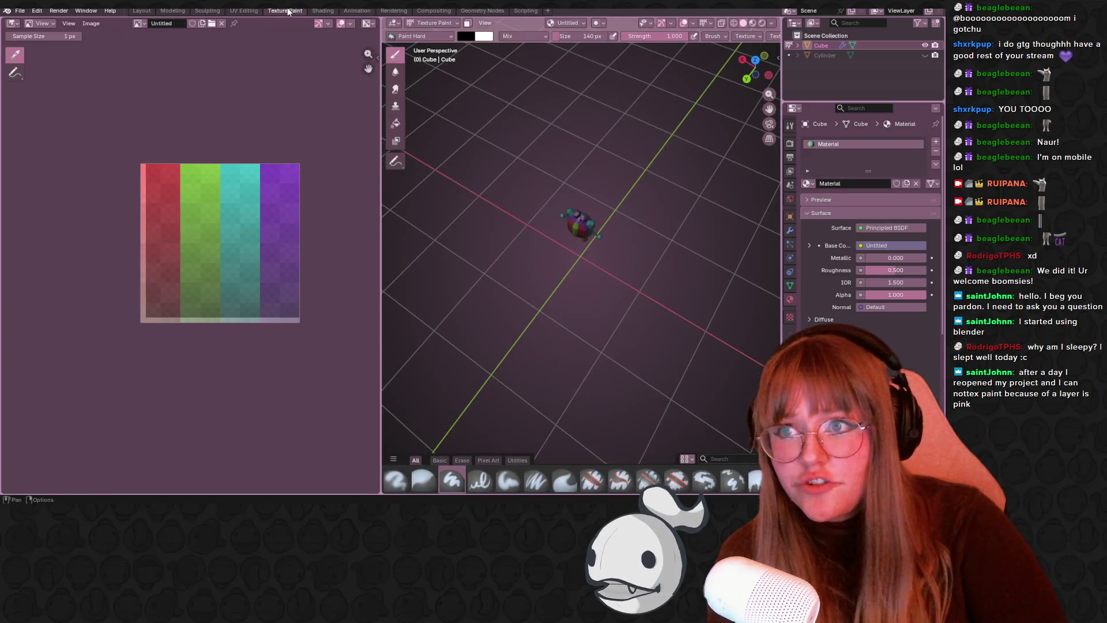
- In the Shading workspace, place the image texture node beside the Principled BSDF shader
left_click(321, 10)
scroll(321, 391, "up", 2)
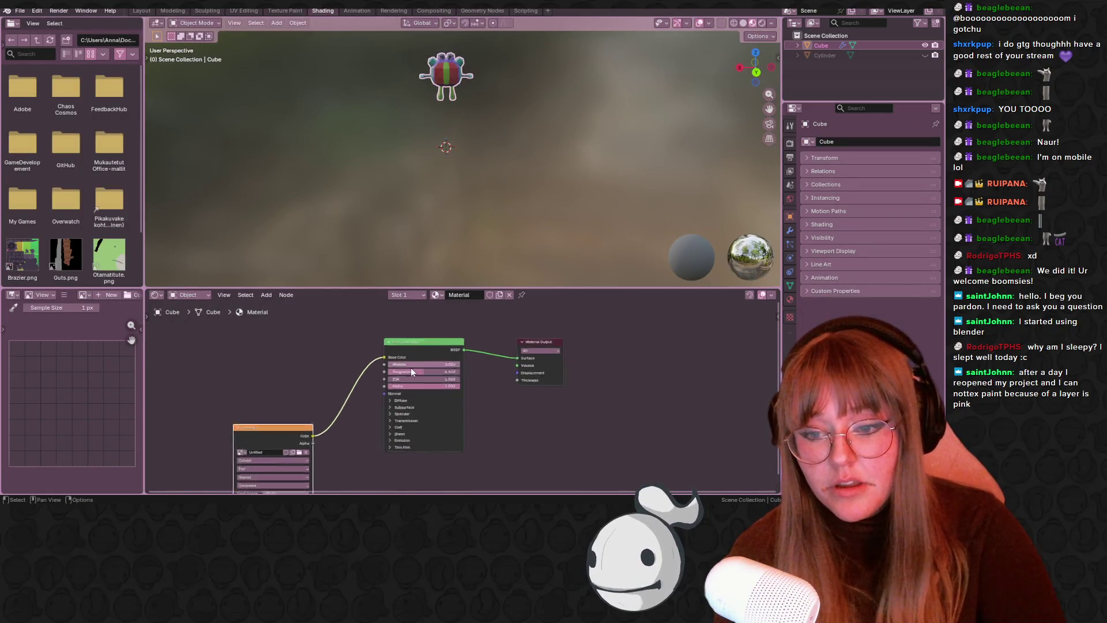
left_click_drag(268, 435, 318, 341)
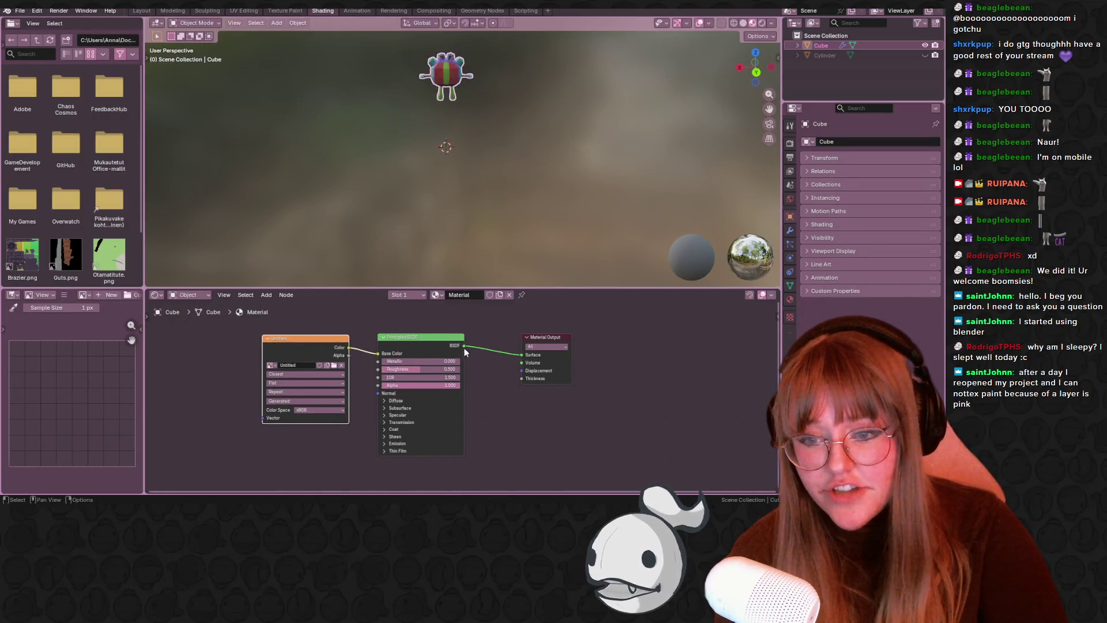
scroll(396, 323, "up", 1)
left_click_drag(396, 318, 420, 319)
left_click_drag(242, 330, 260, 333)
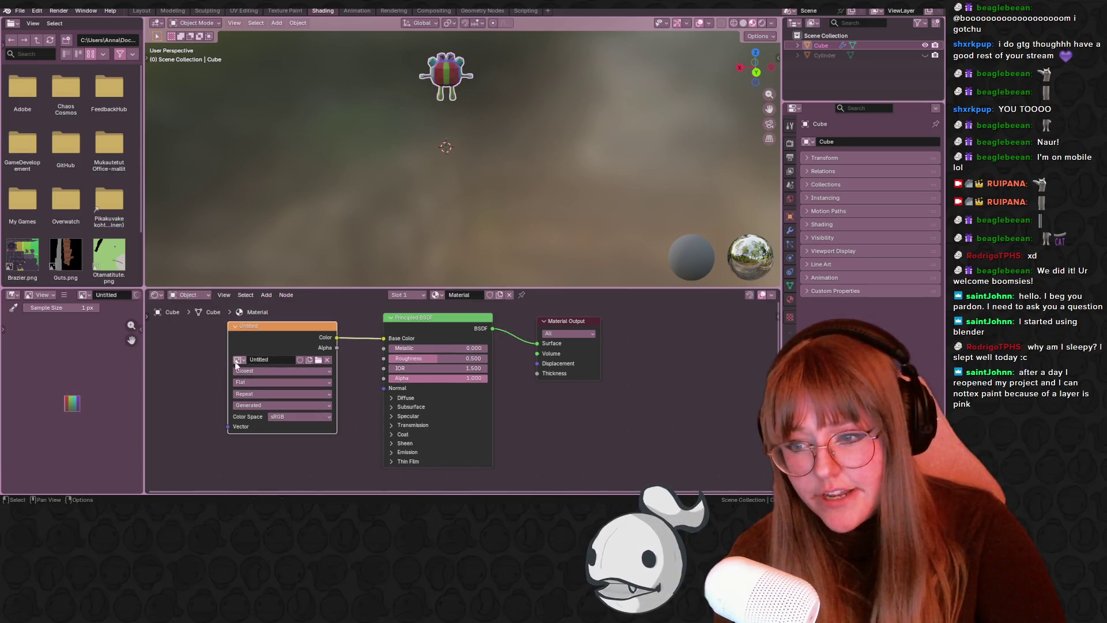
- Browse the Pictures folder for an image, then close the file browser without loading one
left_click(318, 359)
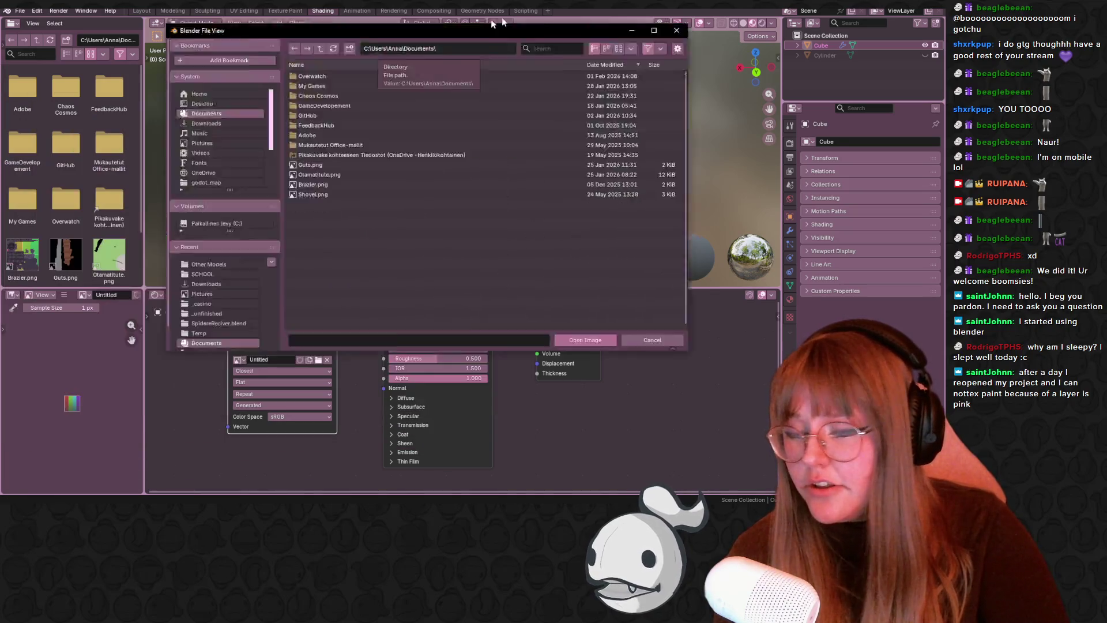
left_click_drag(404, 39, 757, 124)
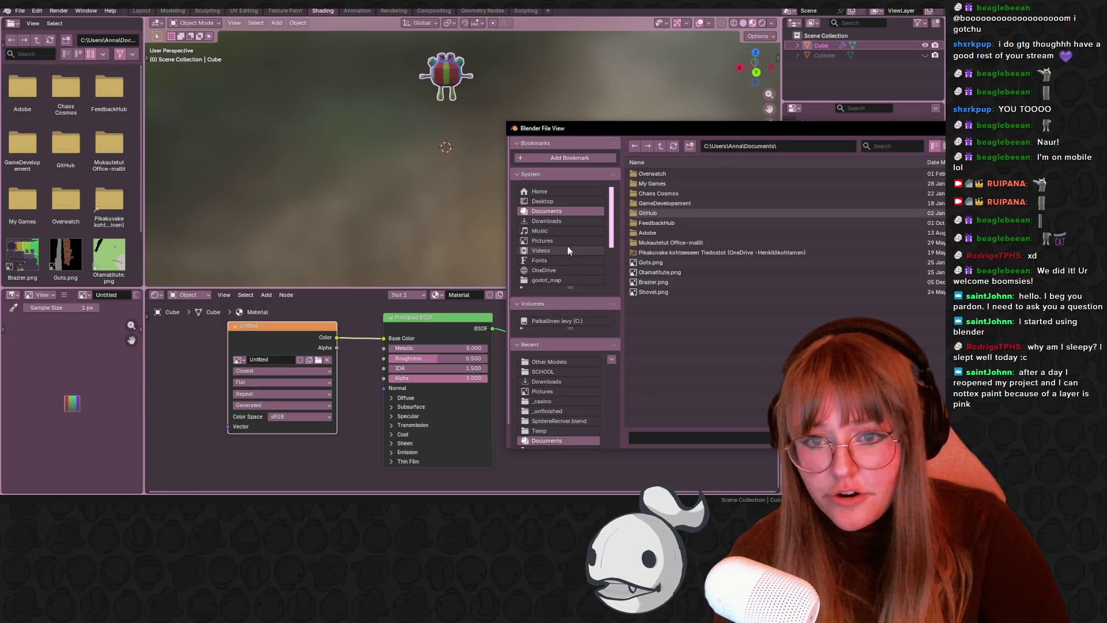
left_click(553, 241)
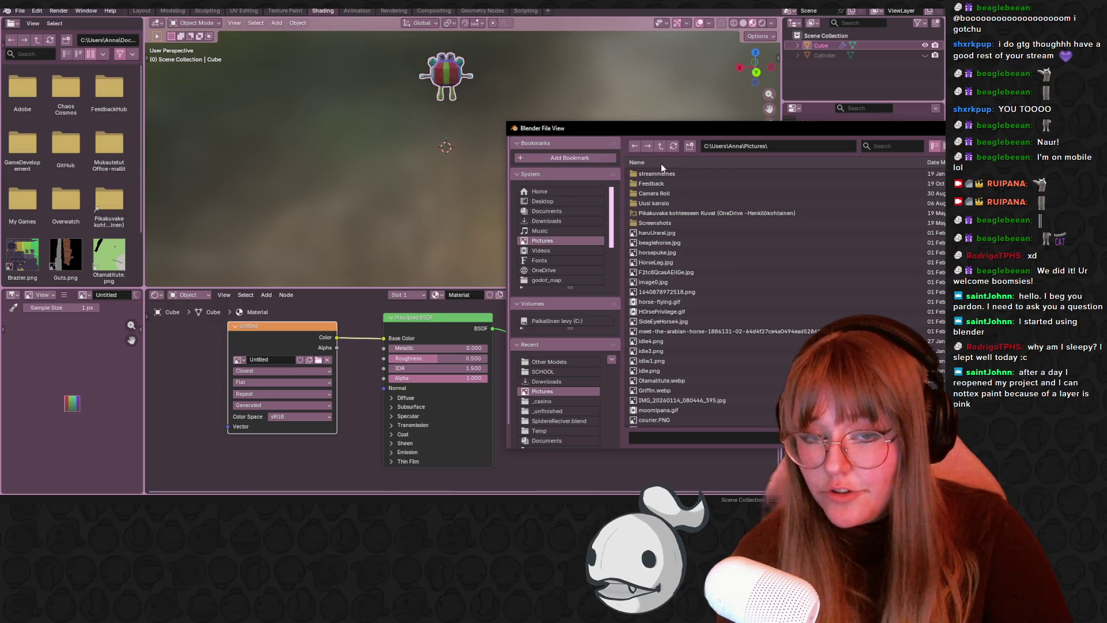
left_click_drag(860, 128, 774, 128)
left_click(916, 128)
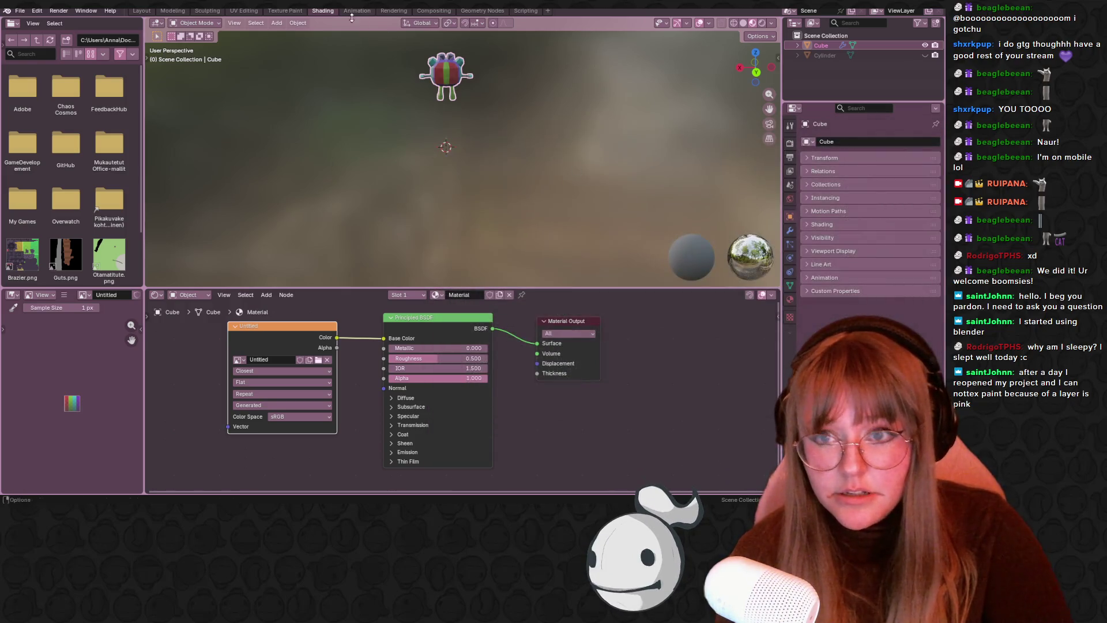
- Bring up the File menu to reach the save commands
left_click(17, 13)
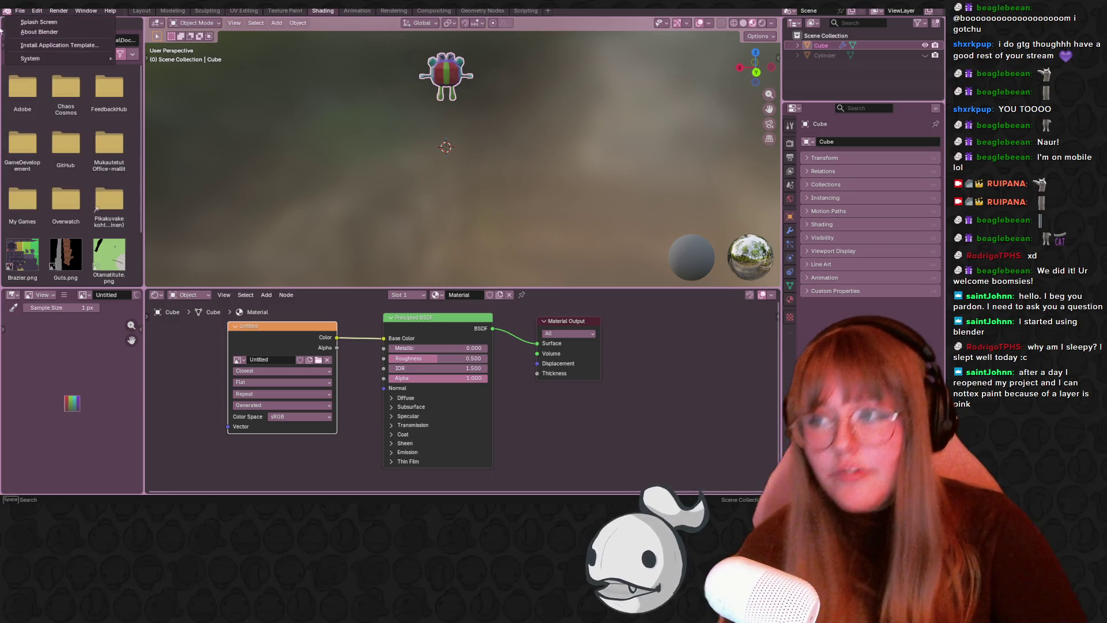
left_click(17, 13)
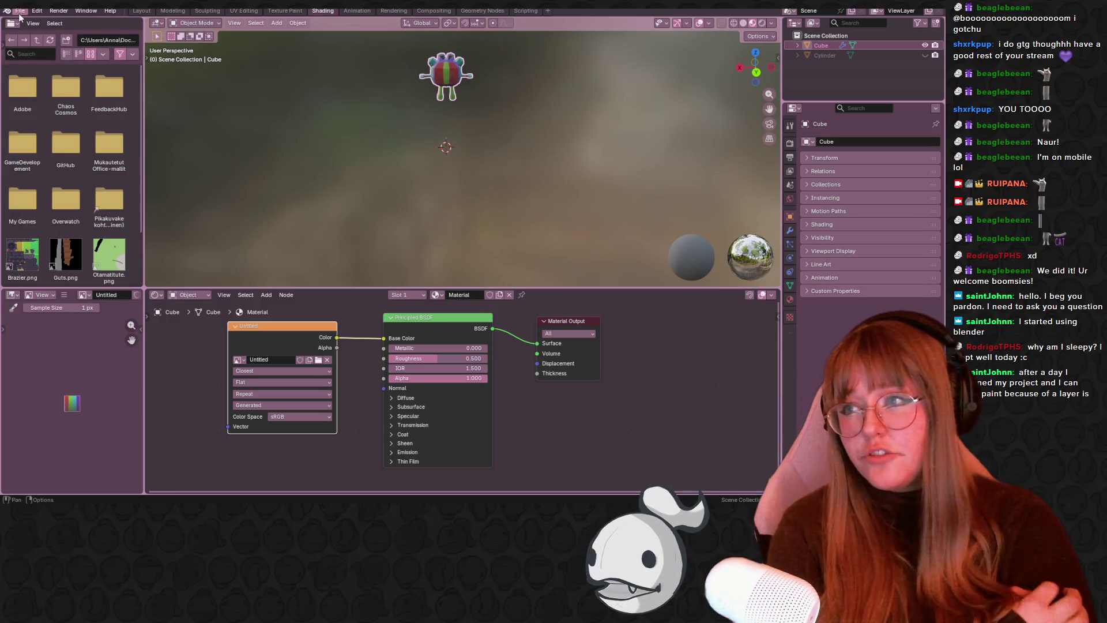
left_click(18, 12)
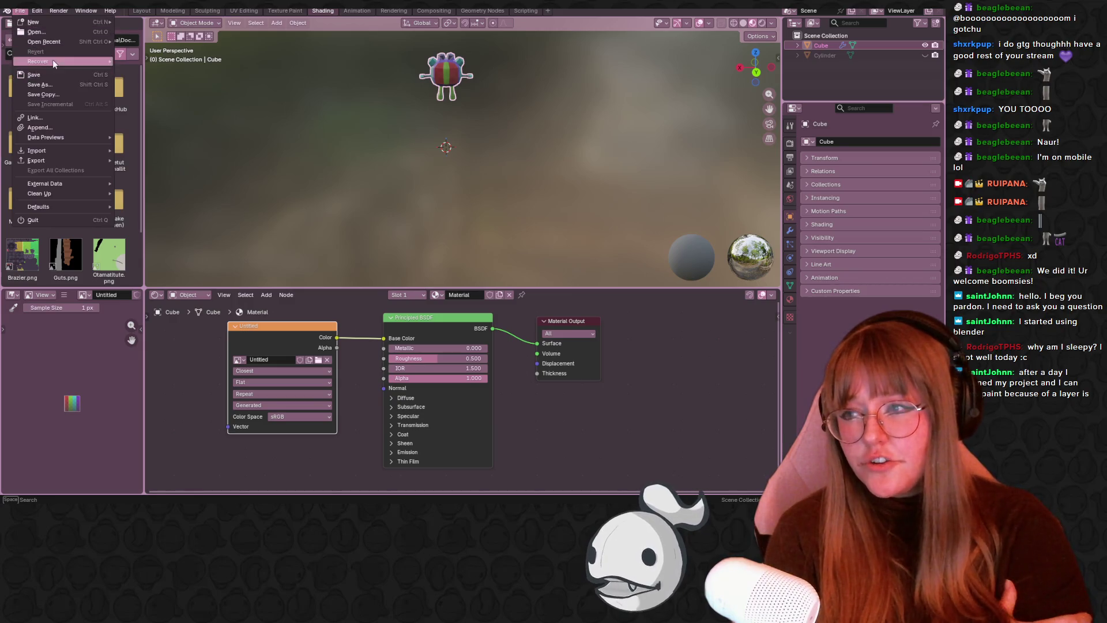
- Start a Save As and name the new file GodotPlush.blend
left_click(66, 75)
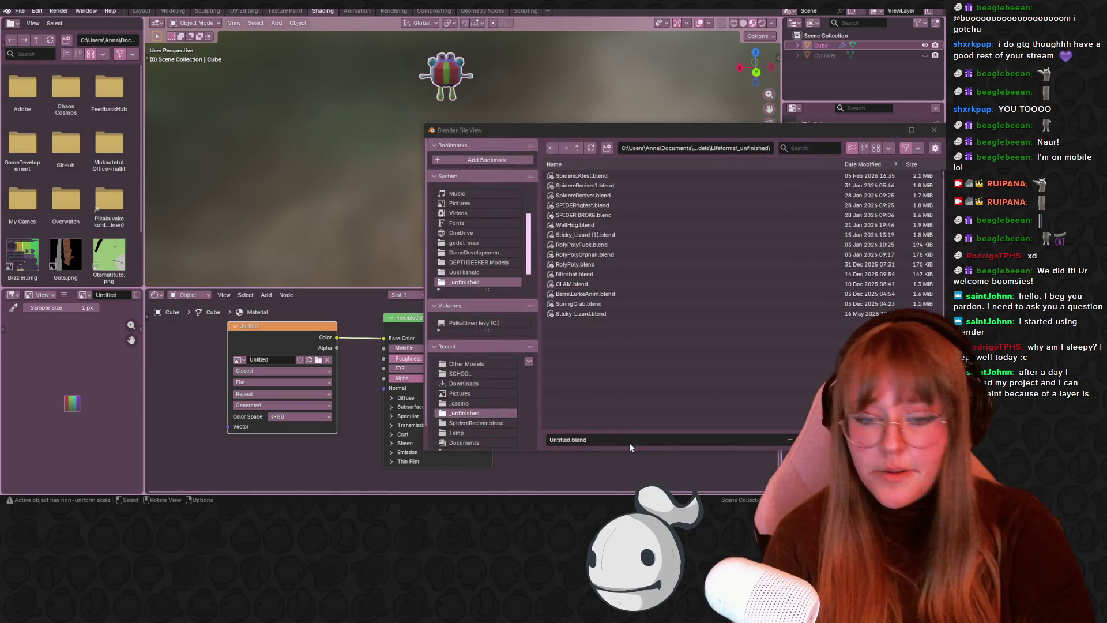
type("GodotPlush")
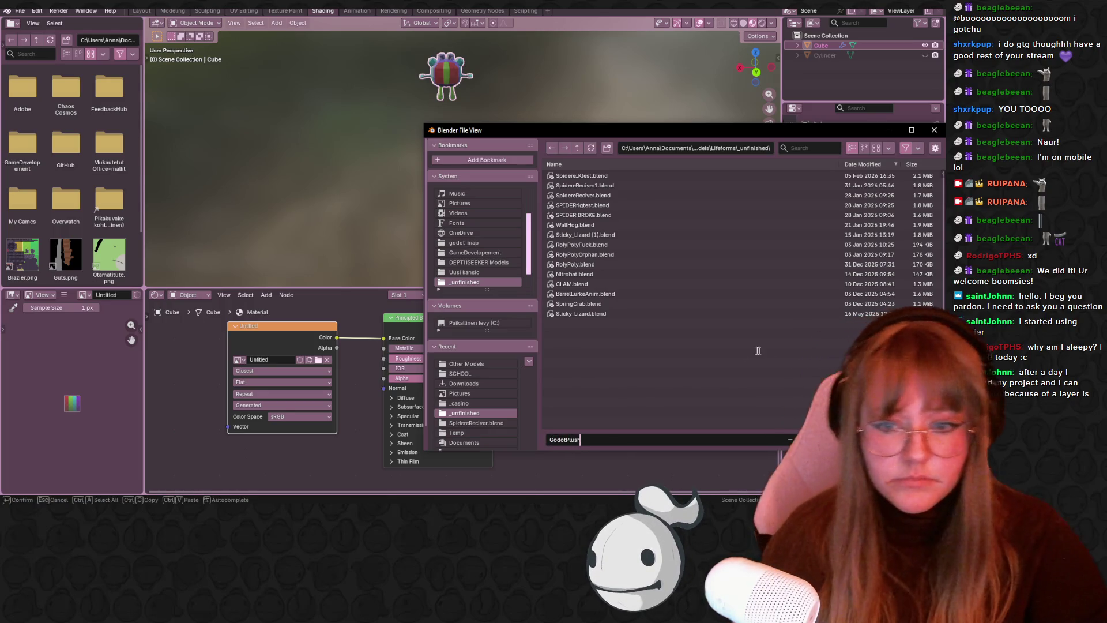
left_click(565, 358)
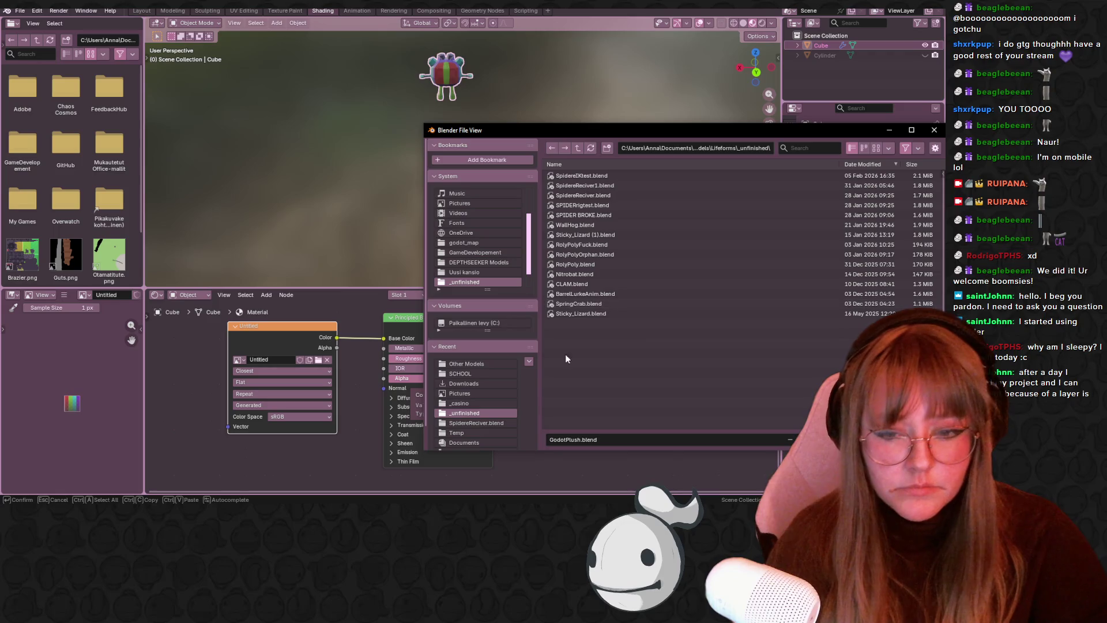
- Browse to Other Models > DEPTHSEEKER Models > Loot and Pickup Props and save there
left_click(472, 372)
left_click(470, 403)
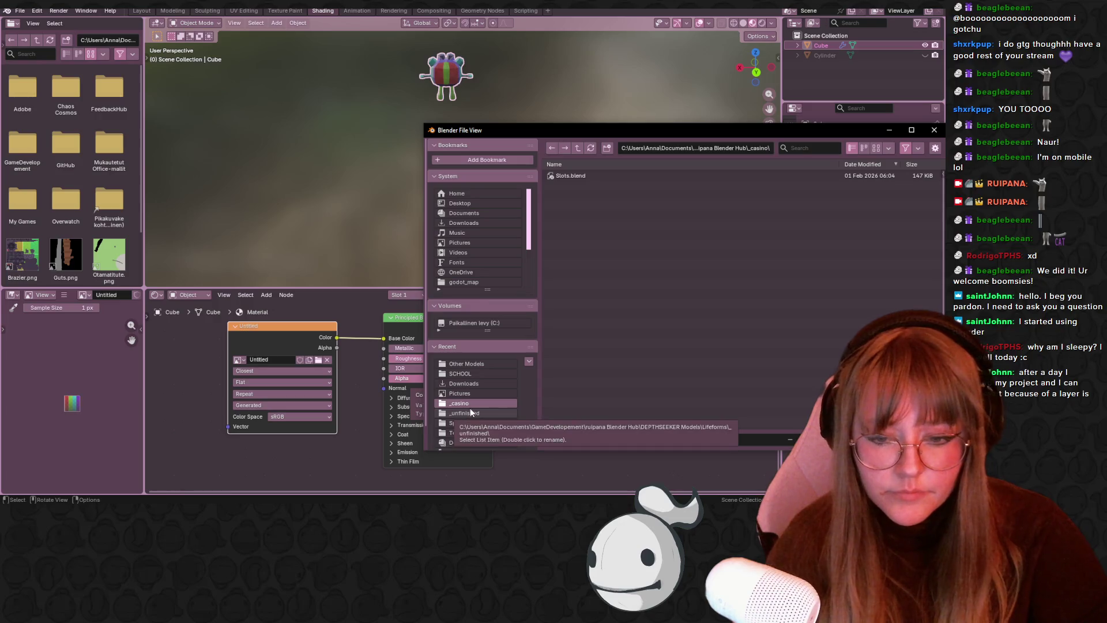
scroll(471, 407, "down", 1)
scroll(471, 402, "up", 1)
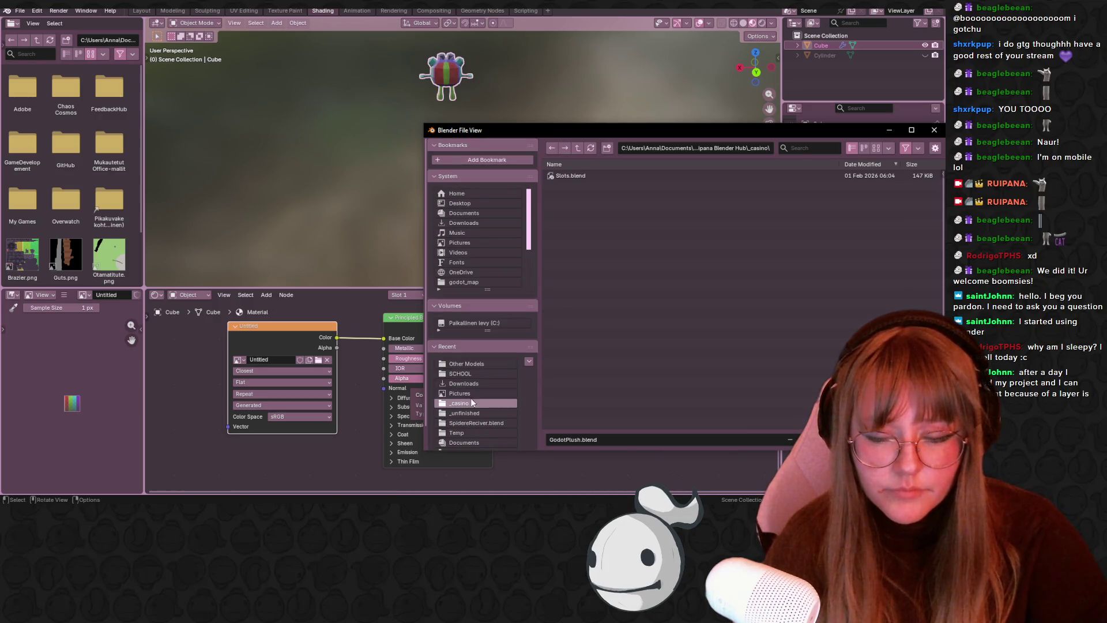
left_click(473, 365)
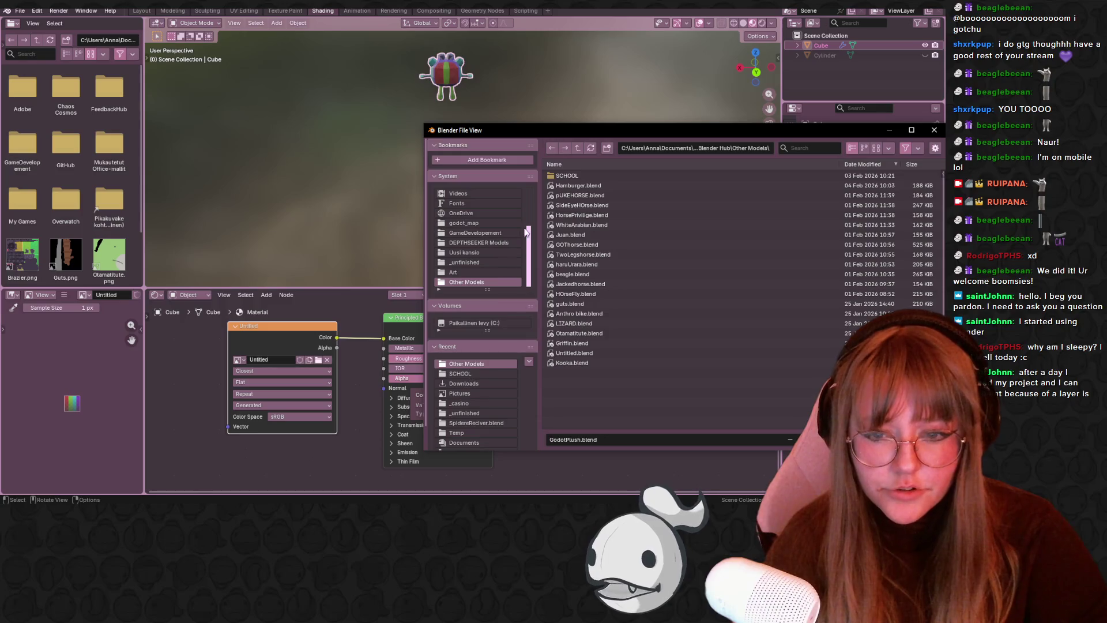
left_click(477, 243)
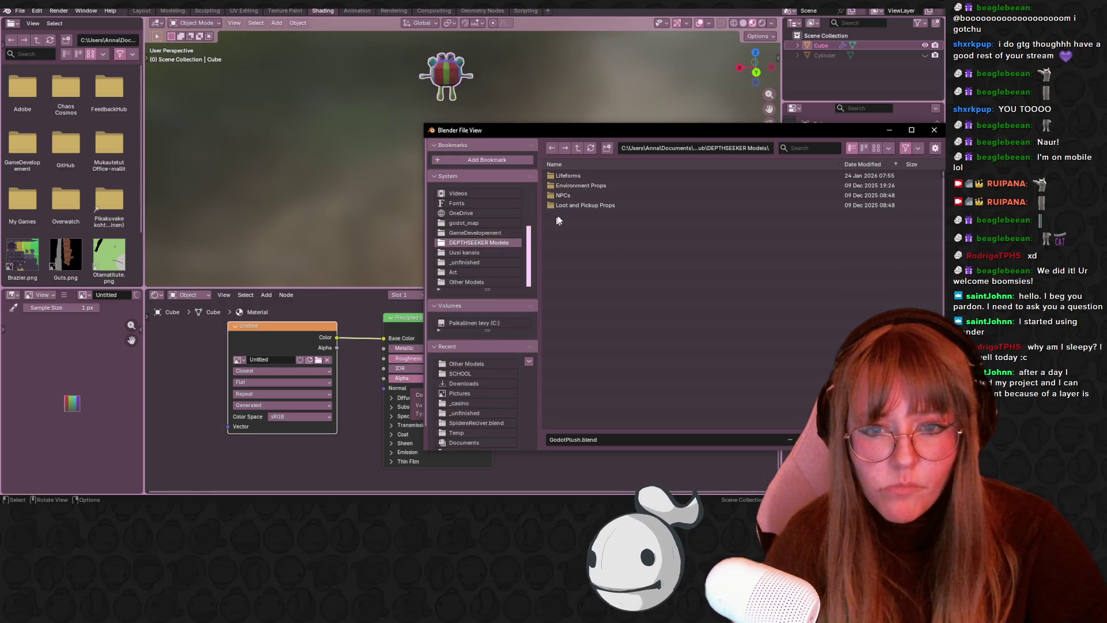
left_click(608, 206)
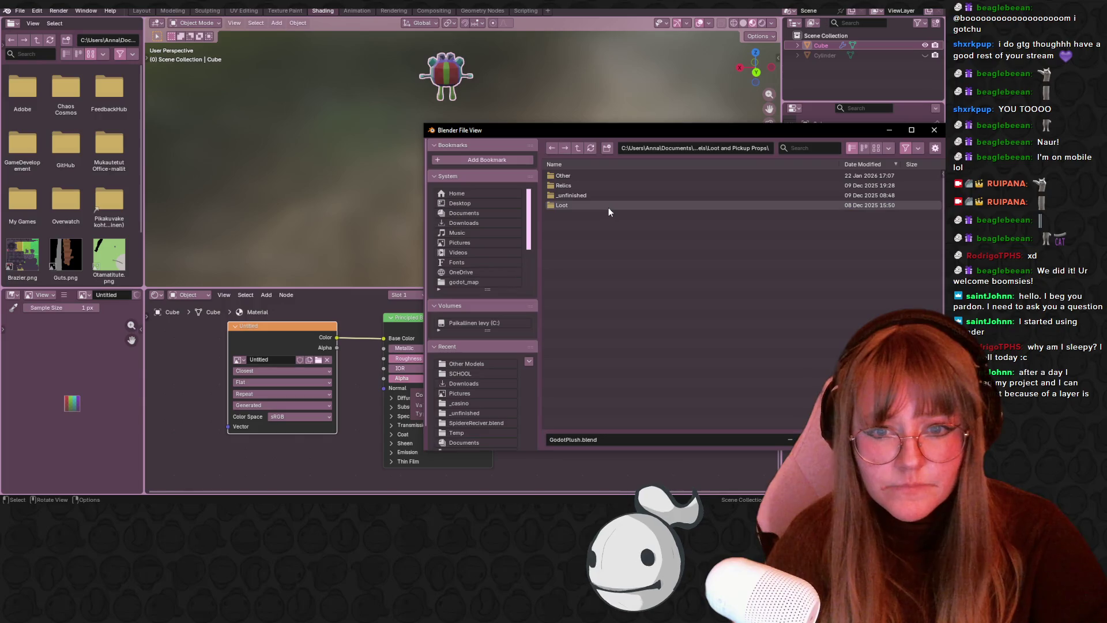
left_click(625, 186)
key("Return")
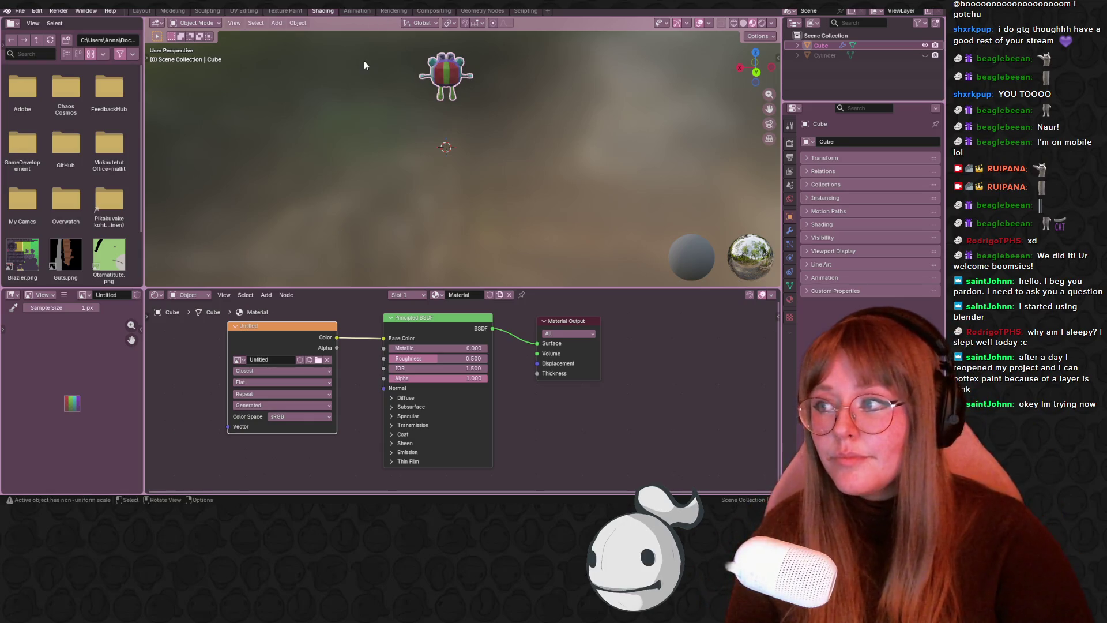
mouse_move(343, 62)
middle_mouse_down()
mouse_move(469, 74)
mouse_move(509, 41)
mouse_move(507, 109)
middle_mouse_up()
- In UV Editing, move the side body UV island onto the cyan band
left_click(285, 11)
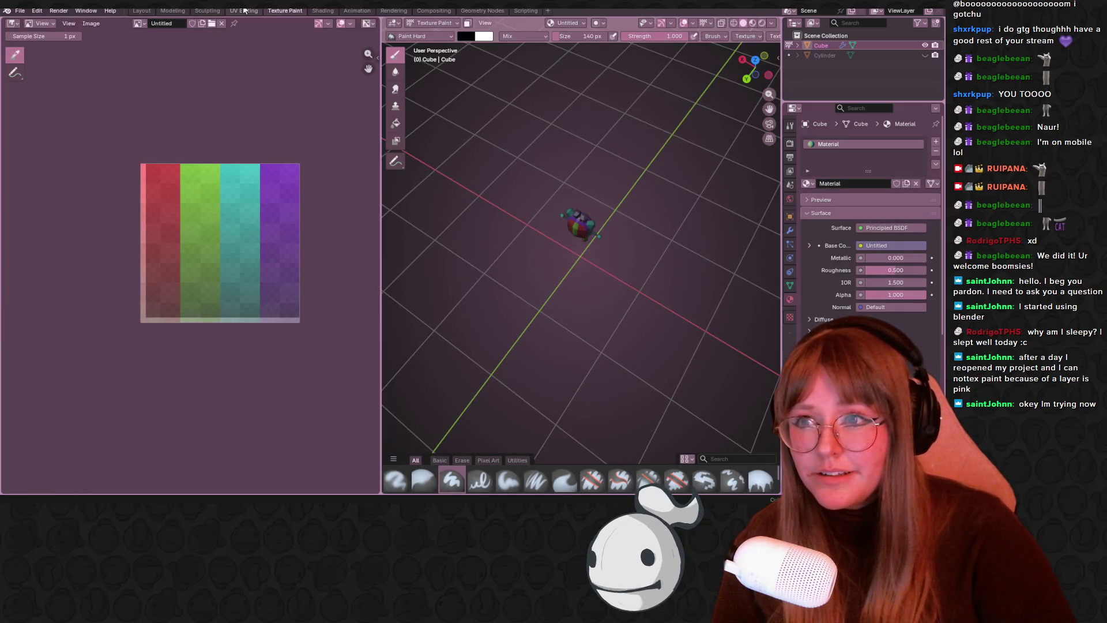
left_click(244, 11)
scroll(167, 242, "down", 1)
key("g")
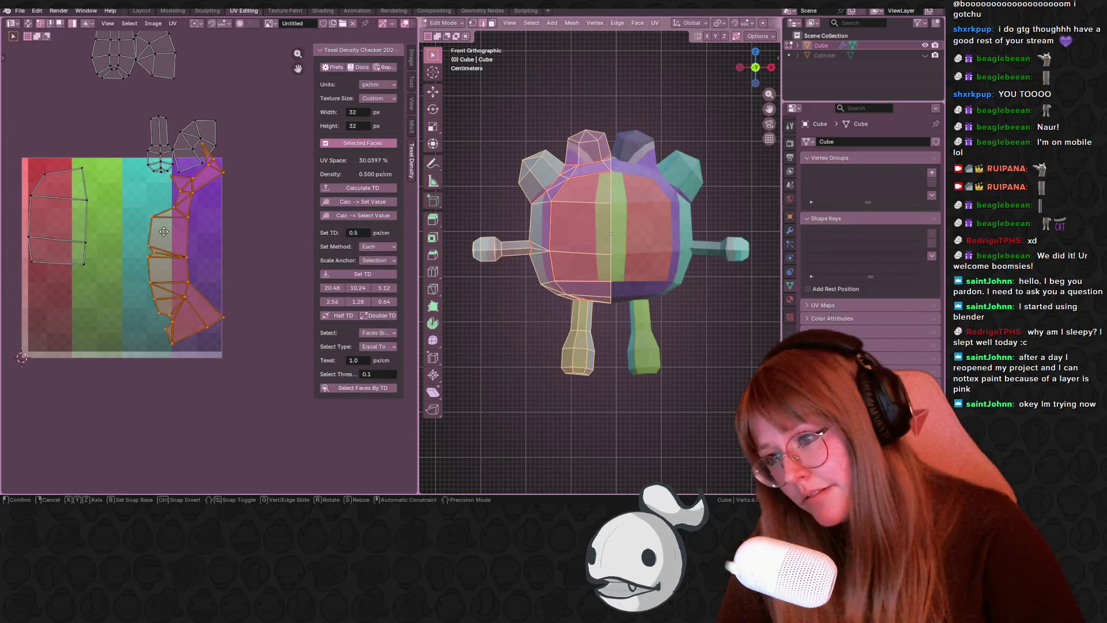
left_click(132, 231)
left_click(175, 237)
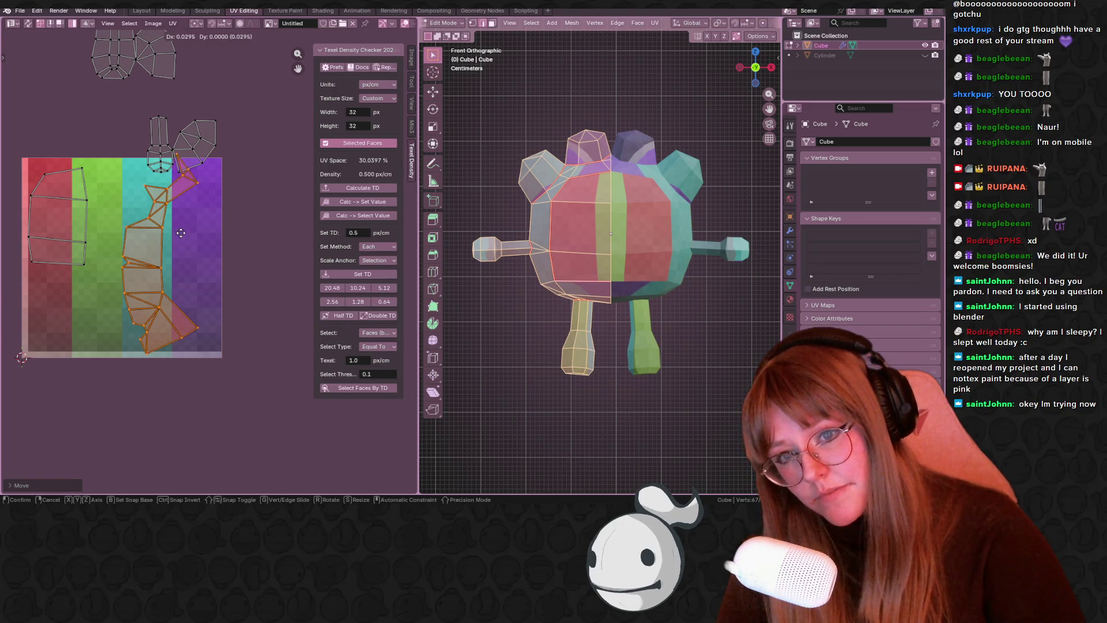
left_click_drag(72, 217, 152, 220)
- Move and rotate the long lower-right island over the red and green bands
left_click(151, 321)
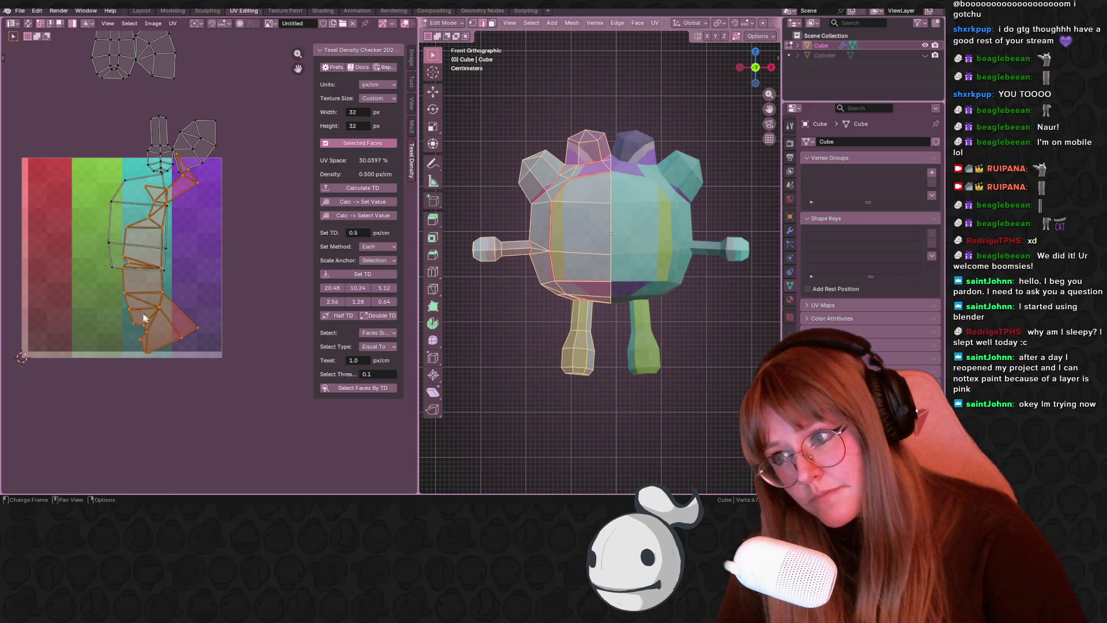
key("g")
left_click(76, 285)
key("r")
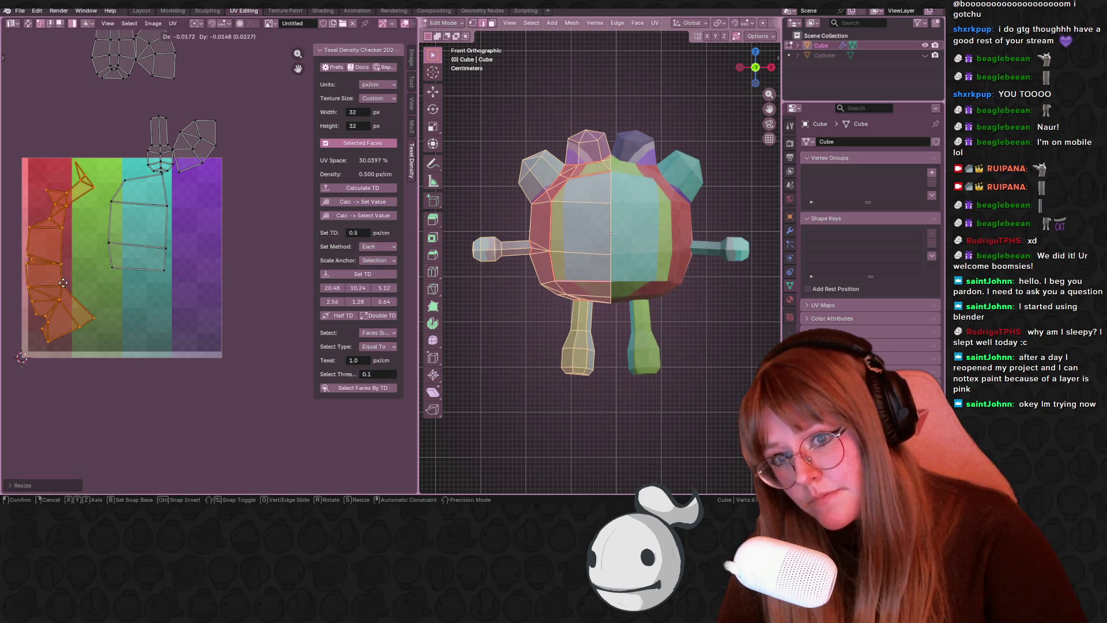
left_click(98, 300)
key("g")
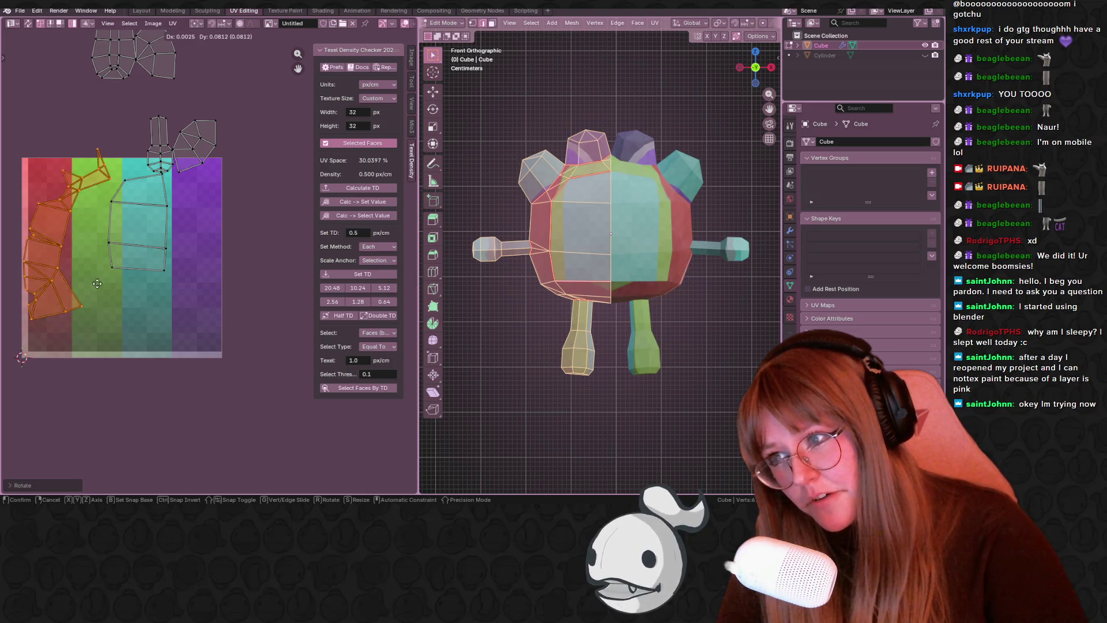
left_click(99, 291)
- Rotate an island toward the lower right and reposition the top and small vertical islands
middle_click_drag(455, 242, 416, 224)
key("KP_Decimal")
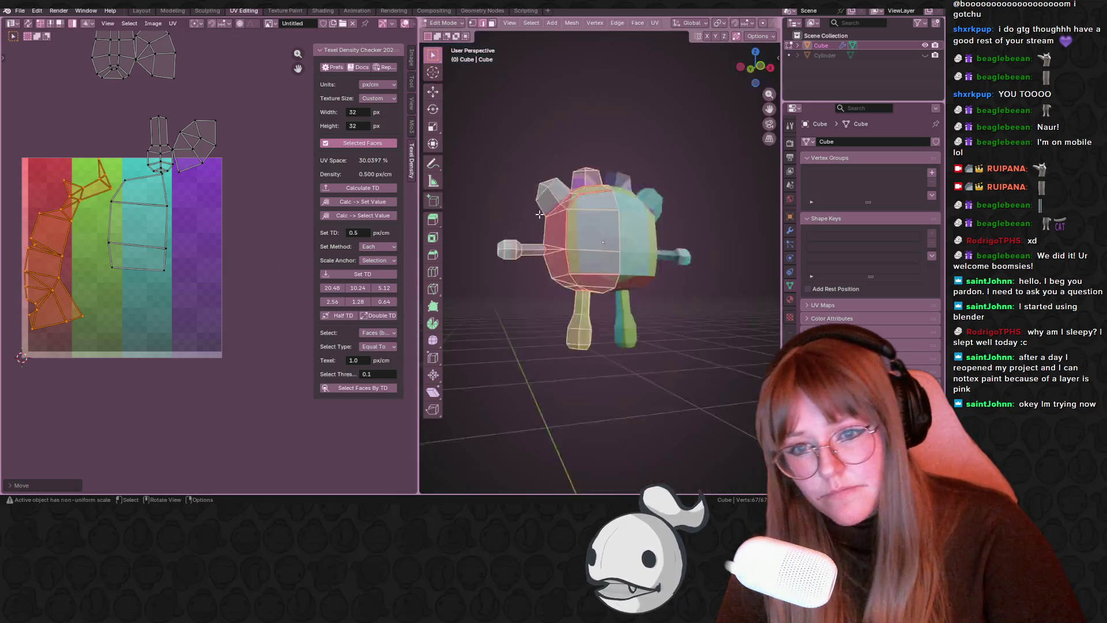
scroll(581, 244, "down", 5)
middle_click_drag(581, 277, 581, 244, "ctrl")
left_click_drag(139, 225, 193, 306)
key("r")
left_click(229, 245)
left_click_drag(194, 144, 190, 190)
left_click_drag(158, 144, 115, 230)
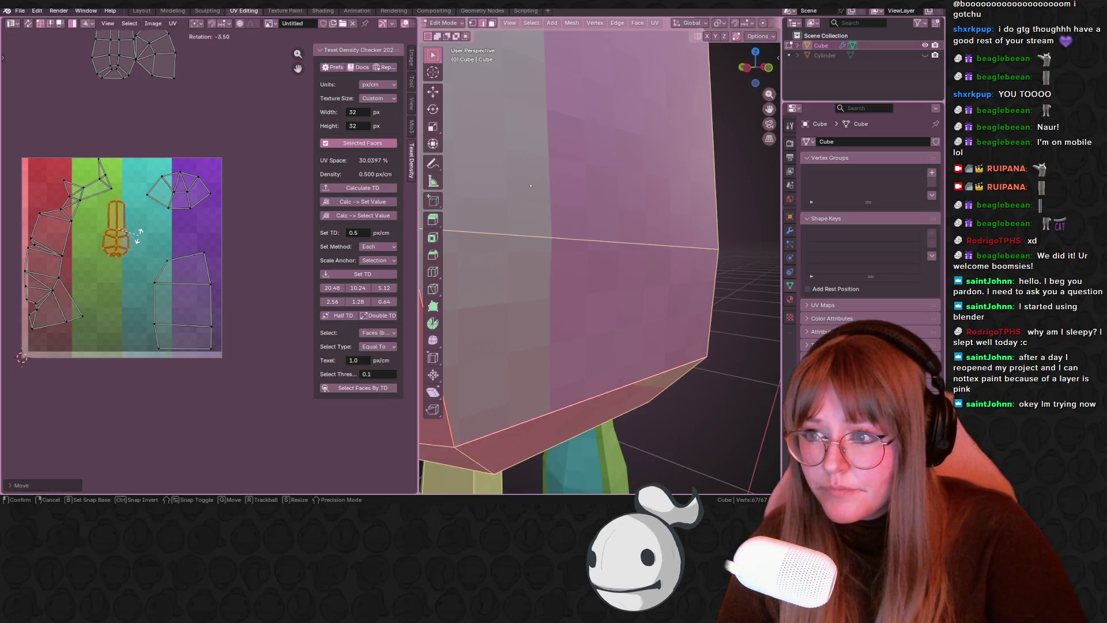
key("g")
left_click(159, 246)
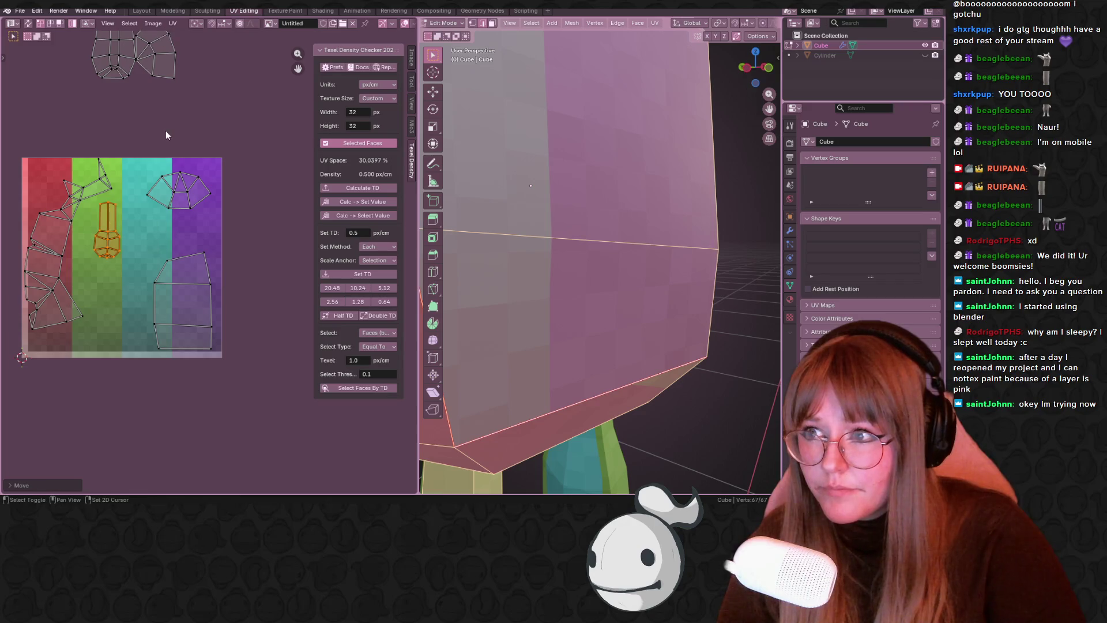
- Move an upper island into the purple band, rotating it to lie horizontally
middle_click_drag(166, 131, 199, 192)
left_click(187, 112)
left_click_drag(188, 113, 221, 273)
key("r")
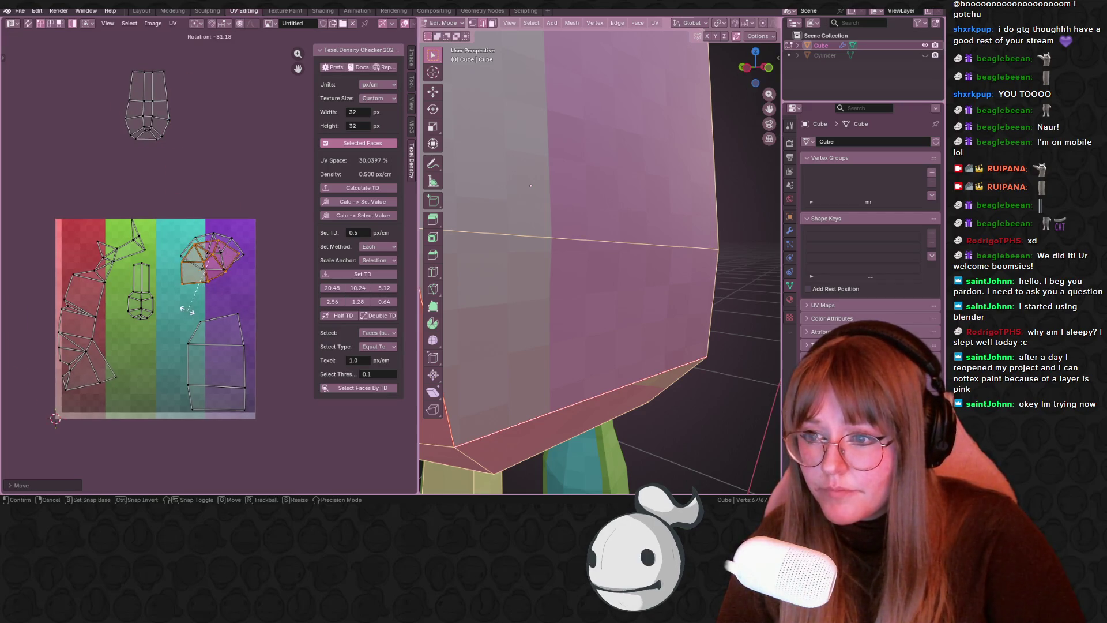
left_click(178, 294)
key("g")
left_click(182, 284)
key("r")
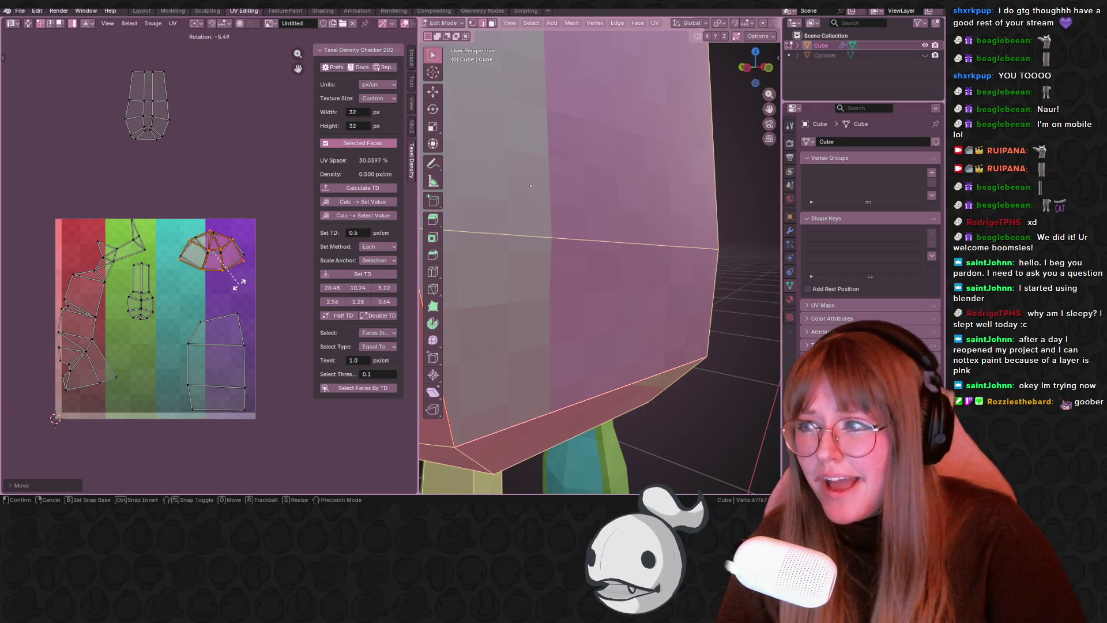
left_click(236, 284)
key("g")
left_click(241, 284)
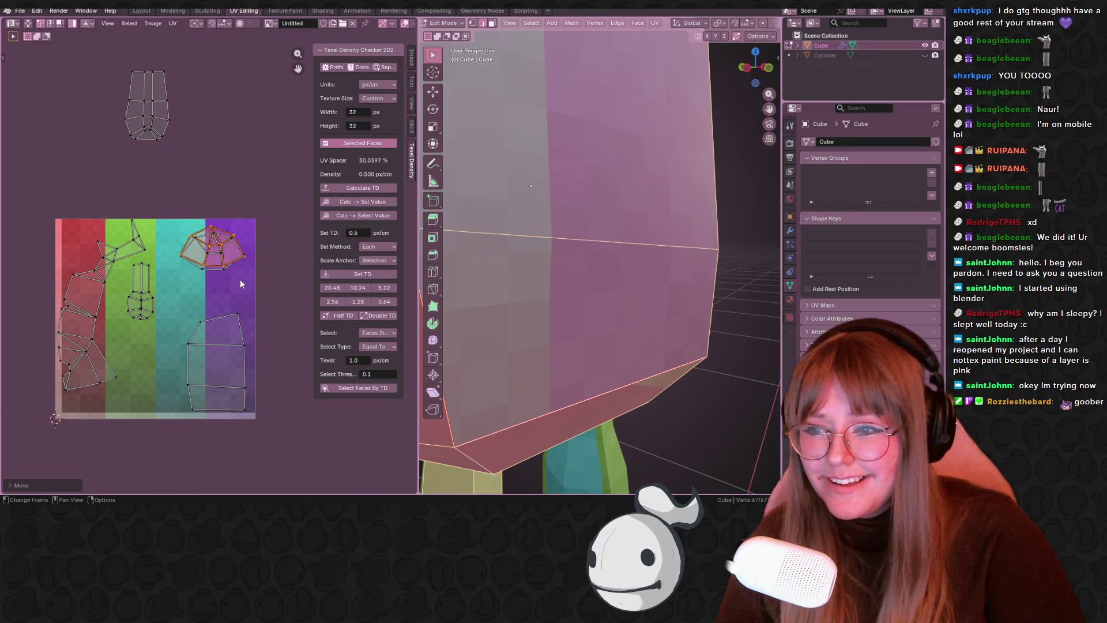
scroll(600, 259, "down", 8)
scroll(666, 233, "up", 6)
middle_click_drag(666, 233, 640, 214)
scroll(640, 215, "down", 5)
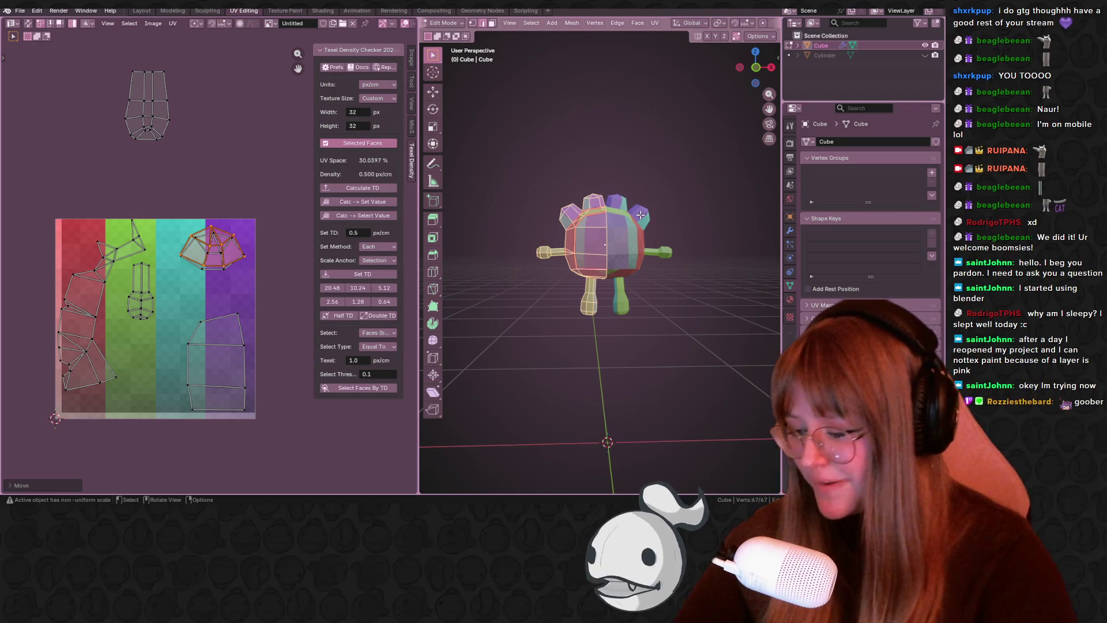
scroll(192, 218, "up", 1)
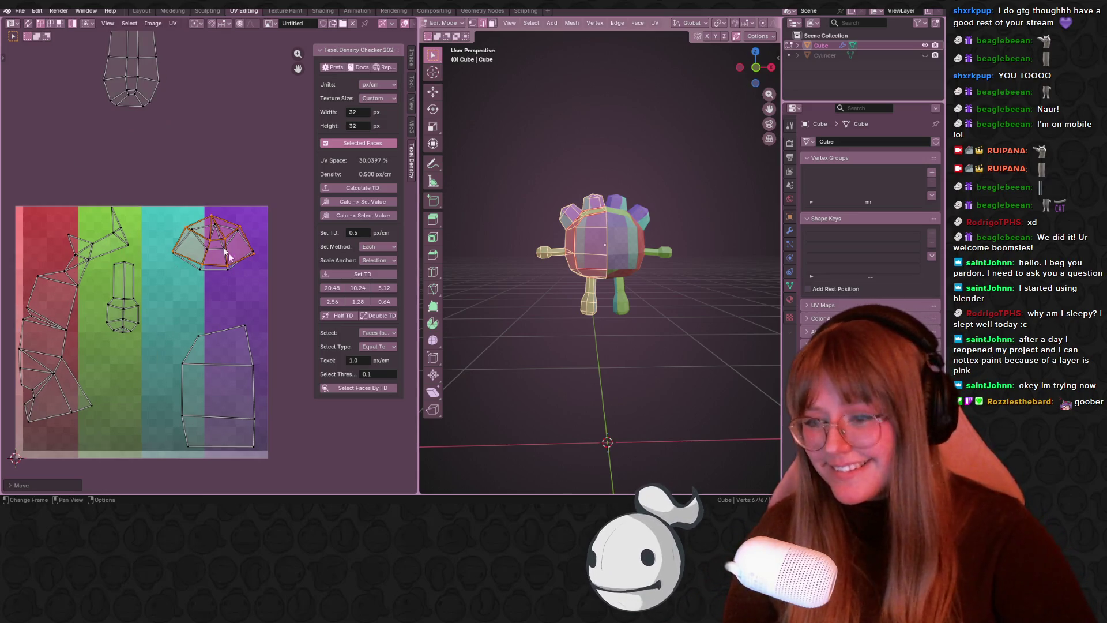
- Move the top island down near the bottom of the UV layout
left_click(148, 98)
middle_click_drag(149, 98, 153, 44)
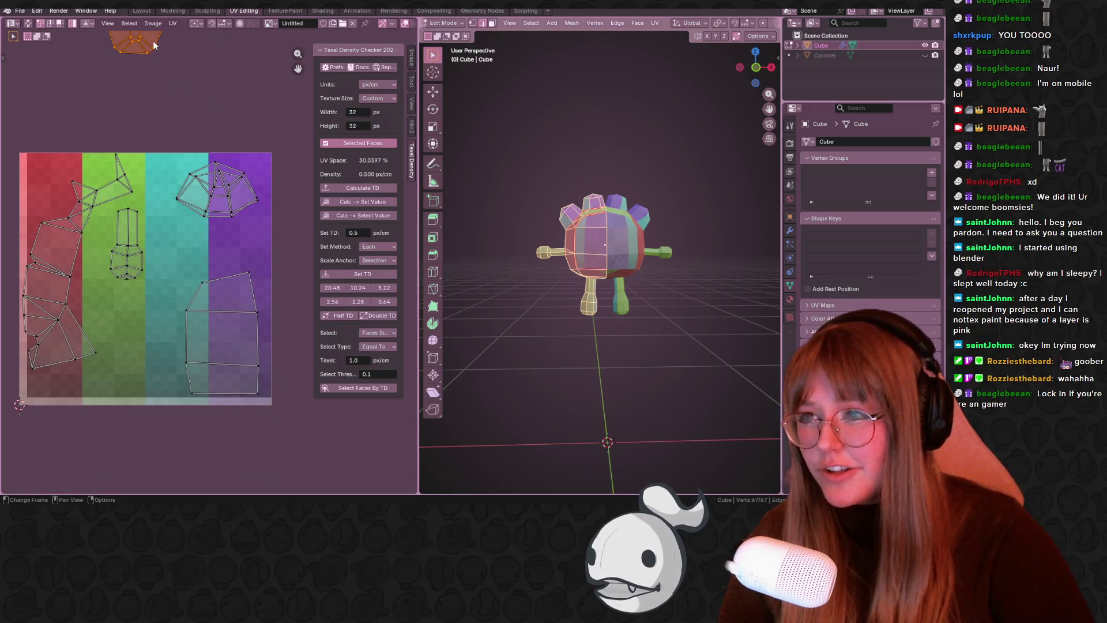
key("g")
left_click(154, 376)
key("g")
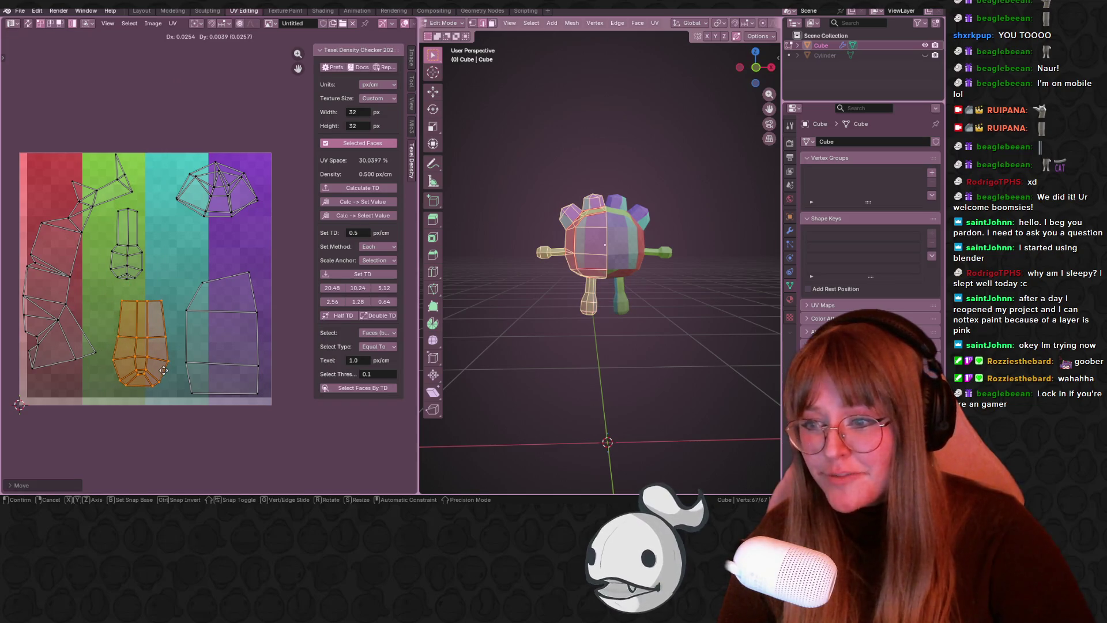
left_click(164, 371)
- Place the small island higher up and nudge the dome-shaped island down-right
key("g")
left_click(168, 369)
left_click(137, 274)
key("g")
left_click(147, 269)
key("g")
left_click(136, 219)
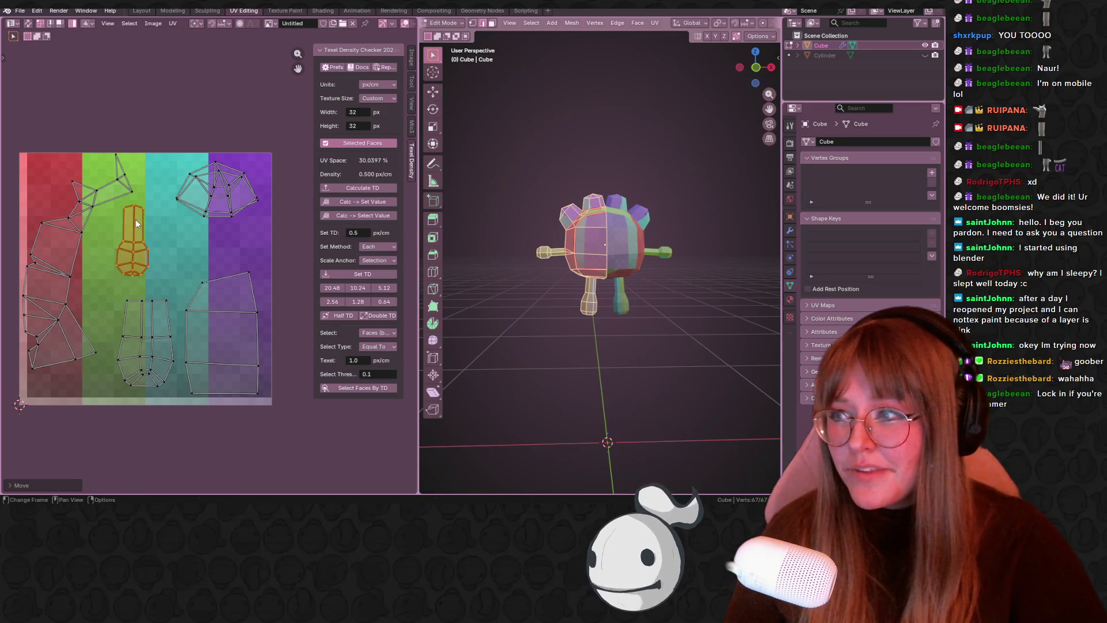
left_click(232, 155)
key("g")
left_click(239, 166)
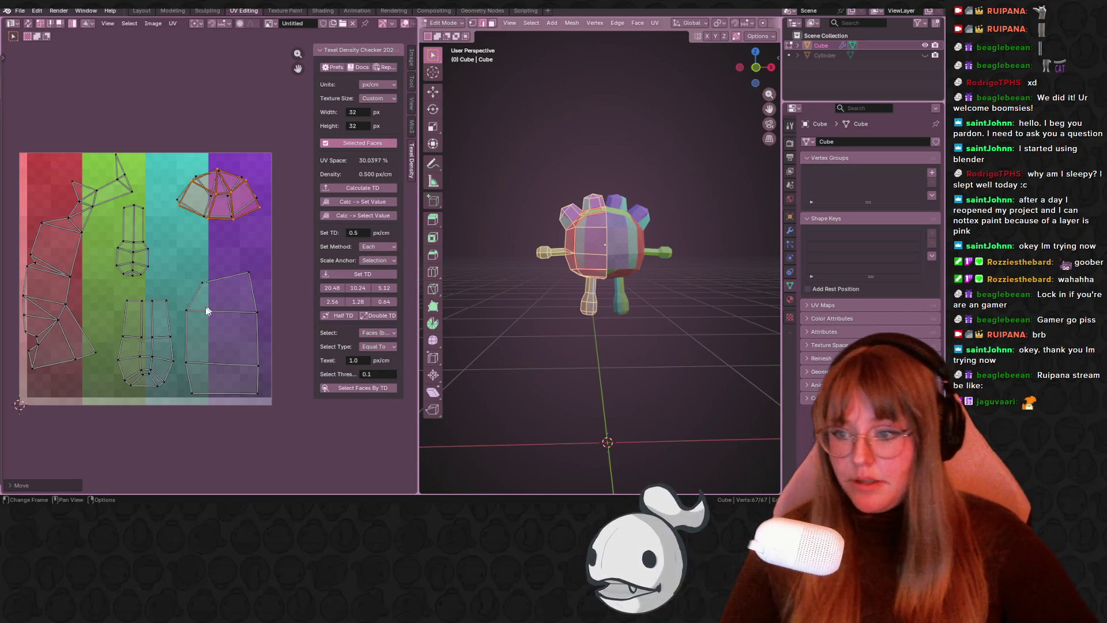
- Scale down the leg UV island and move the large right island upward
scroll(128, 367, "up", 1)
left_click(129, 366)
key("s")
left_click(151, 369)
left_click(209, 334)
left_click_drag(211, 322, 211, 308)
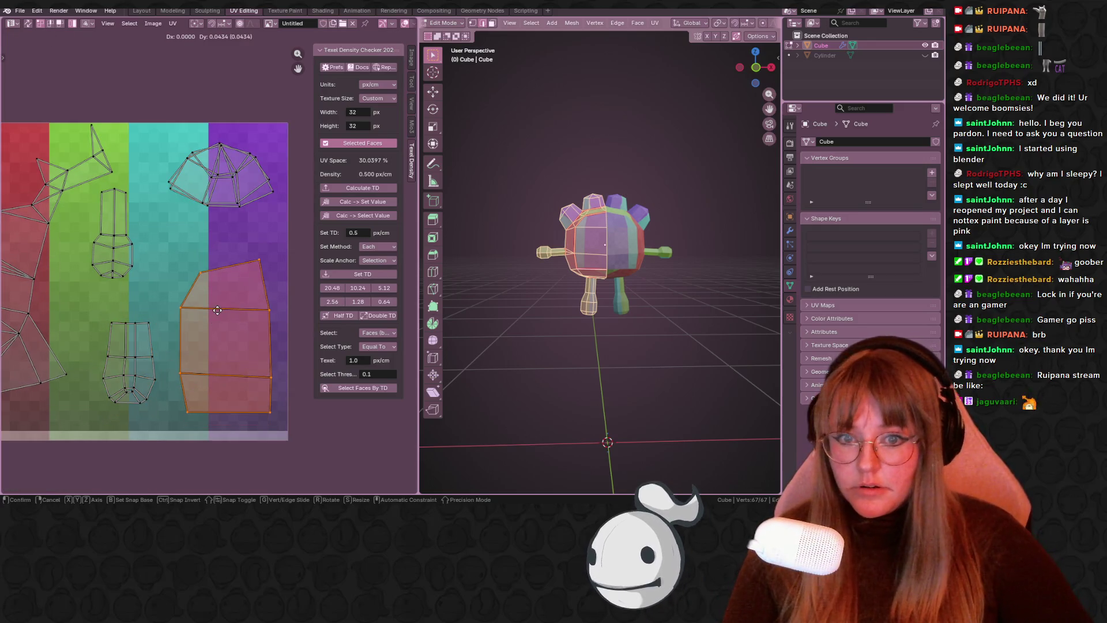
- Visit the Sculpting workspace, then switch to the Shading workspace
left_click(207, 11)
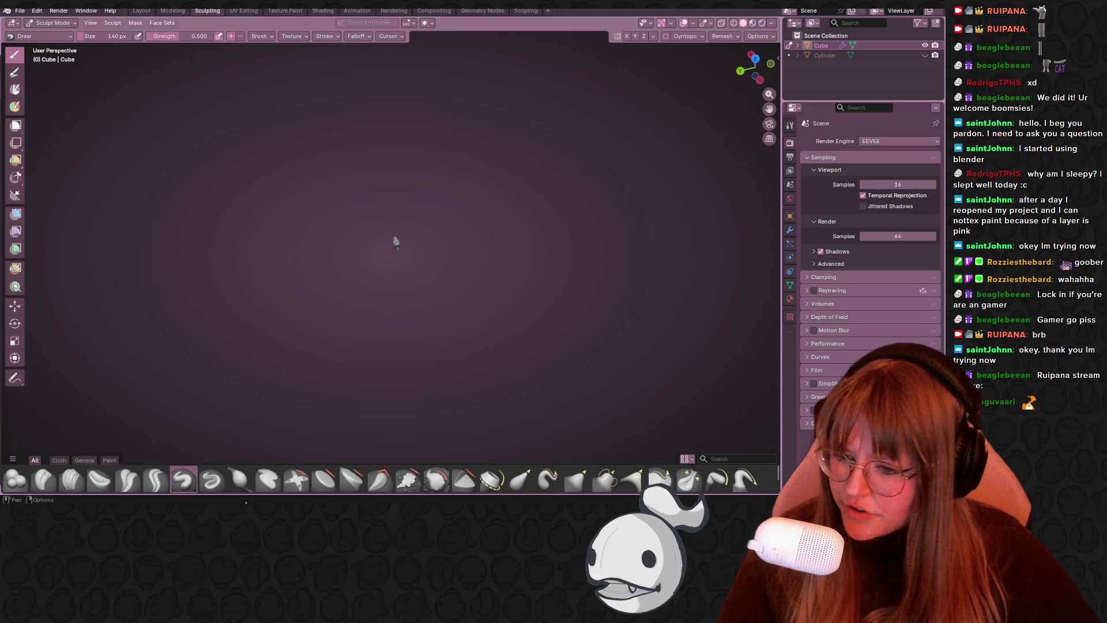
mouse_move(226, 501)
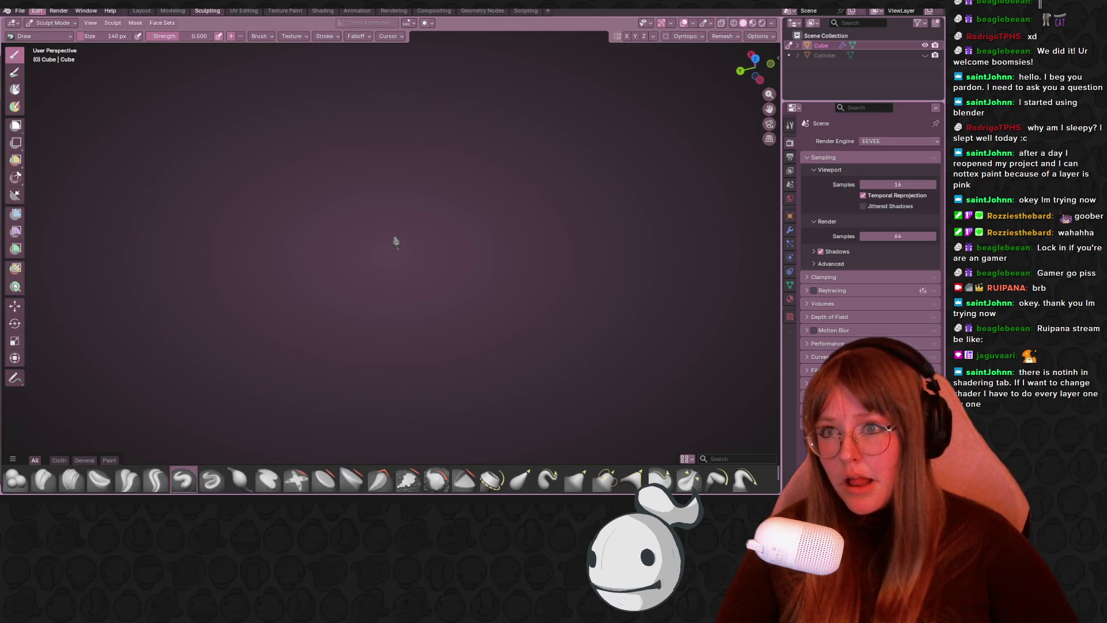
left_click(321, 10)
- Give the character's material a fake user so it is kept when unused
scroll(452, 115, "up", 4)
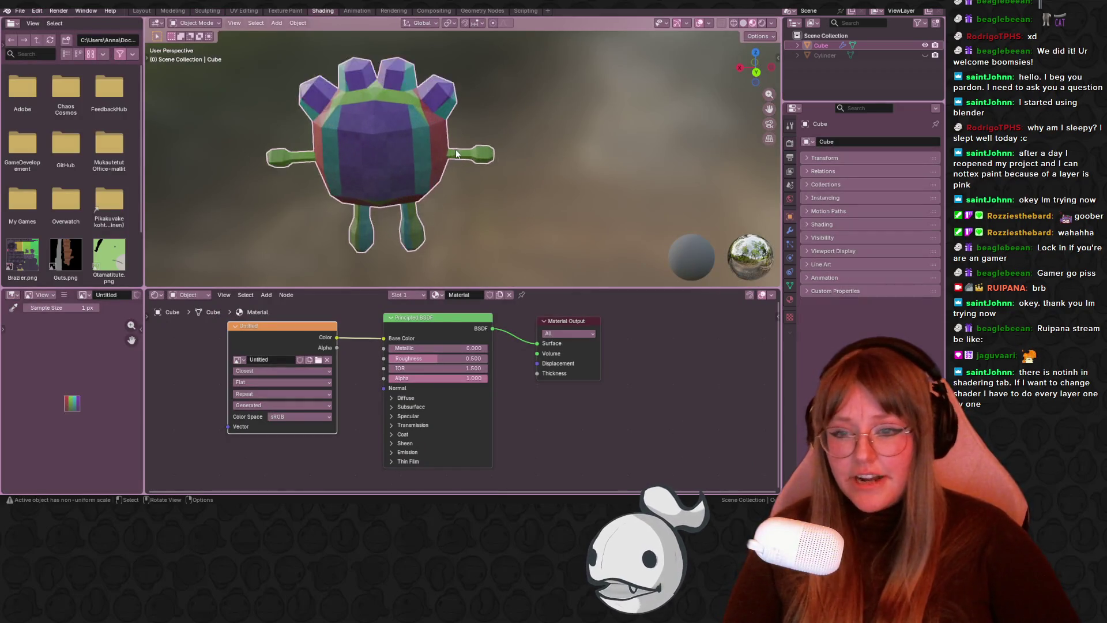
mouse_move(452, 116)
middle_mouse_down()
mouse_move(371, 129)
mouse_move(367, 142)
middle_mouse_up()
middle_click_drag(436, 236, 334, 228)
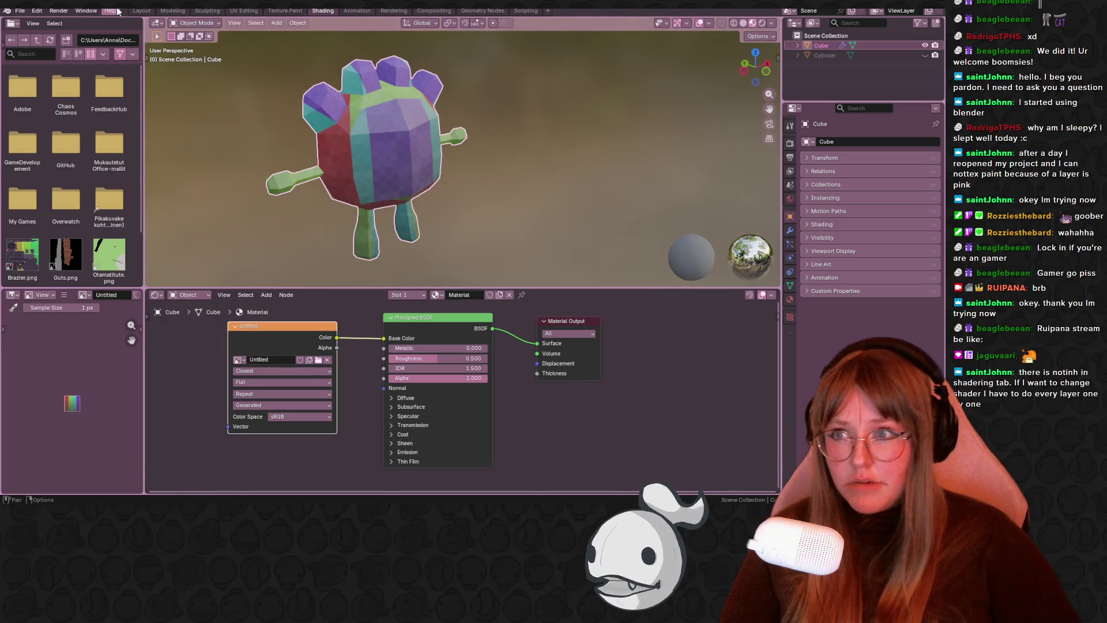
left_click(141, 11)
mouse_move(346, 121)
middle_mouse_down()
mouse_move(461, 199)
mouse_move(378, 196)
middle_mouse_up()
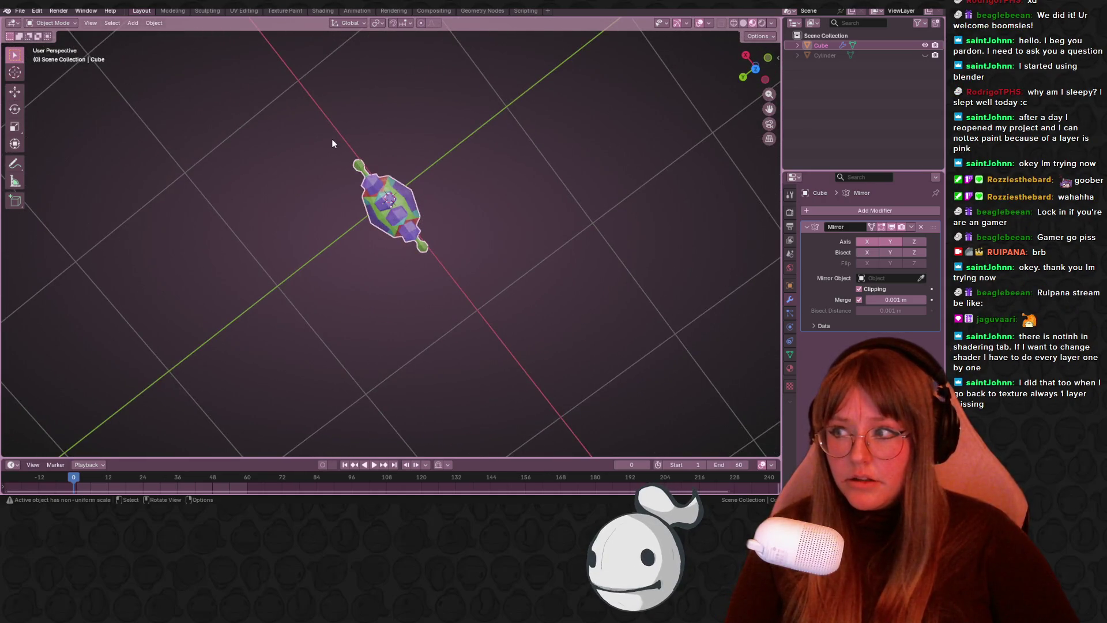
left_click(323, 10)
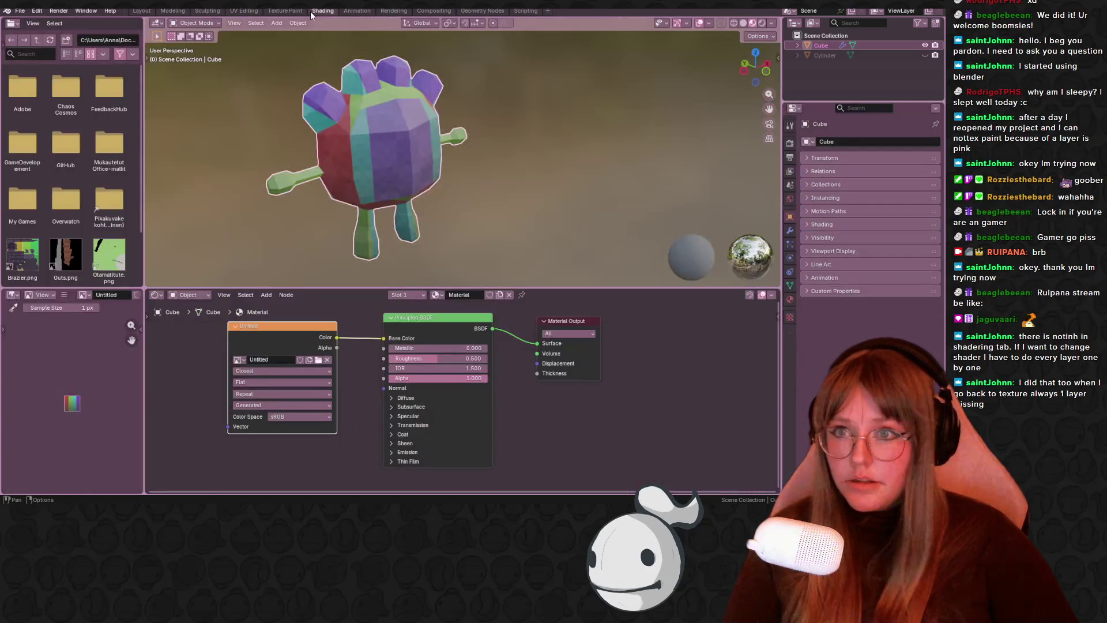
left_click(490, 295)
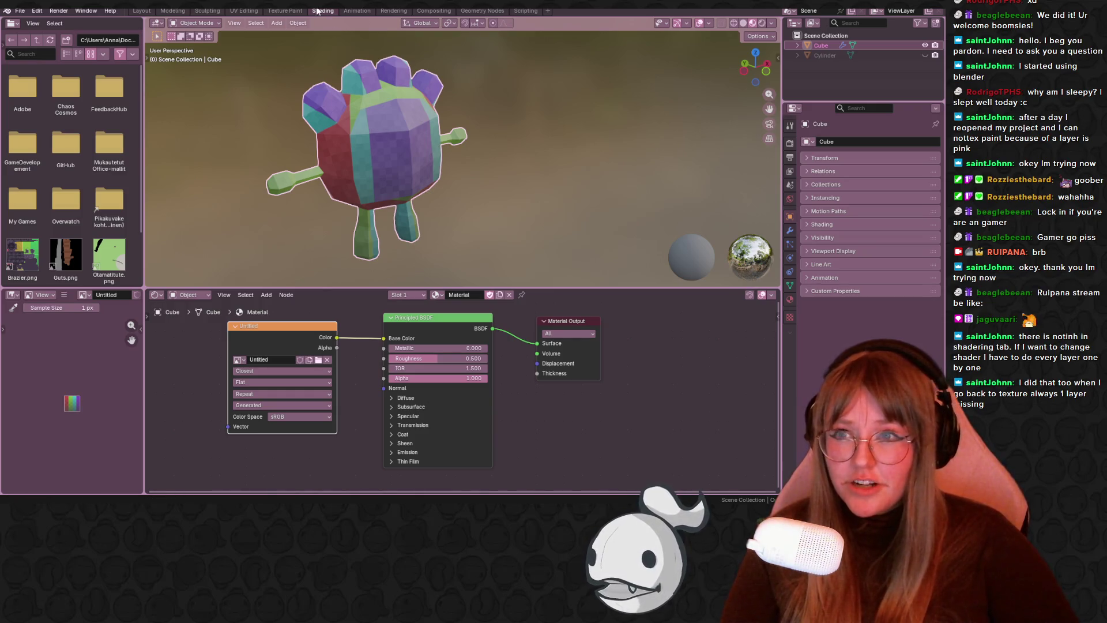
- Inspect the textured character in Texture Paint from several angles, ending on the back view
left_click(280, 11)
left_click_drag(744, 74, 731, 66)
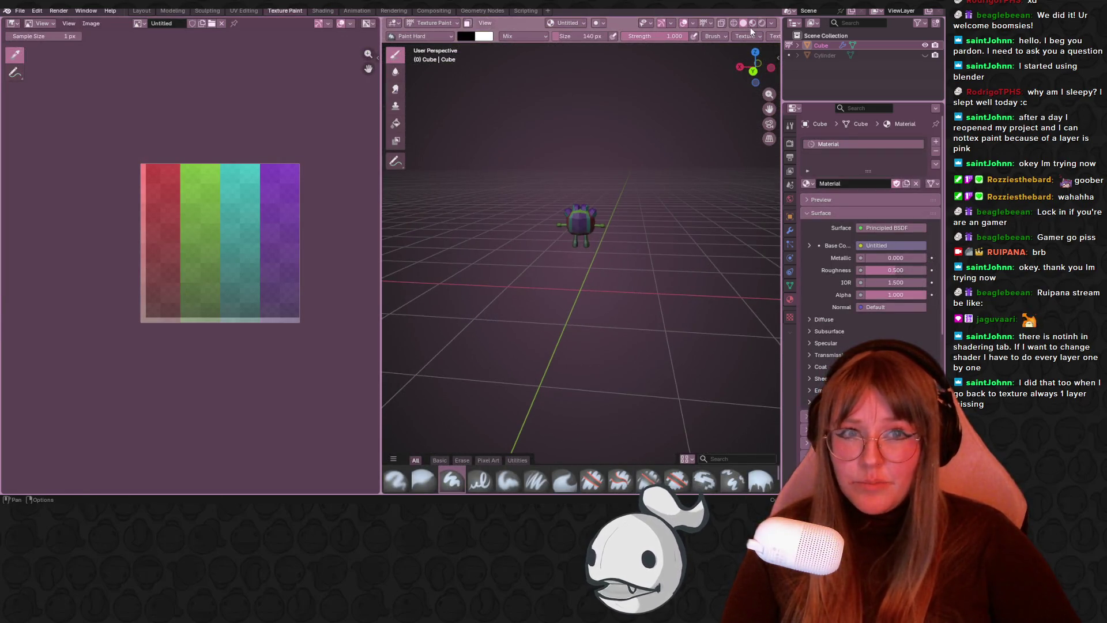
scroll(639, 119, "up", 8)
middle_click_drag(523, 226, 431, 446, "shift")
scroll(279, 234, "up", 2)
middle_click_drag(278, 234, 254, 247)
middle_click_drag(681, 136, 744, 117)
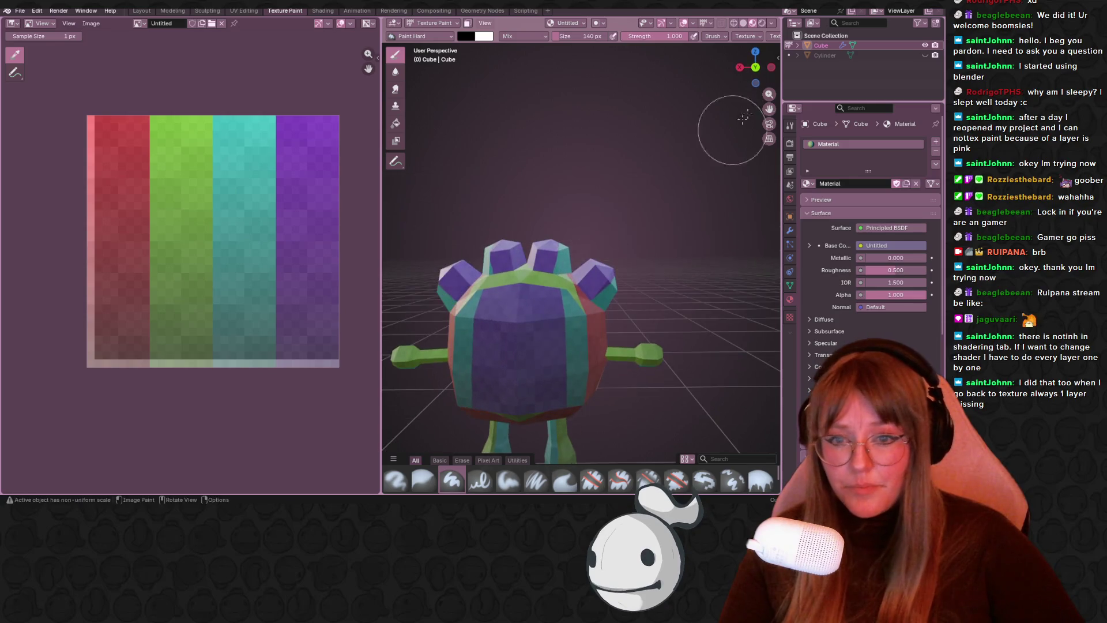
left_click(755, 68)
- Check the mesh briefly in Edit Mode, return to Texture Paint, then go to Layout
key("Tab")
middle_click_drag(567, 290, 636, 281)
scroll(262, 321, "down", 3)
scroll(663, 286, "up", 3)
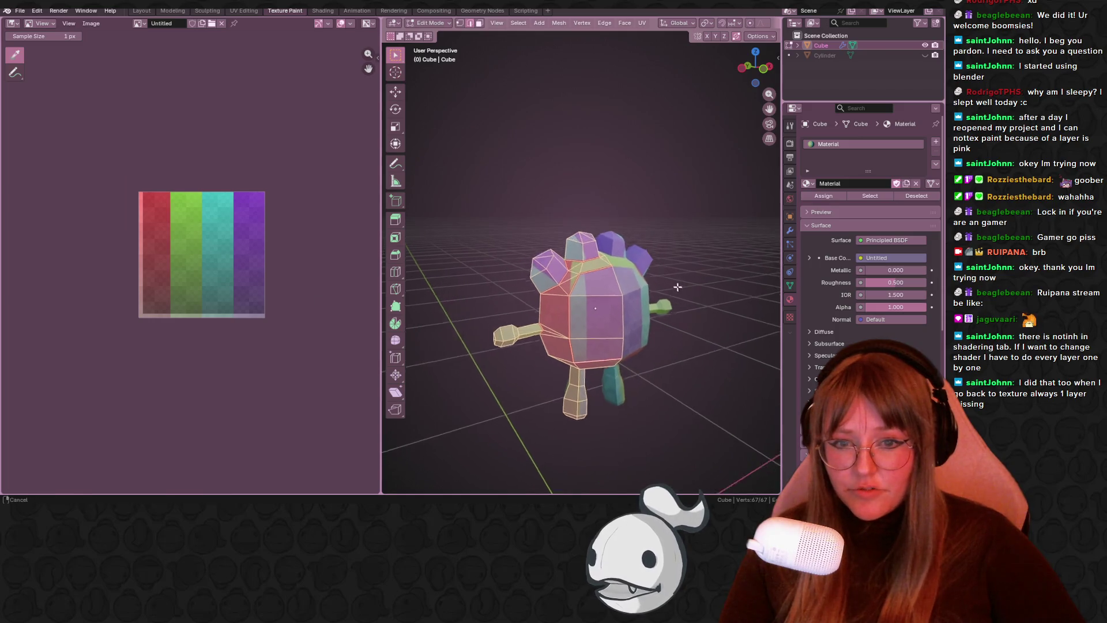
scroll(321, 291, "down", 1)
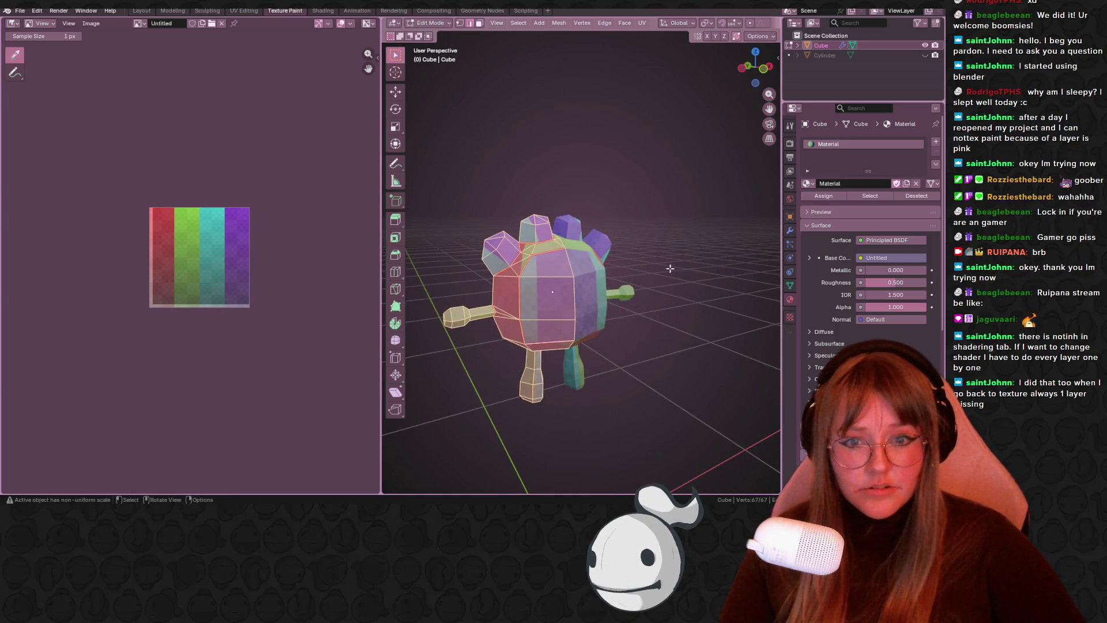
key("Tab")
left_click(141, 11)
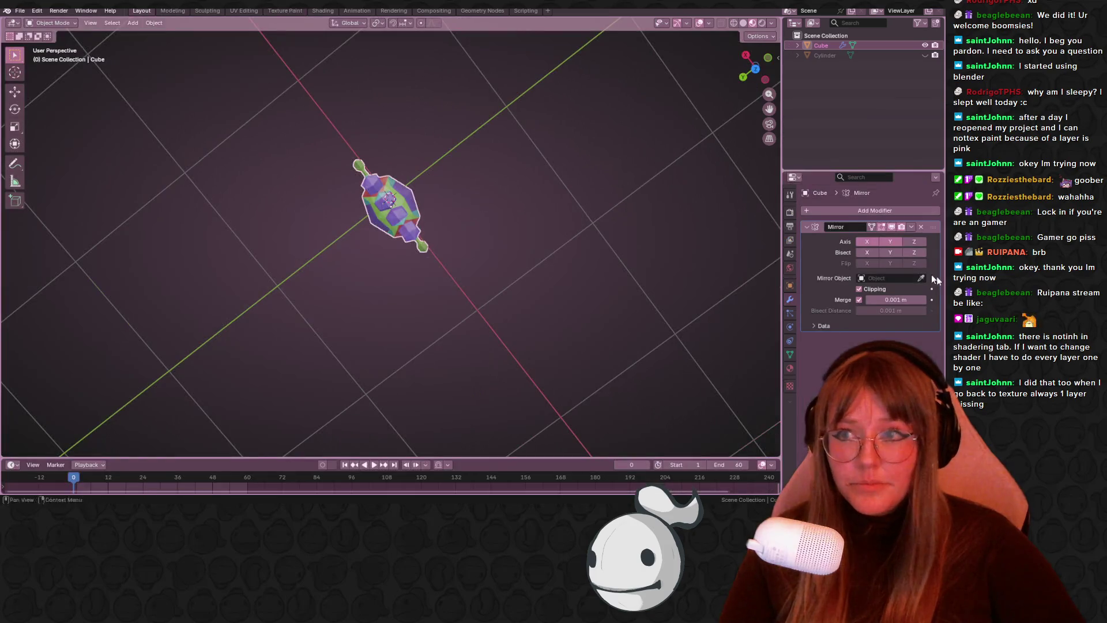
- Apply the Mirror modifier to the character mesh
left_click(911, 226)
left_click(890, 237)
mouse_move(692, 242)
middle_mouse_down()
mouse_move(583, 205)
mouse_move(647, 148)
middle_mouse_up()
- In Edit Mode, clear the selection and pick a couple of front body faces
key("Tab")
key("KP_Decimal")
key("alt+a")
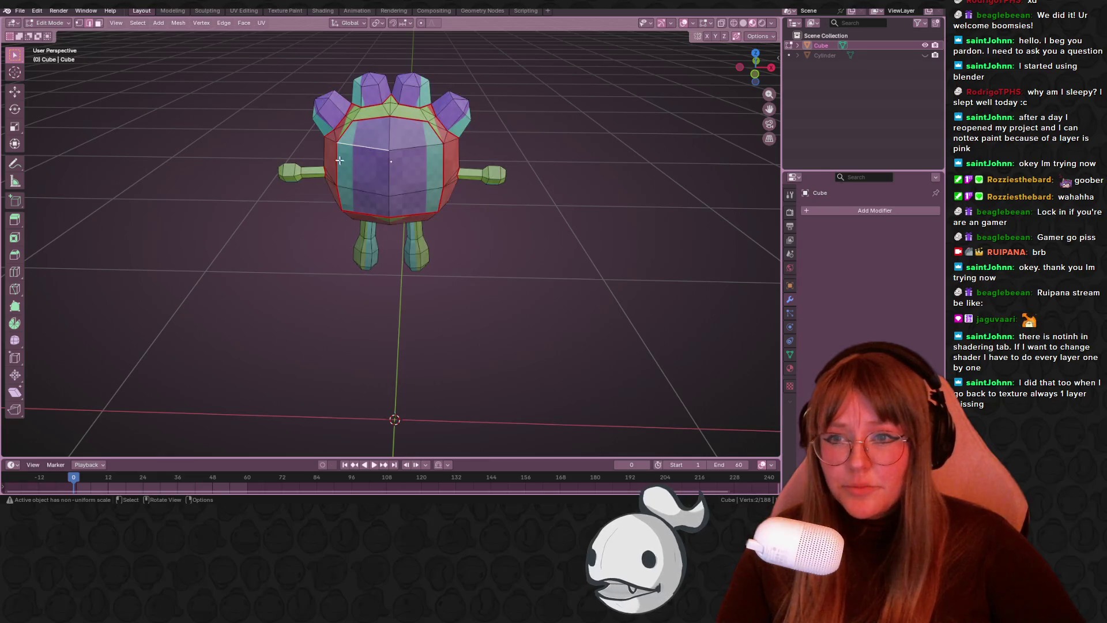
middle_click_drag(323, 242, 398, 219)
left_click(398, 157)
left_click(385, 192, "shift")
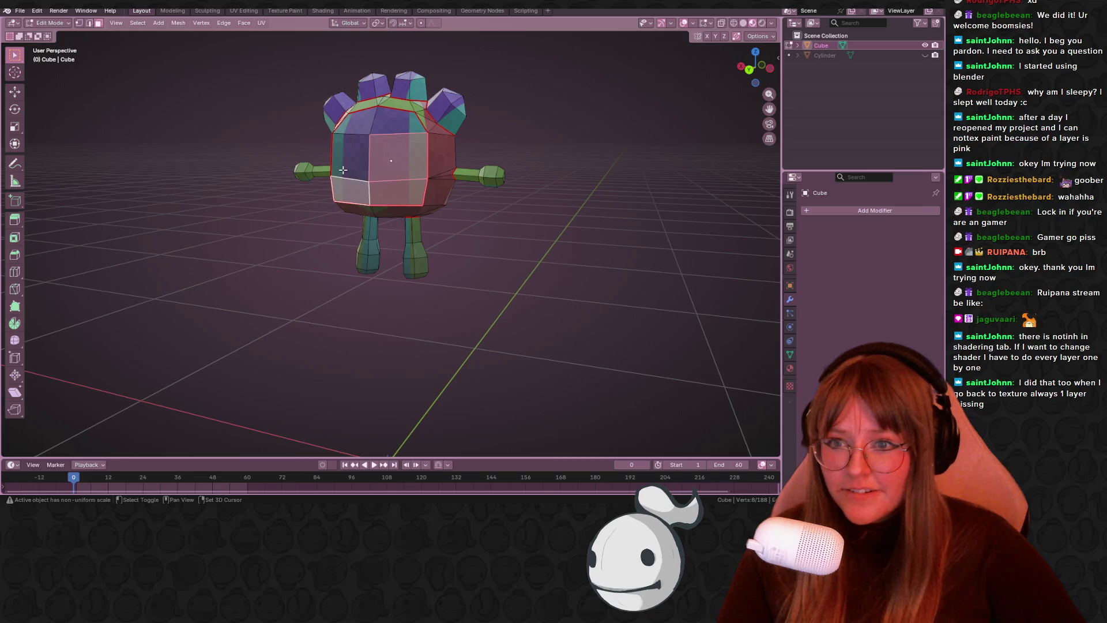
- Select the six front body faces and UV-unwrap them
left_click(400, 126)
left_click(401, 151, "shift")
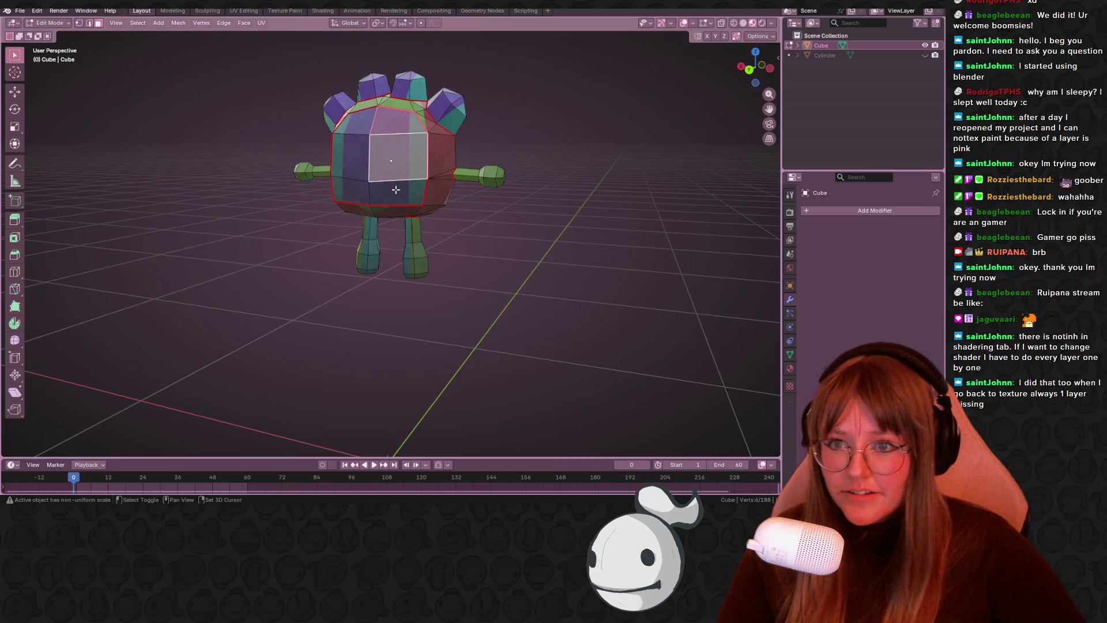
left_click(398, 194, "shift")
left_click(352, 193, "shift")
left_click(352, 158, "shift")
left_click(352, 121, "shift")
key("u")
left_click(587, 239)
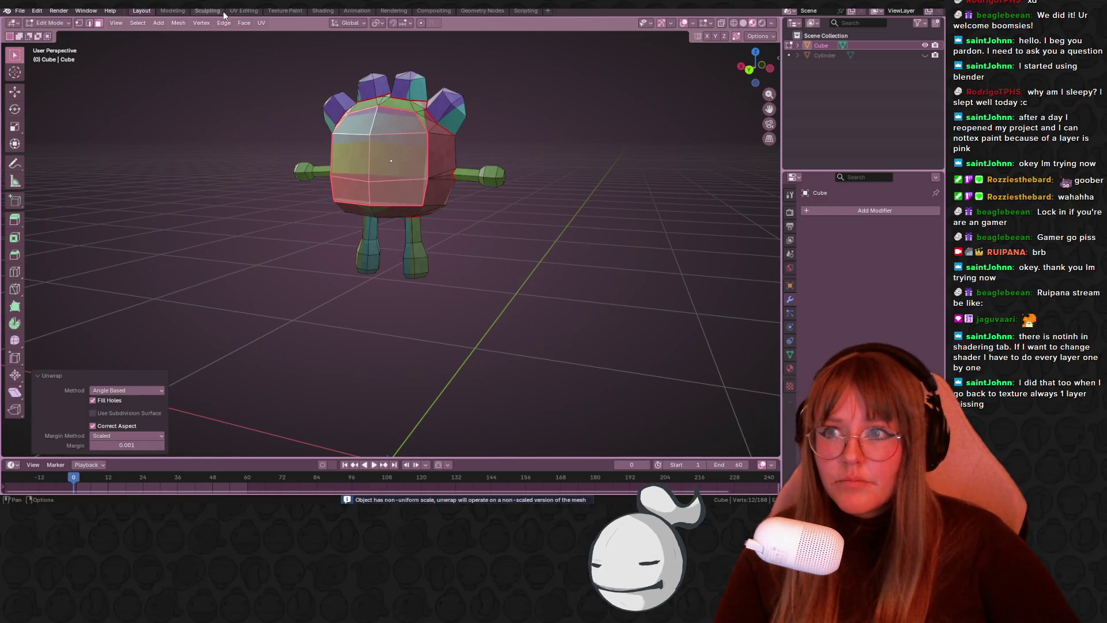
- In the UV Editing workspace, select the whole mesh to show every UV island
left_click(243, 10)
scroll(287, 241, "down", 2)
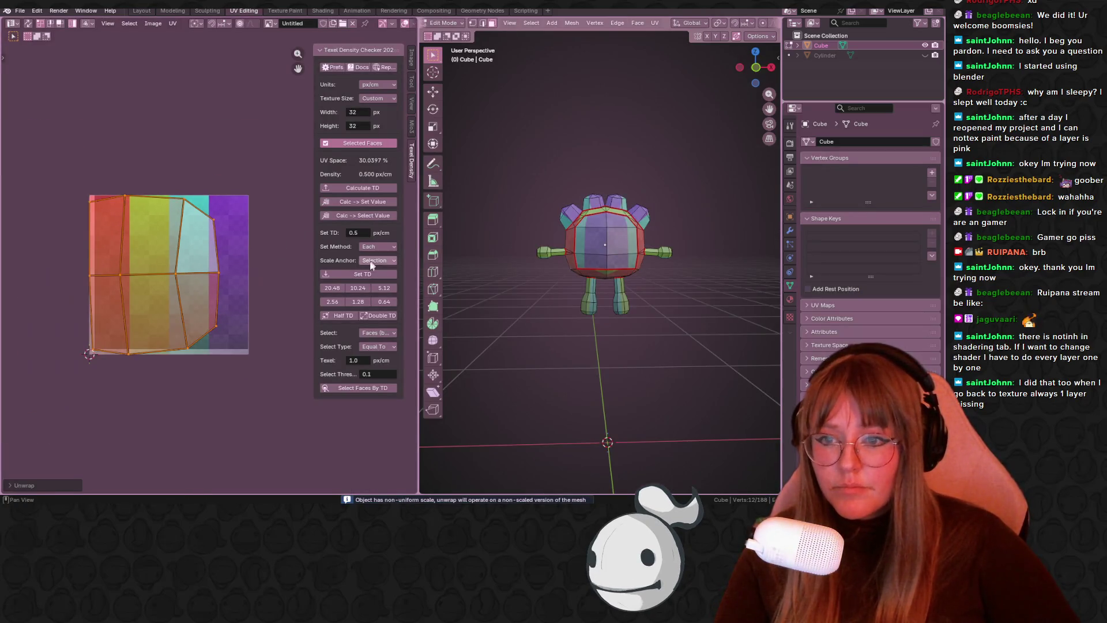
left_click(363, 274)
key("s")
right_click(667, 260)
key("a")
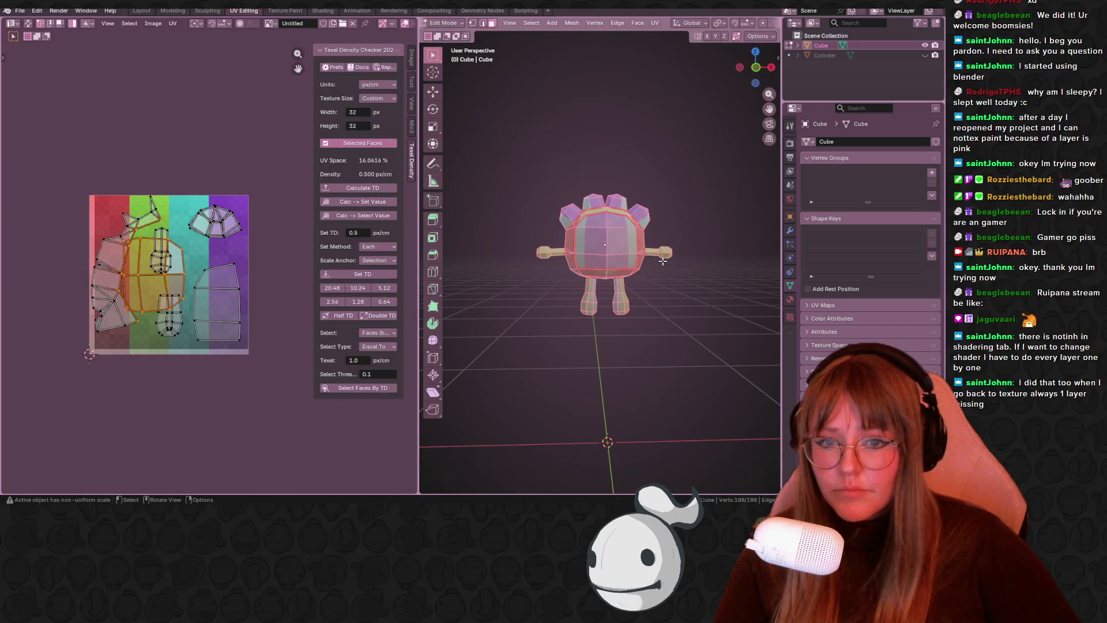
scroll(209, 268, "up", 2)
- Rotate the body UV island upright, shrink it and move it higher
key("t")
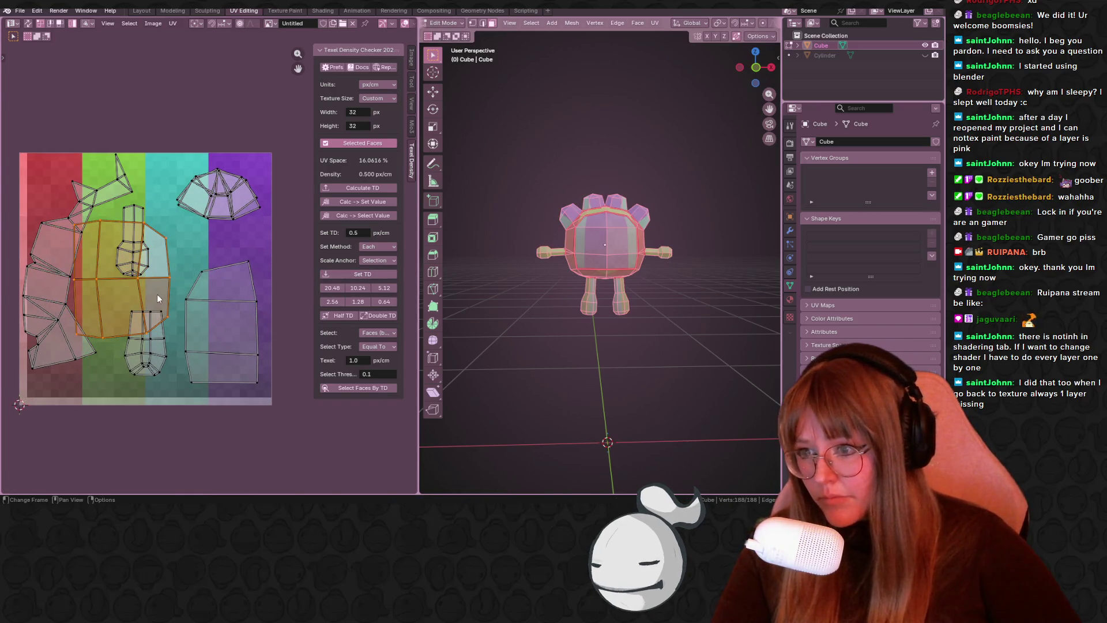
left_click(81, 236)
left_click(148, 298)
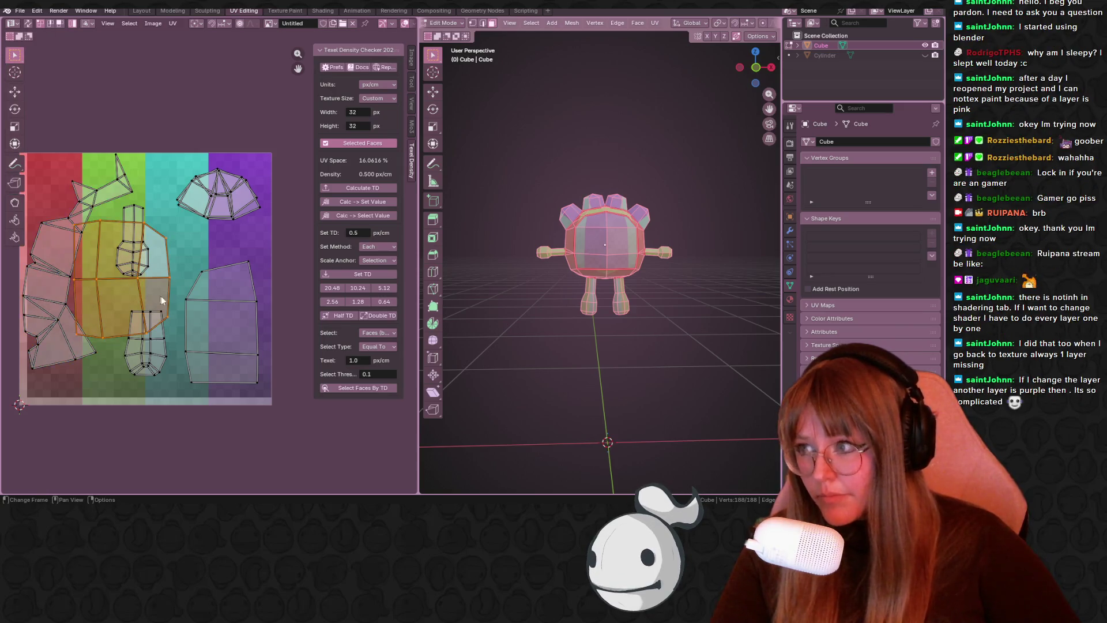
middle_click_drag(149, 299, 155, 322)
key("r")
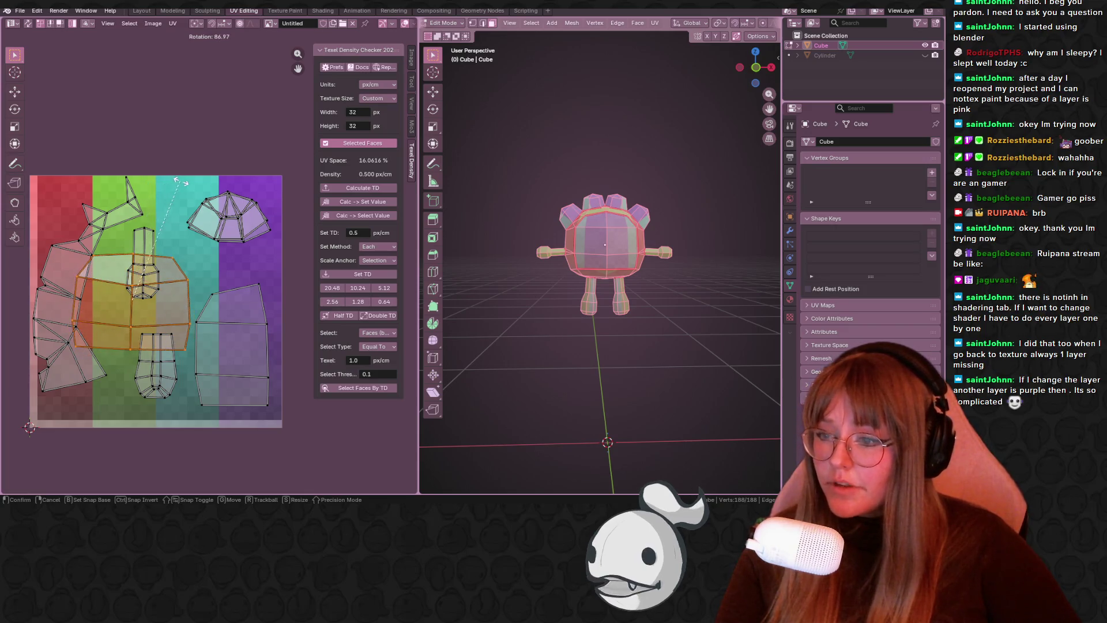
left_click(173, 231)
key("s")
left_click(192, 319)
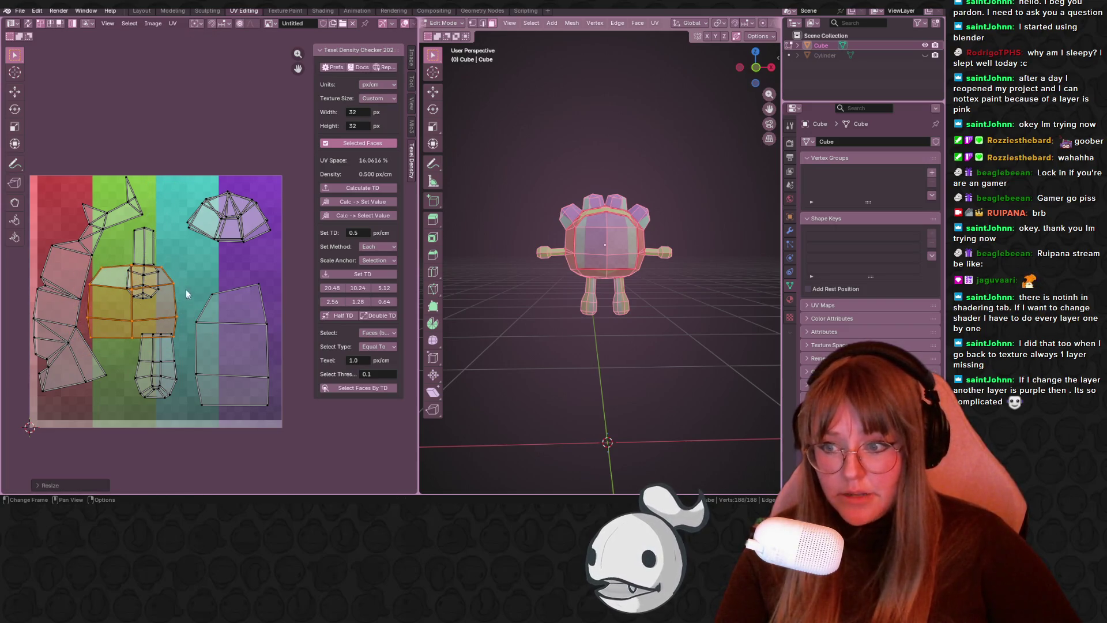
key("g")
left_click(161, 251)
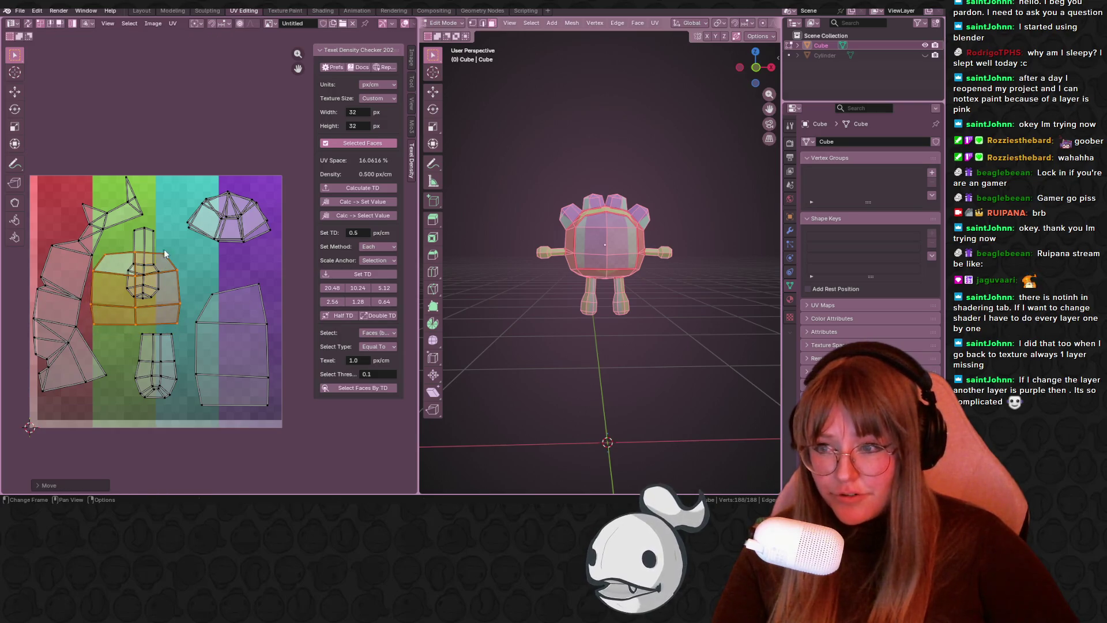
- Move the arm UV island lower and nudge the leg island slightly left
left_click(150, 237)
key("g")
left_click(99, 193)
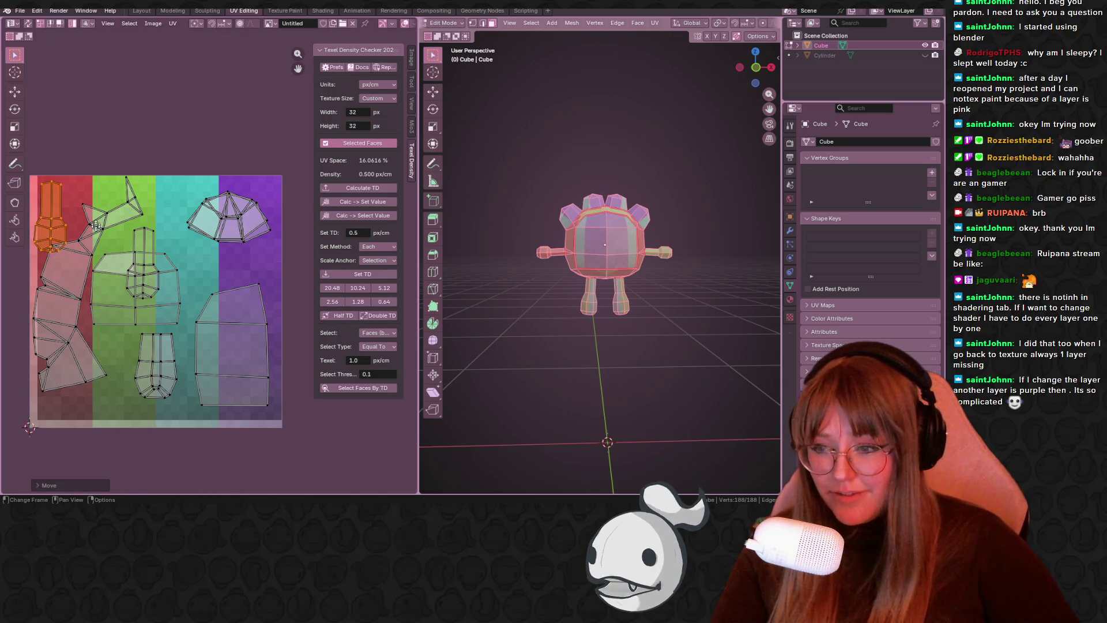
key("g")
left_click(169, 396)
left_click(166, 380)
key("g")
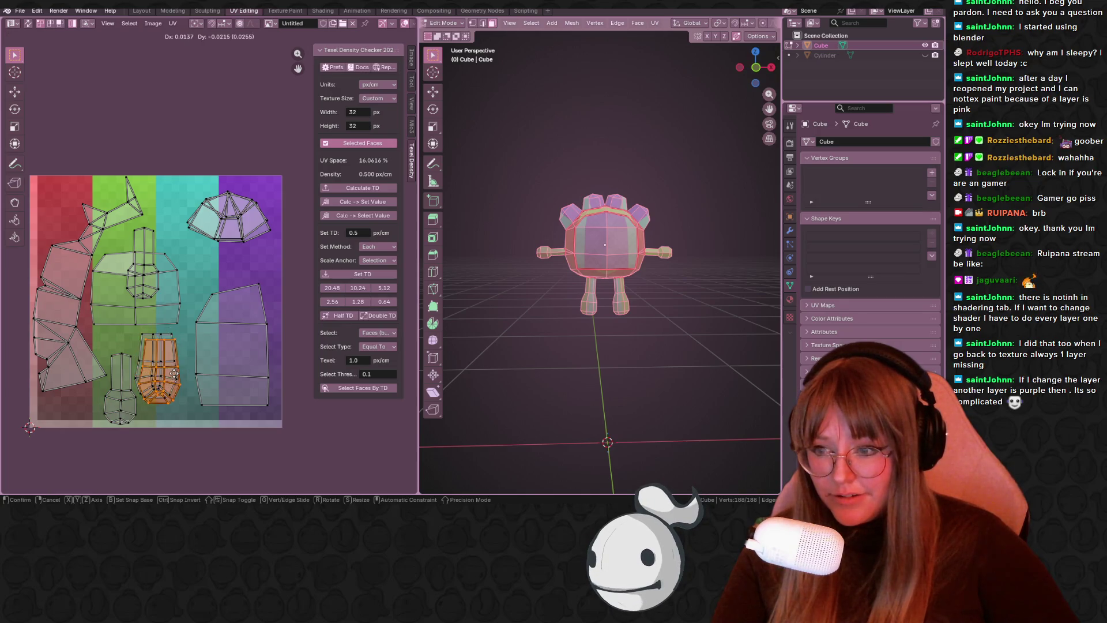
left_click(171, 371)
left_click(169, 367)
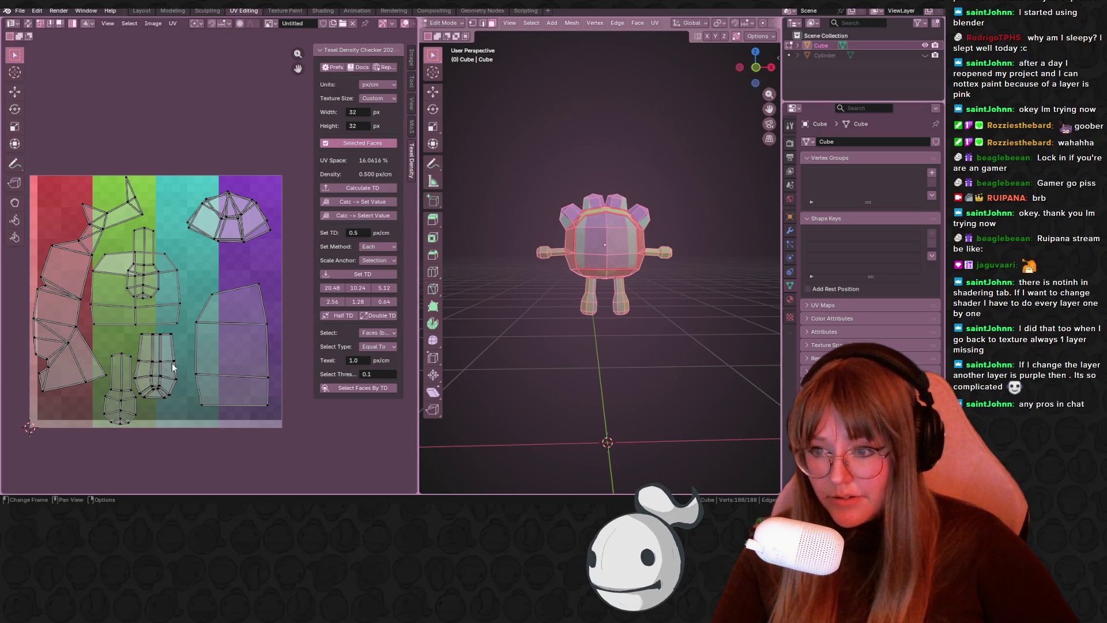
- Undo the last four UV island edits with Ctrl+Z
key("ctrl+z")
key("ctrl+z")
key("ctrl+z")
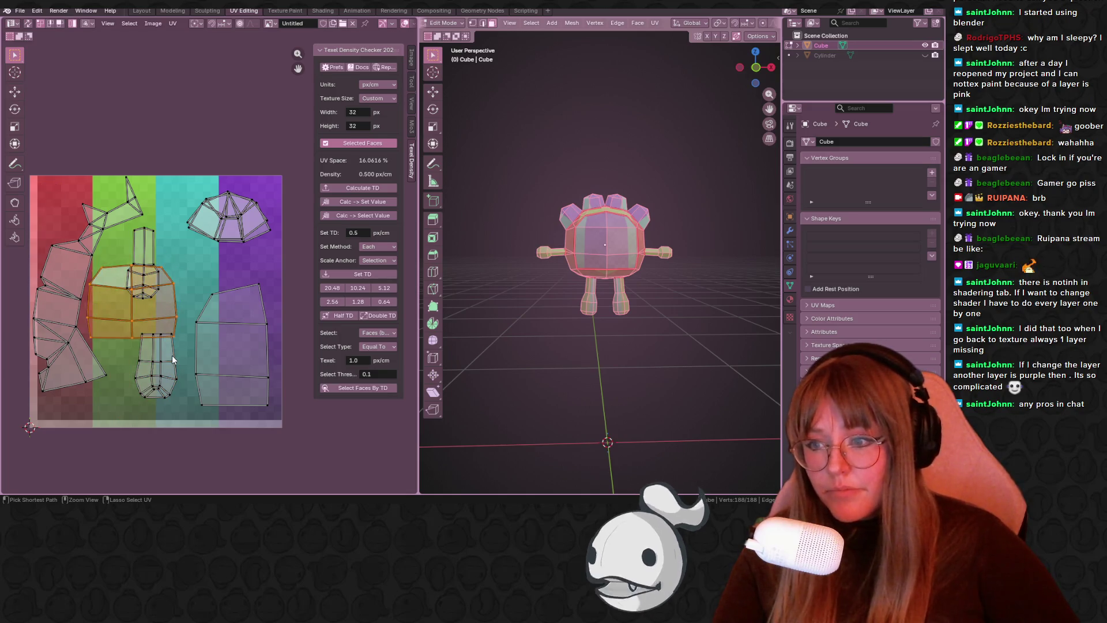
key("ctrl+z")
key("ctrl+z")
key("ctrl+z")
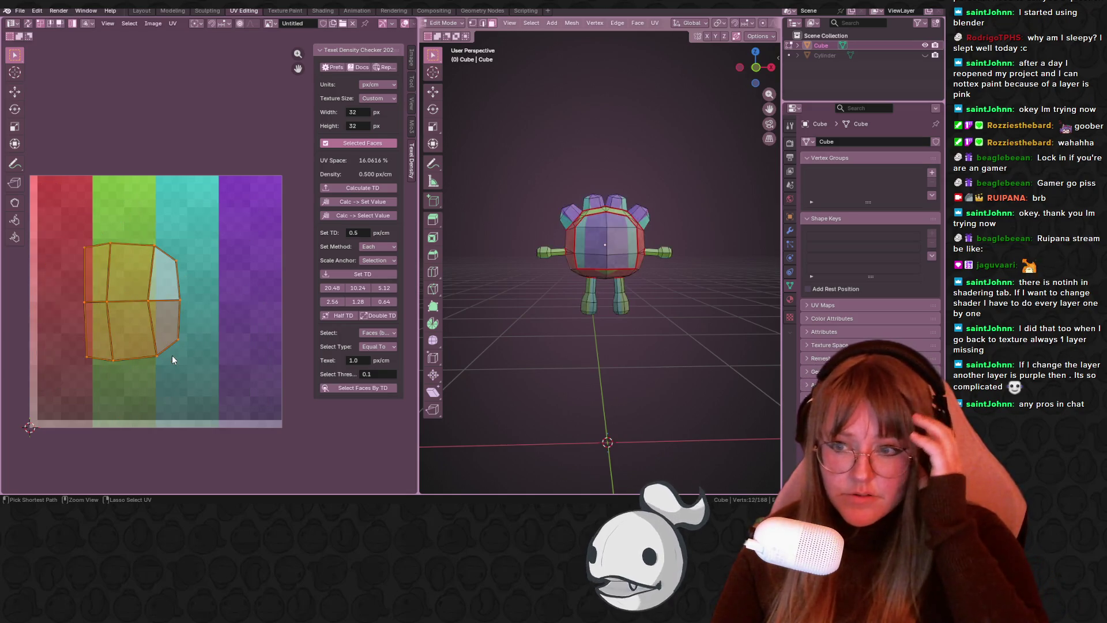
key("ctrl+z")
key("ctrl+z")
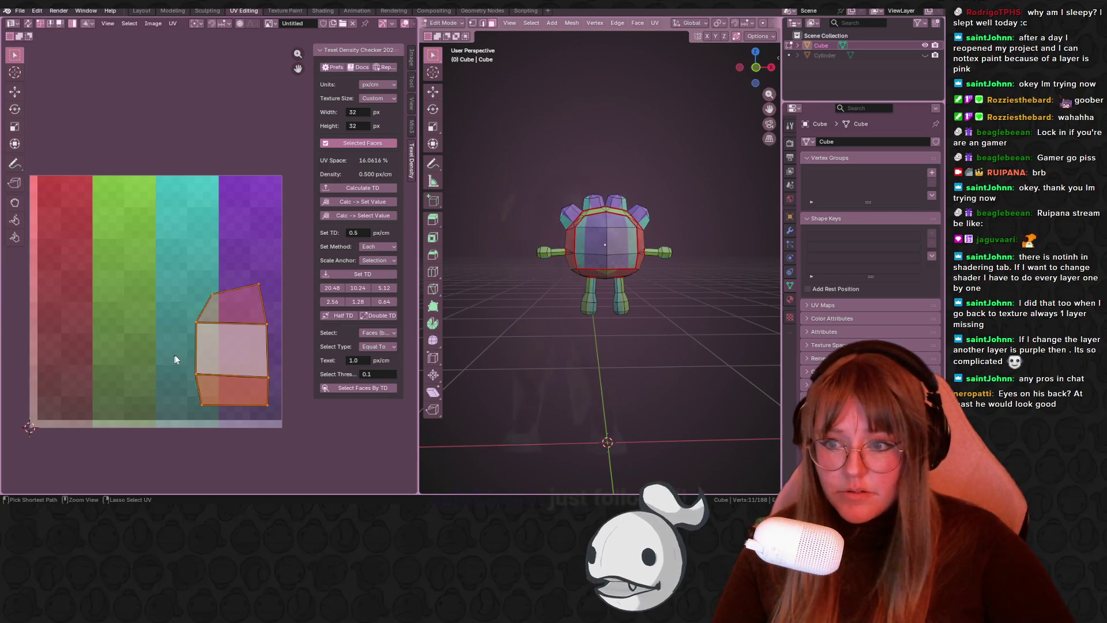
key("ctrl+z")
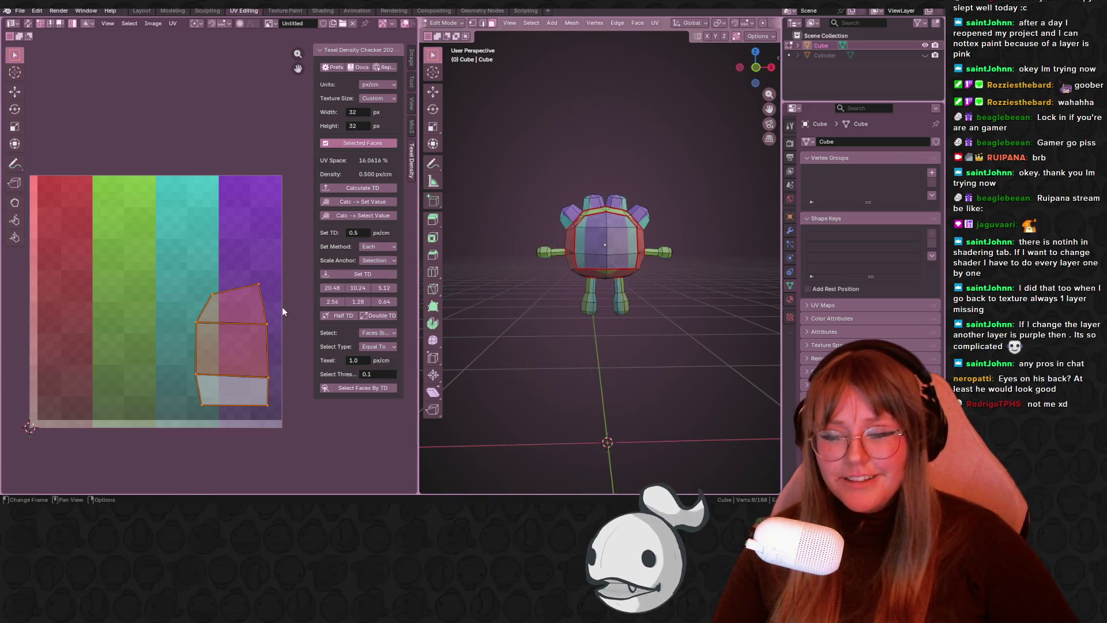
- Select a front body face and add the face below it
middle_click_drag(579, 303, 594, 300)
left_click(599, 254)
mouse_move(599, 253)
middle_mouse_down()
mouse_move(754, 301)
mouse_move(588, 269)
middle_mouse_up()
left_click(568, 267, "shift")
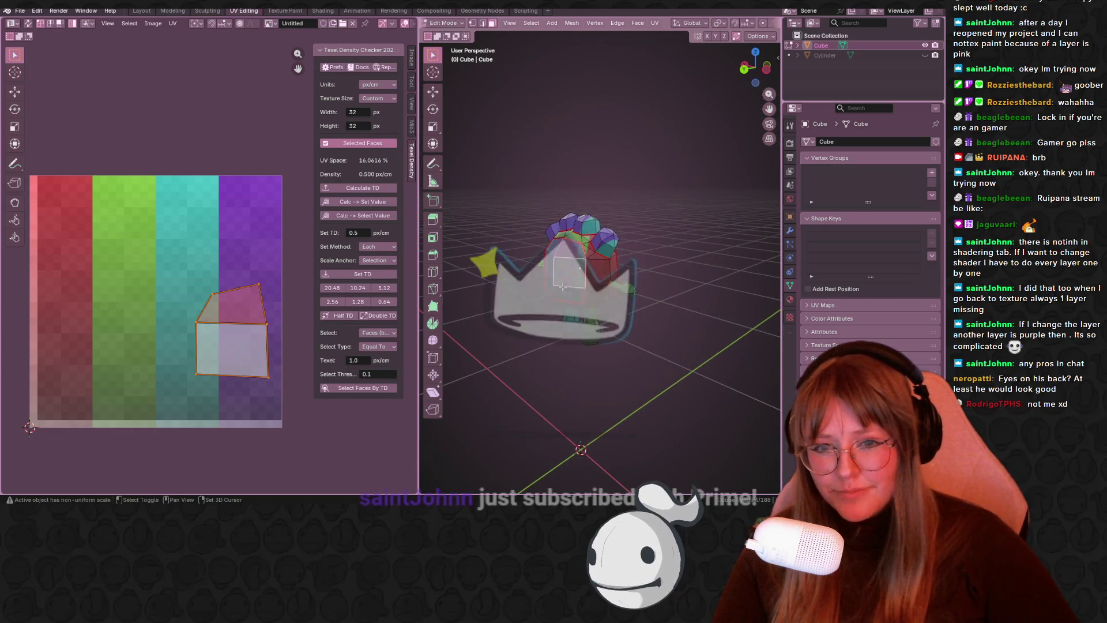
- Add the third front face below to the body selection
left_click(568, 291, "shift")
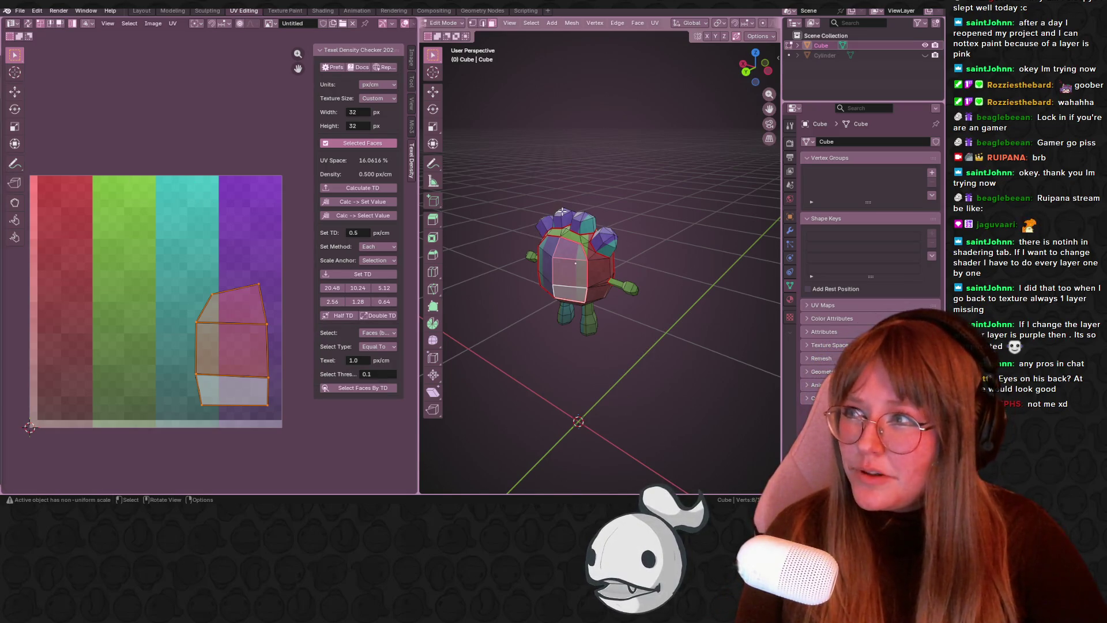
- Add two more front faces and move their UV island to the texture's upper left
scroll(562, 212, "up", 3)
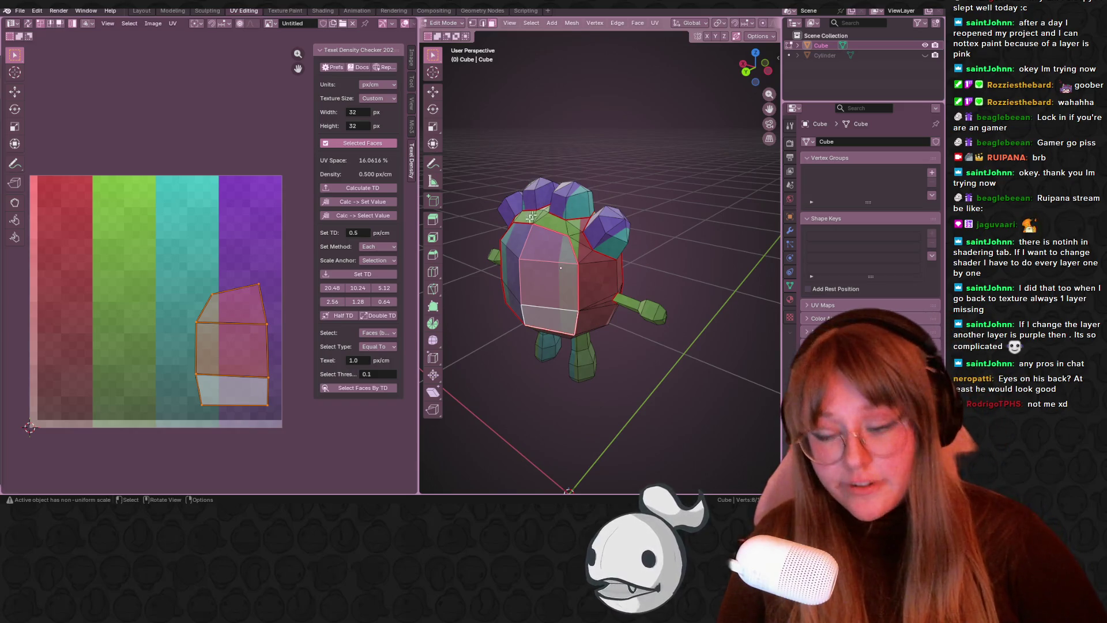
middle_click_drag(554, 260, 501, 254)
left_click(501, 254, "shift")
left_click(493, 314, "shift")
left_click_drag(128, 256, 278, 444)
key("g")
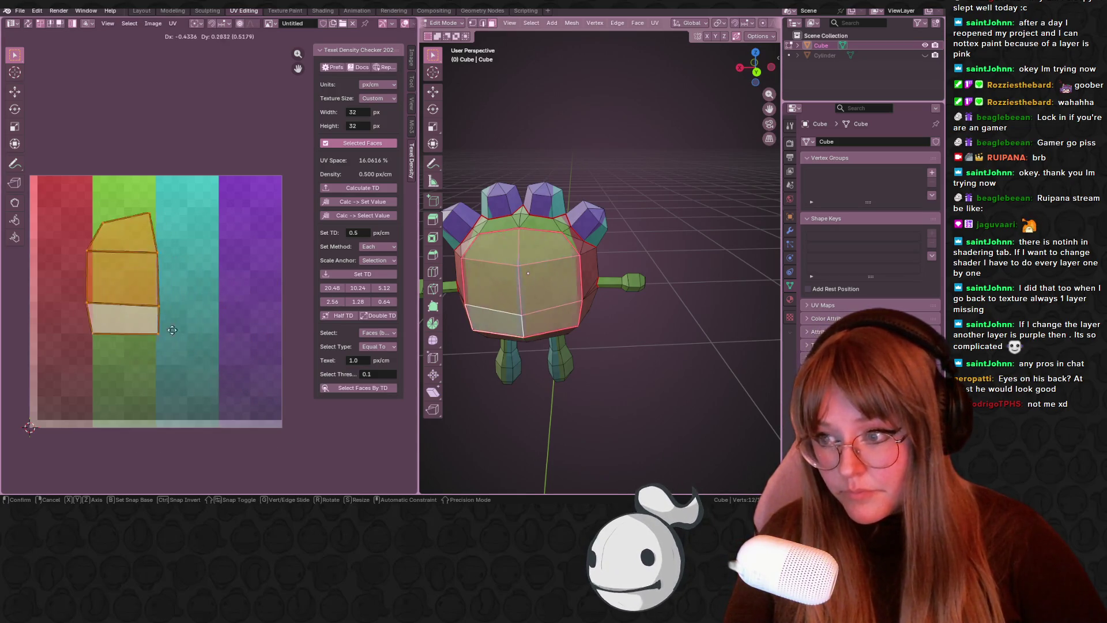
left_click(153, 302)
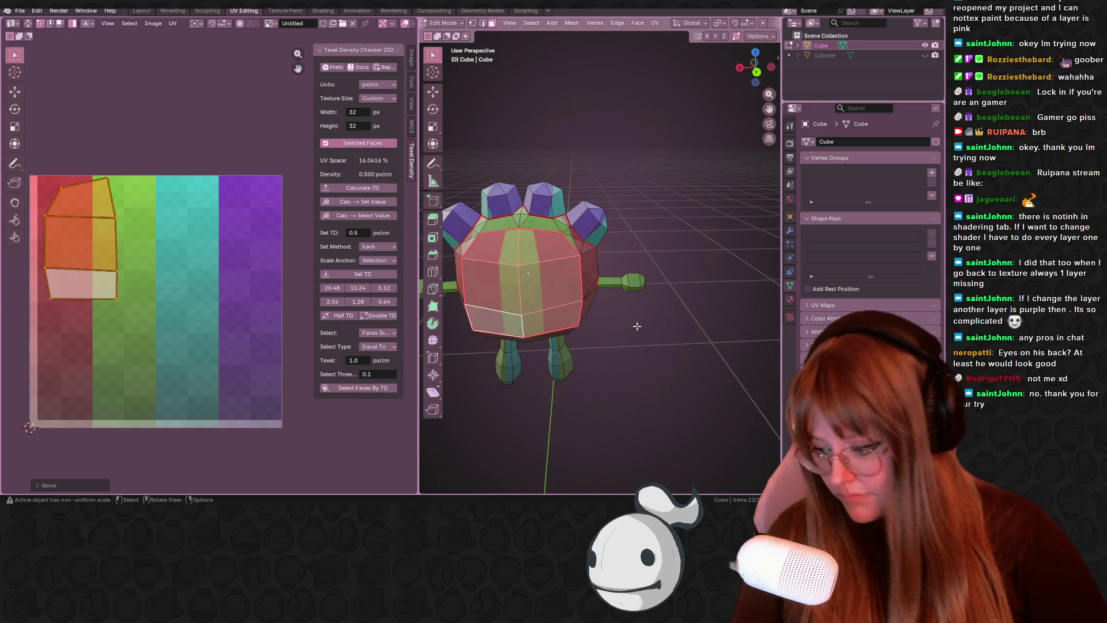
- Show all islands and move the top-left island below the texture square
key("a")
middle_click_drag(109, 296, 128, 254)
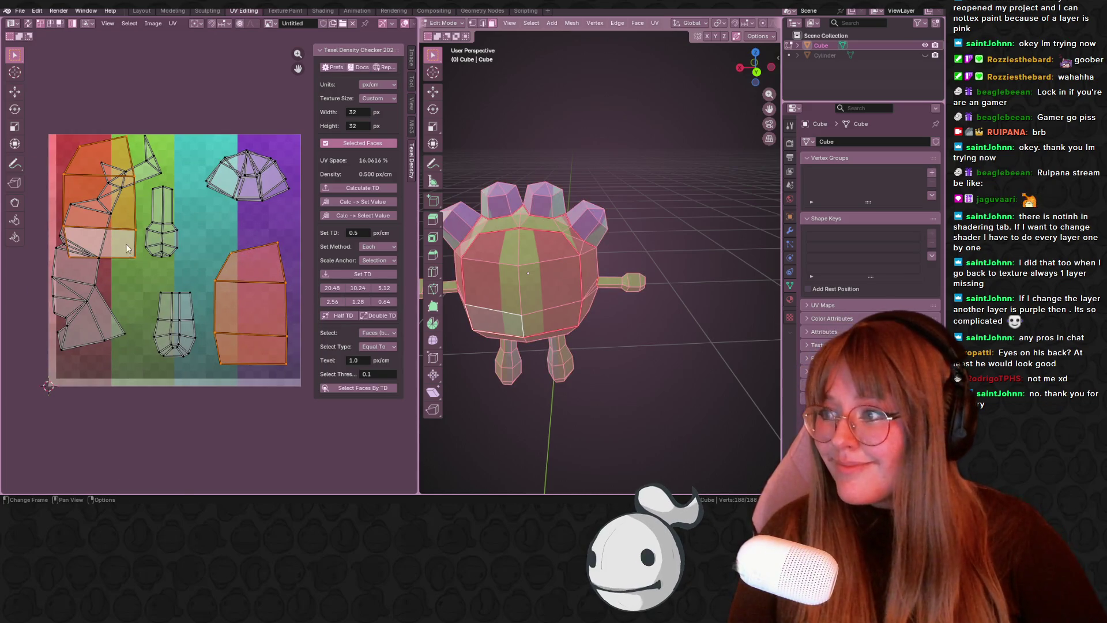
left_click(127, 238)
key("g")
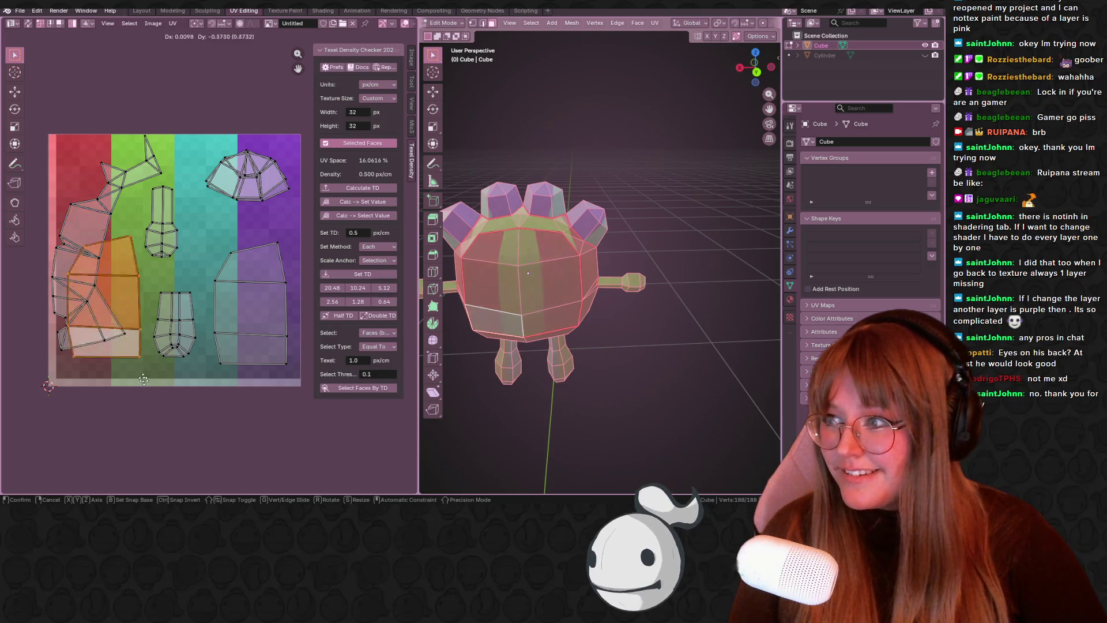
left_click(171, 46)
- Scale up, rotate and reposition the long island on the left
middle_click_drag(214, 352, 216, 315)
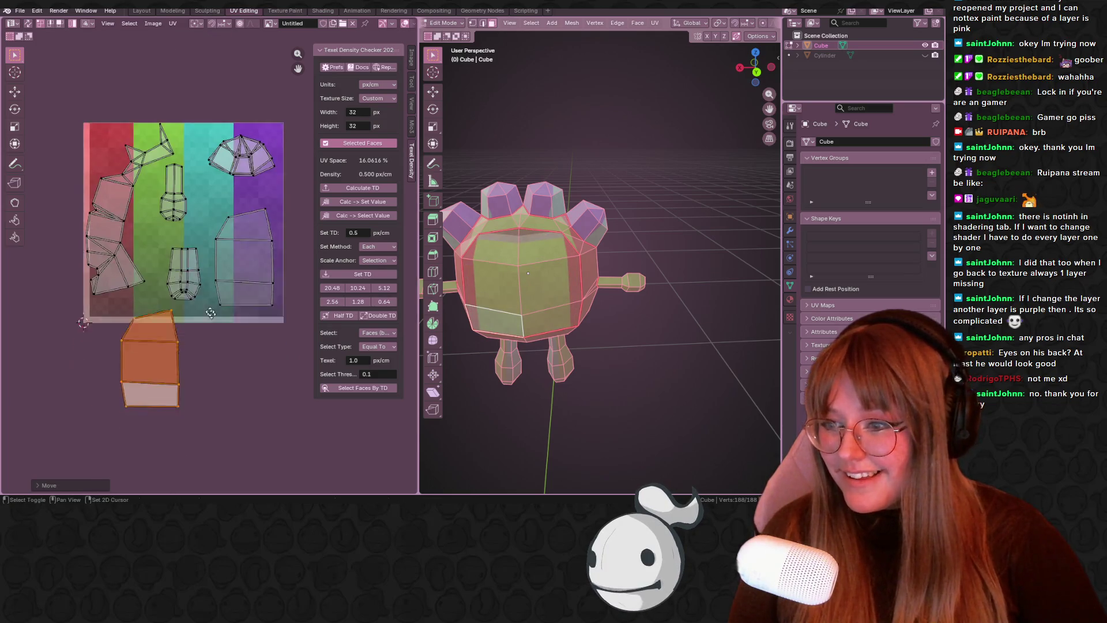
left_click(106, 202)
scroll(176, 211, "down", 1)
key("s")
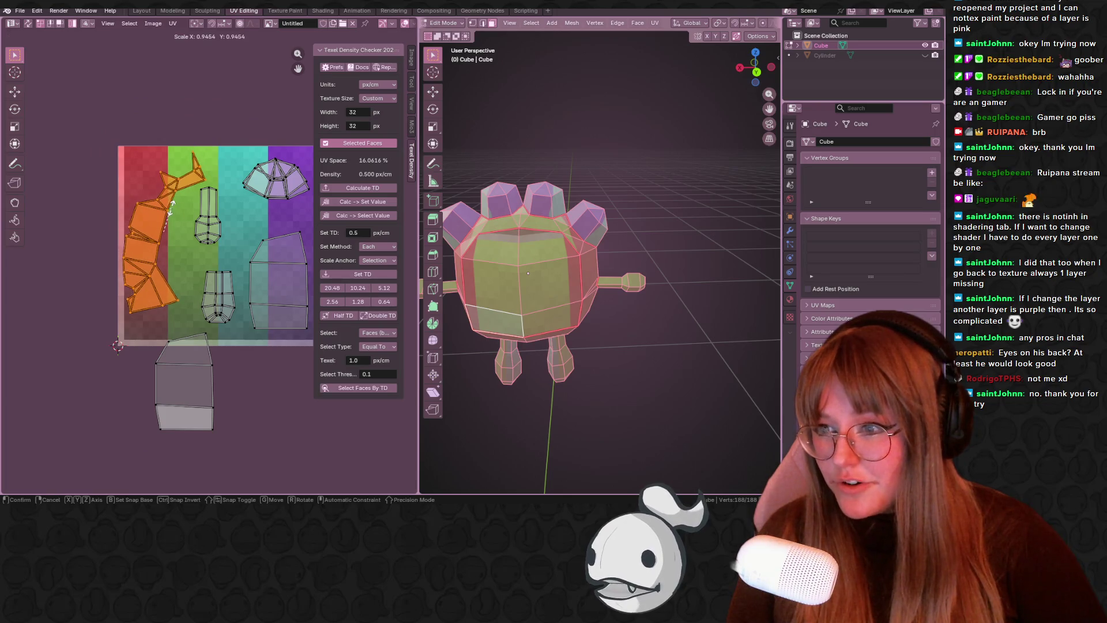
left_click(177, 223)
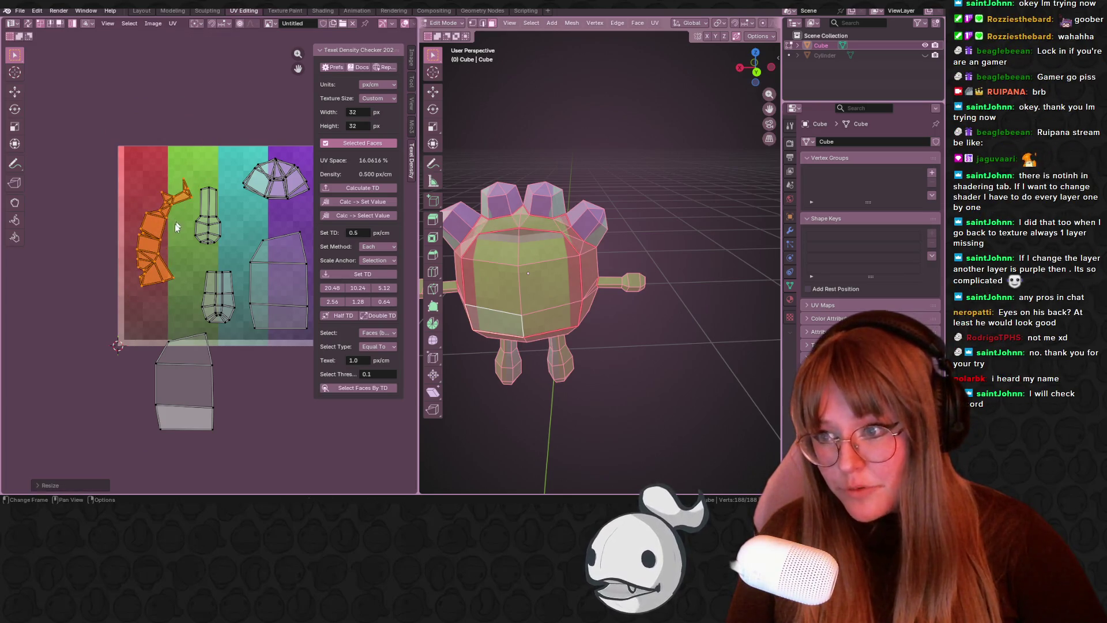
middle_click_drag(169, 282, 191, 316)
key("r")
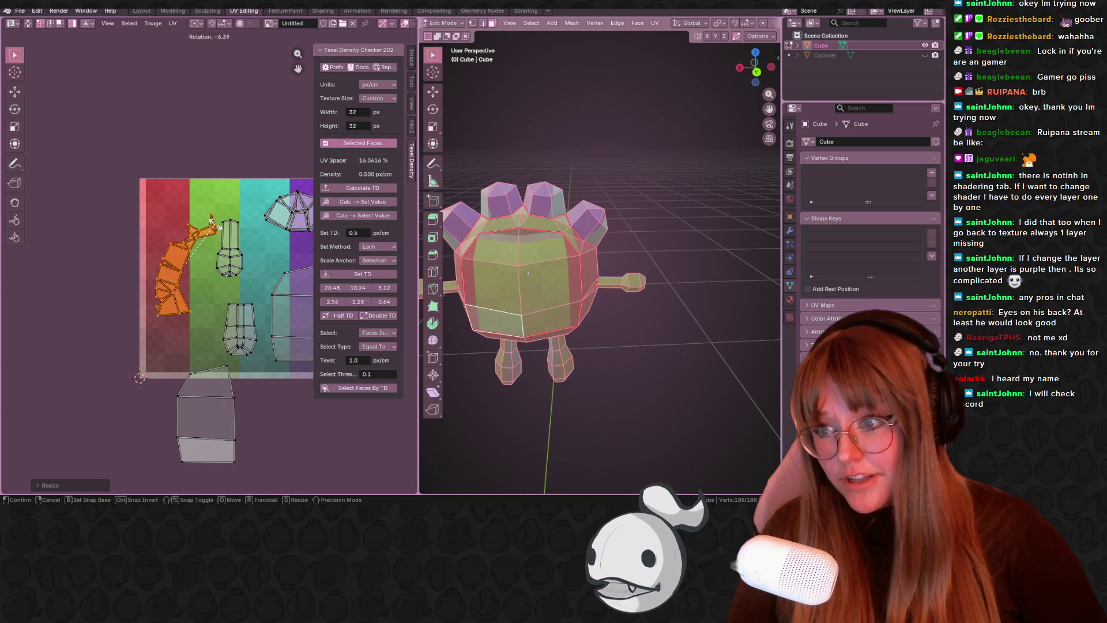
left_click(214, 229)
scroll(207, 248, "up", 2)
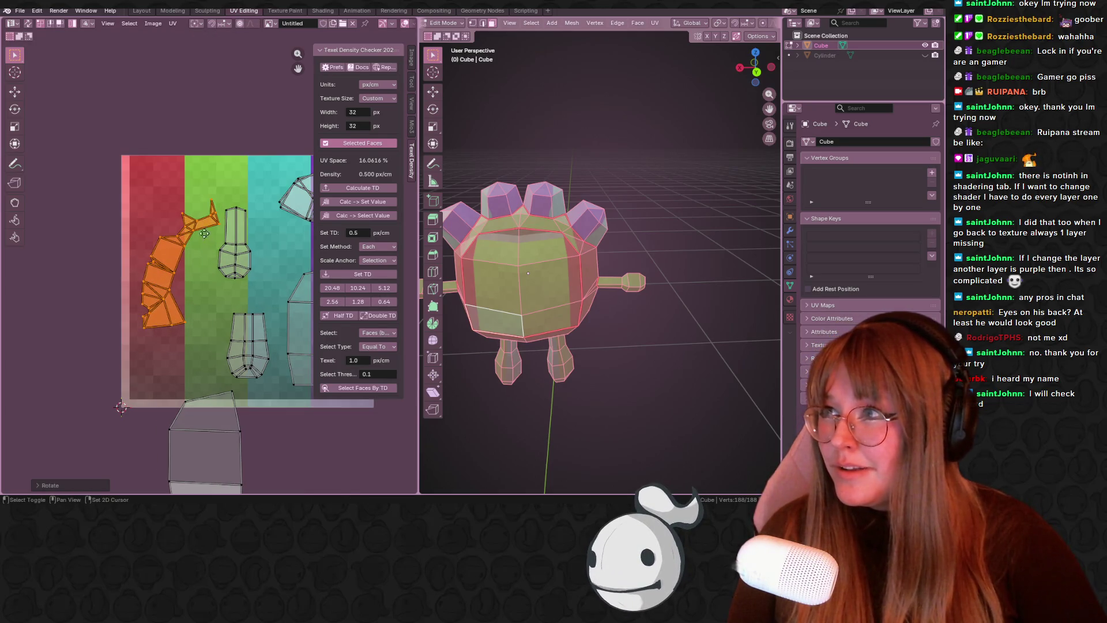
key("g")
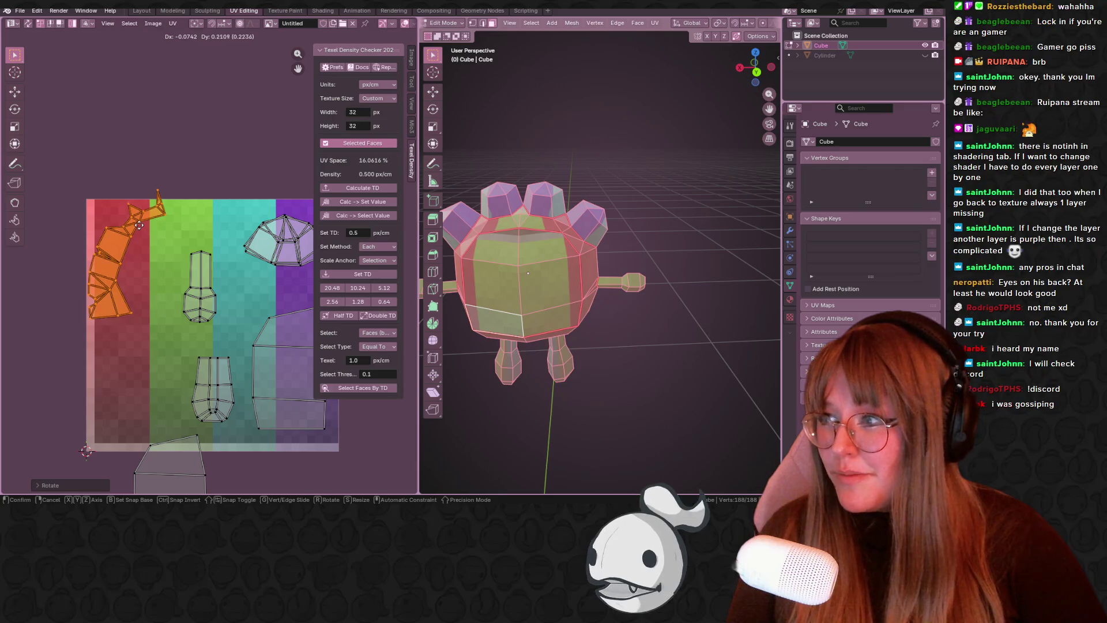
left_click(143, 239)
middle_click_drag(196, 267, 185, 218)
key("g")
left_click(92, 220)
- Move the small island left and the lower-middle island up to the top middle
key("g")
left_click(114, 252)
middle_click_drag(191, 245, 168, 188, "shift")
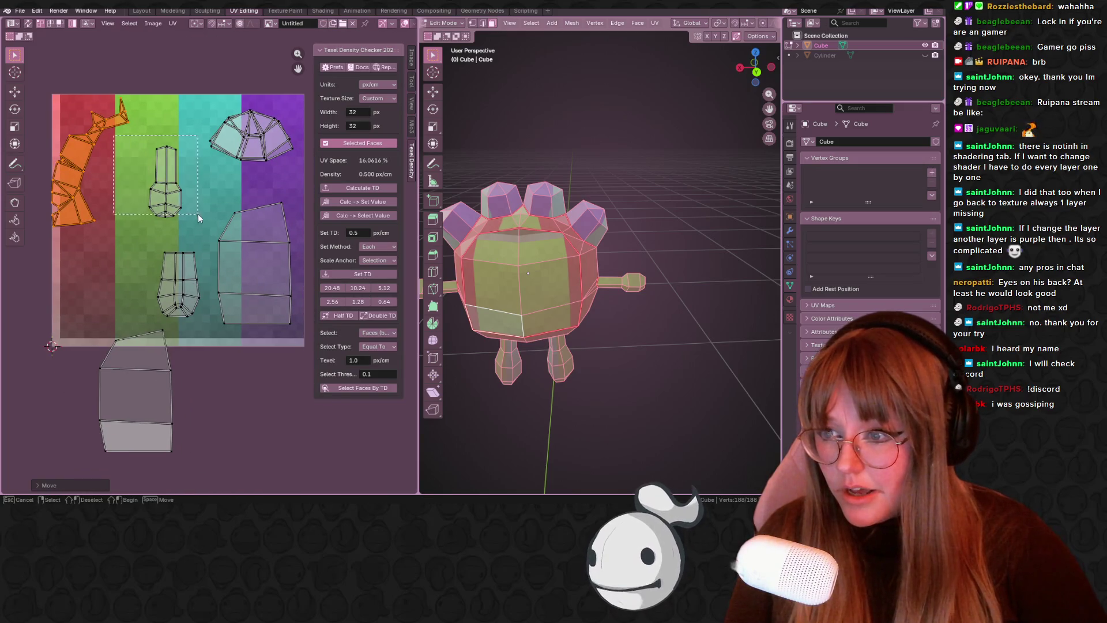
left_click_drag(197, 216, 198, 217)
key("g")
left_click(149, 213)
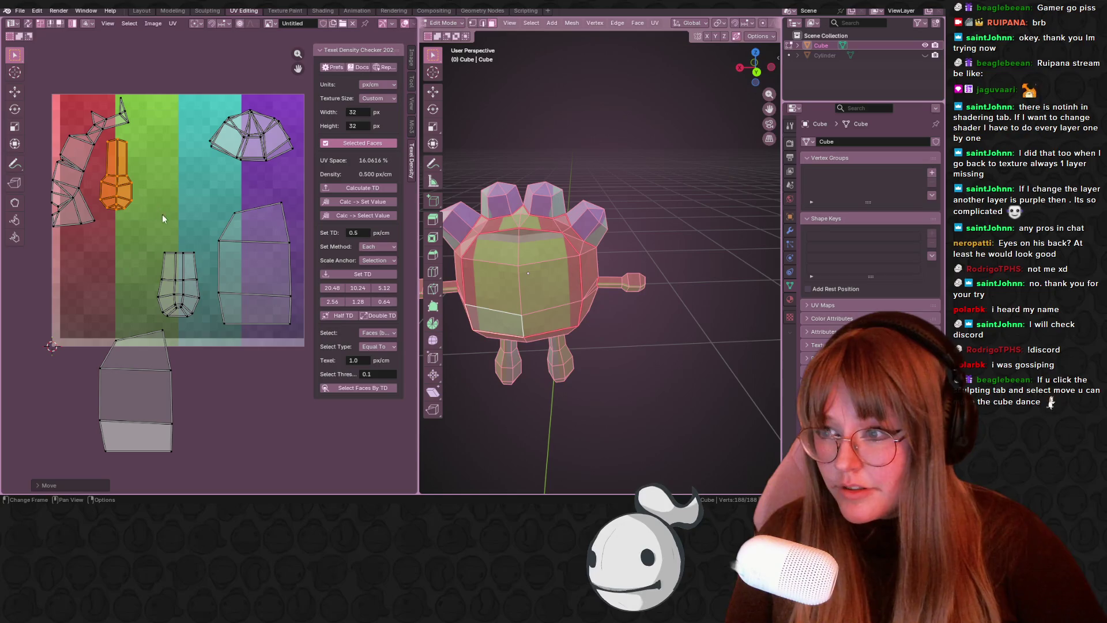
left_click(183, 257)
key("g")
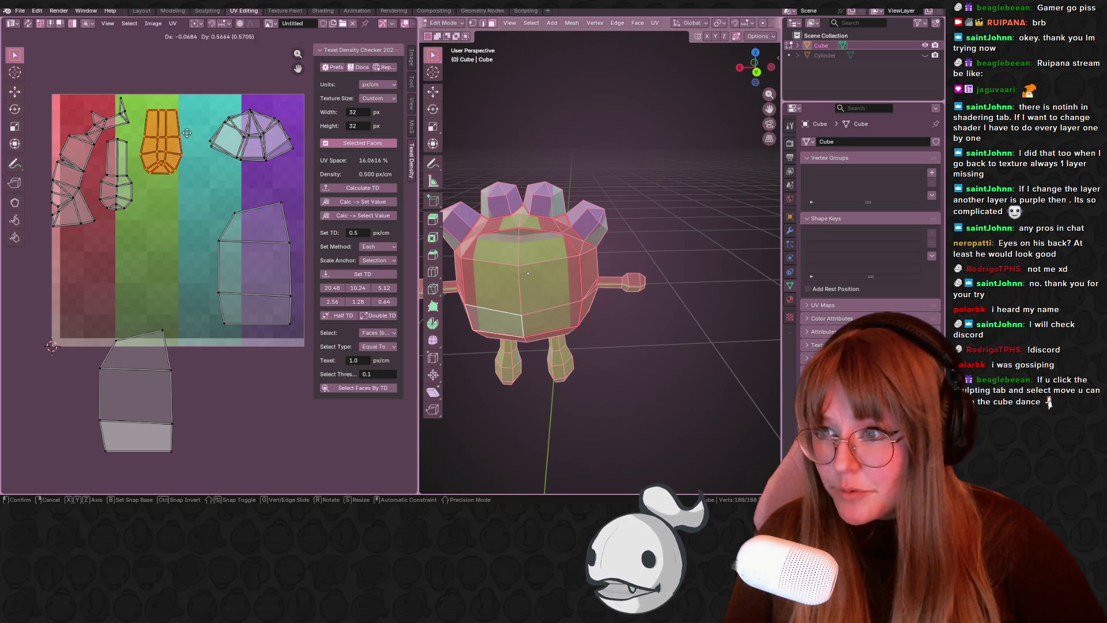
left_click(186, 133)
- Move the large body island up inside the texture and select the middle body island
left_click(153, 395)
key("g")
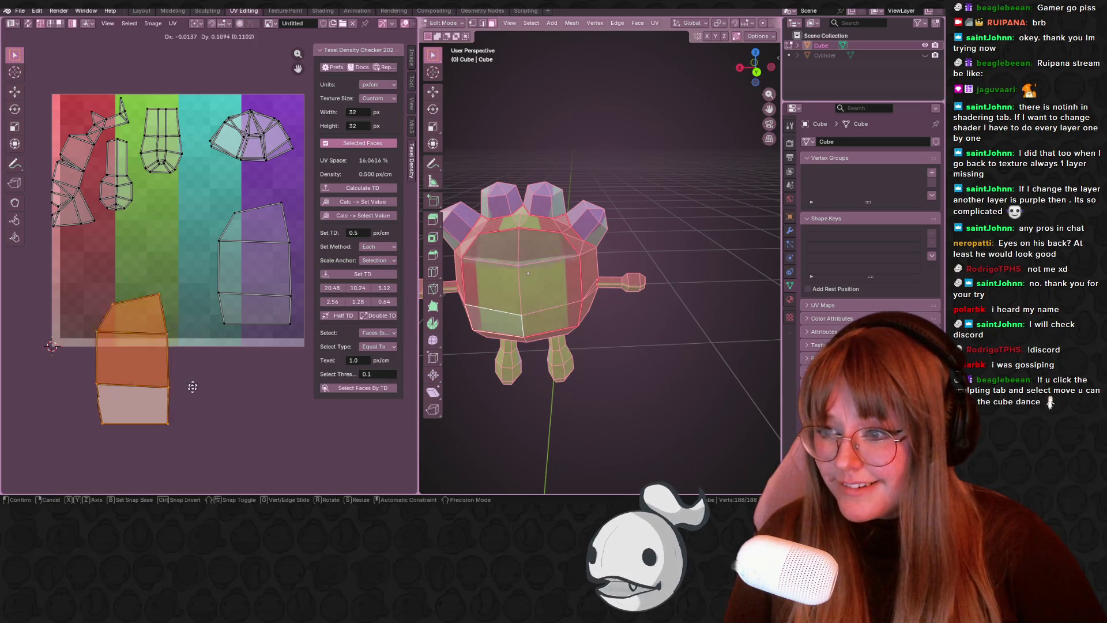
left_click(221, 308)
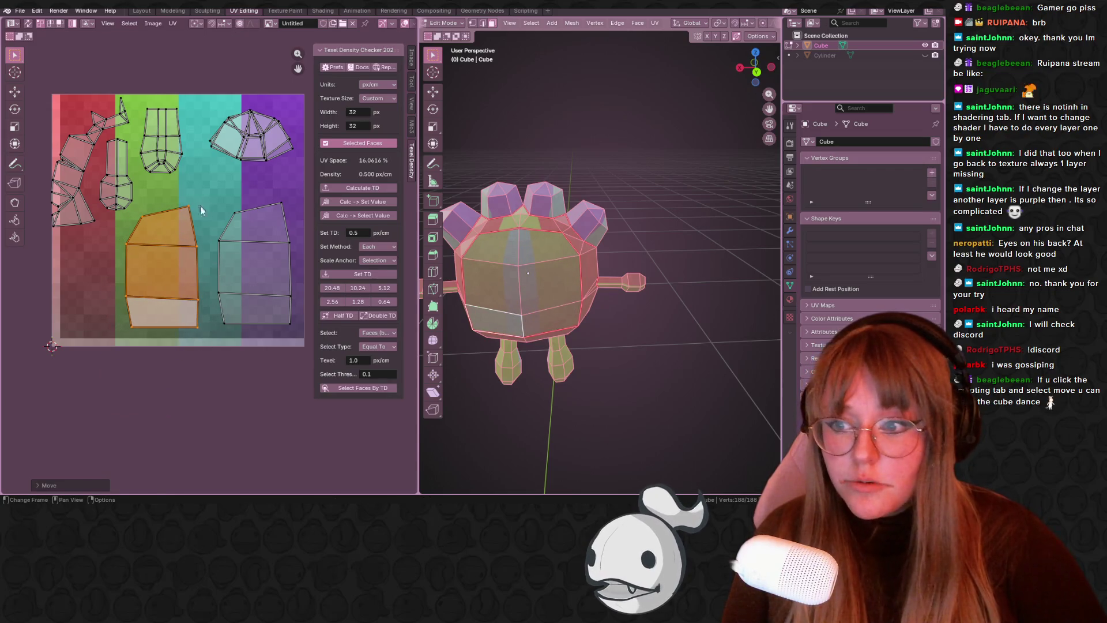
left_click(254, 259)
left_click_drag(186, 306, 189, 302)
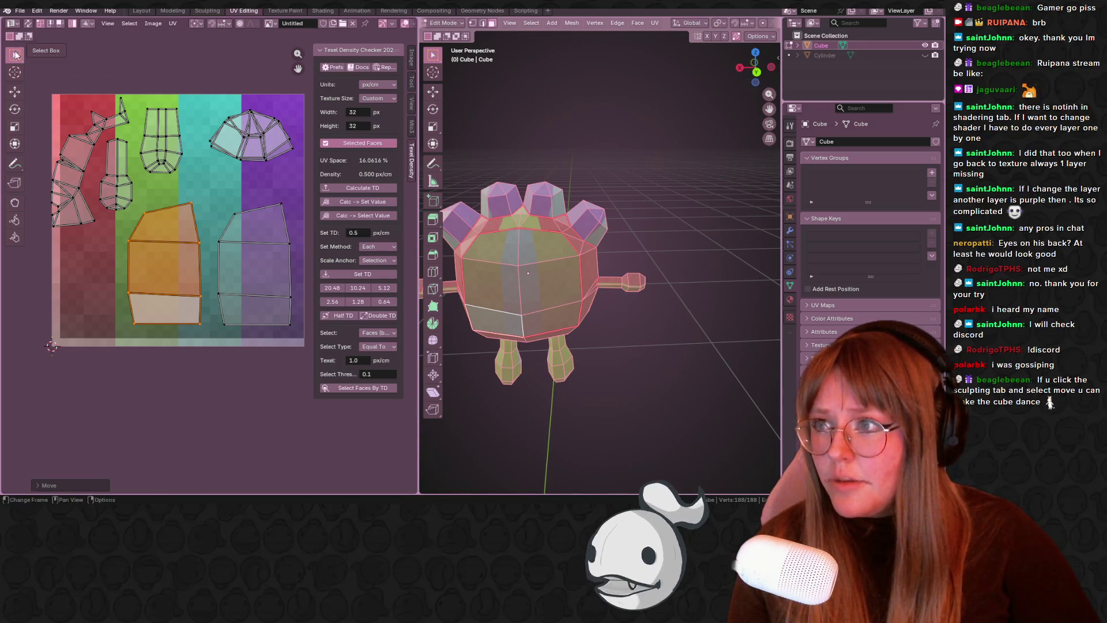
left_click(24, 13)
- Orbit to a front view, deselect the whole mesh and enter the Sculpting workspace
mouse_move(23, 40)
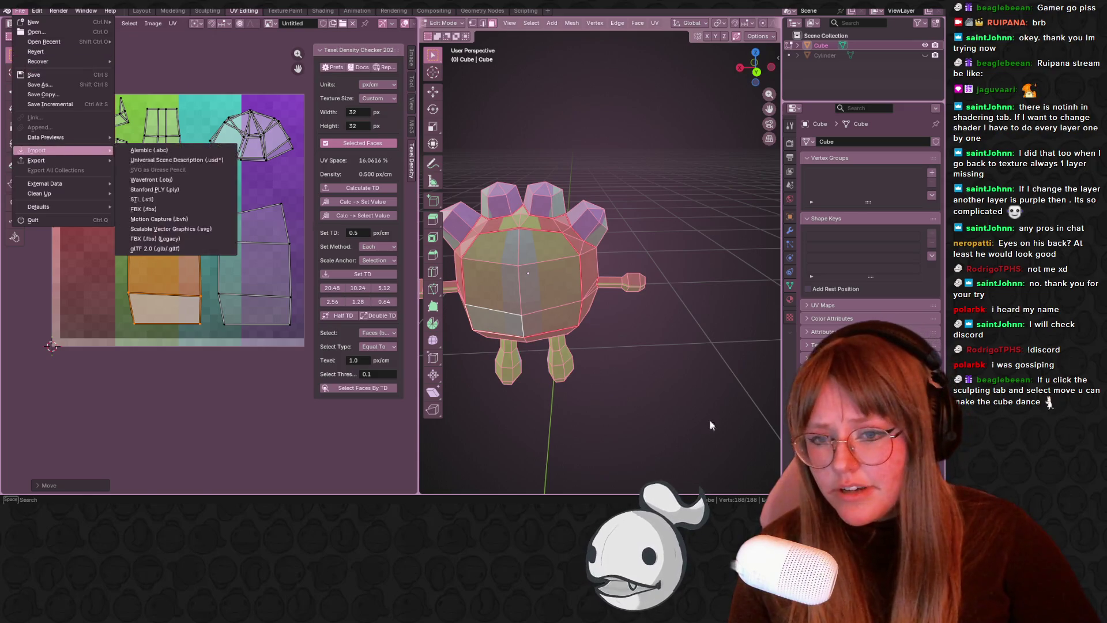
scroll(568, 314, "up", 5)
middle_click_drag(567, 314, 571, 377)
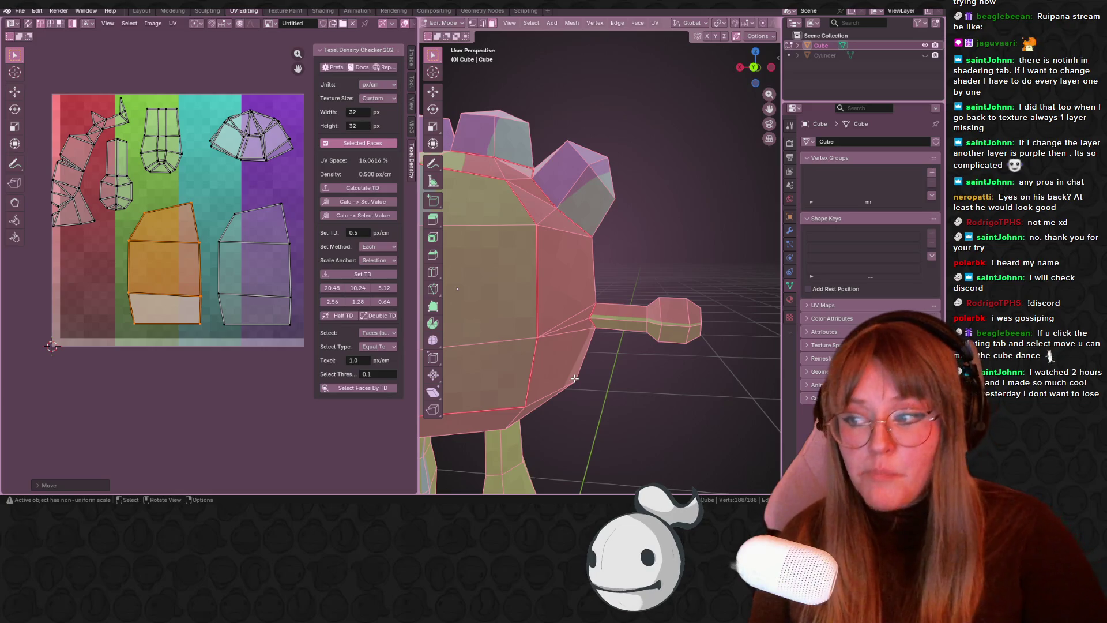
scroll(147, 300, "up", 2)
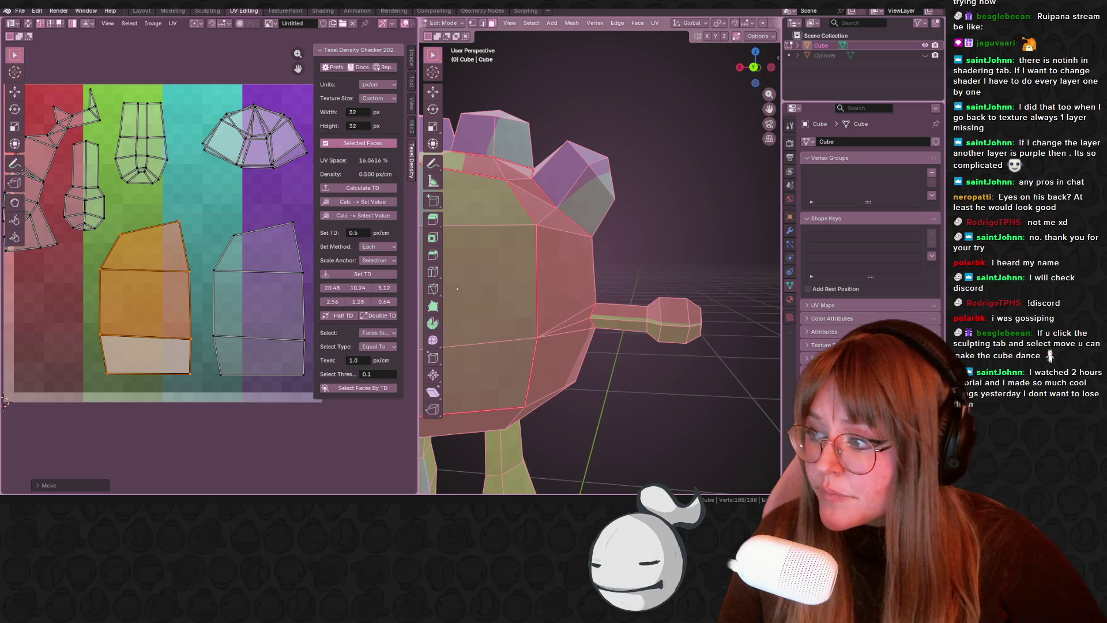
middle_click_drag(576, 259, 611, 243)
scroll(577, 260, "down", 4)
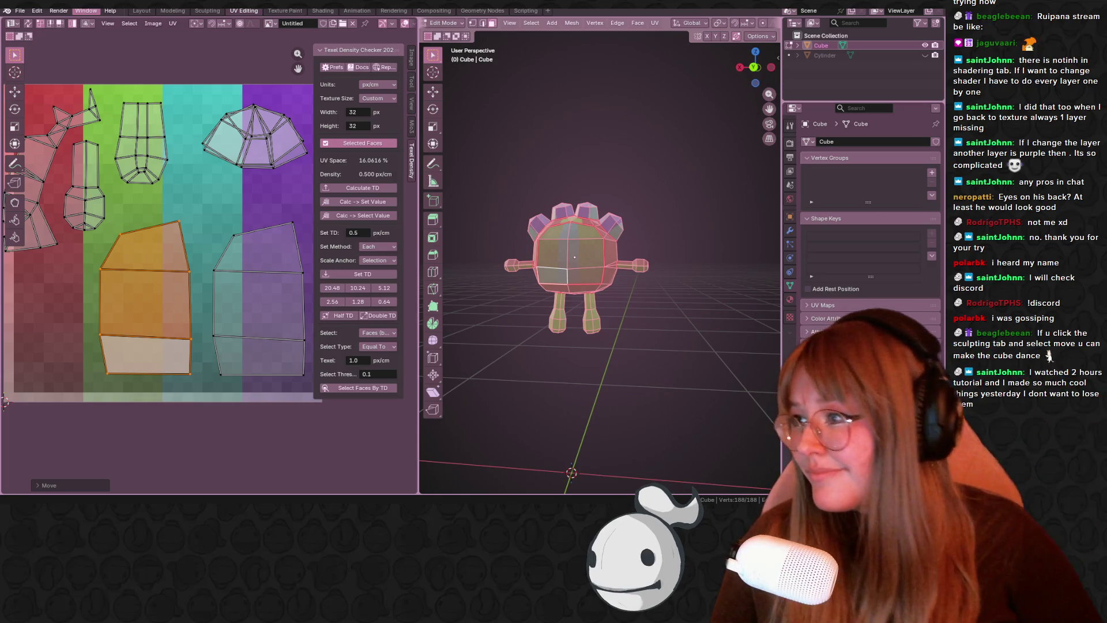
left_click(575, 350)
left_click(210, 11)
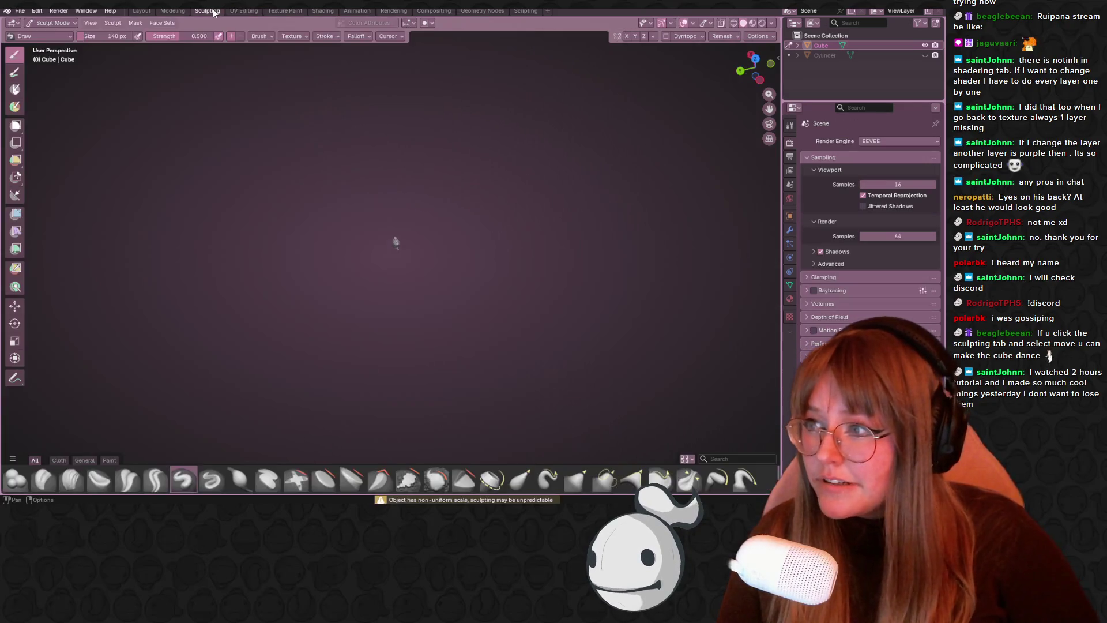
- Reshape the character with a Grab brush stroke from the front
scroll(522, 340, "up", 5)
mouse_move(522, 340)
middle_mouse_down()
mouse_move(617, 167)
mouse_move(444, 215)
mouse_move(475, 222)
mouse_move(435, 223)
middle_mouse_up()
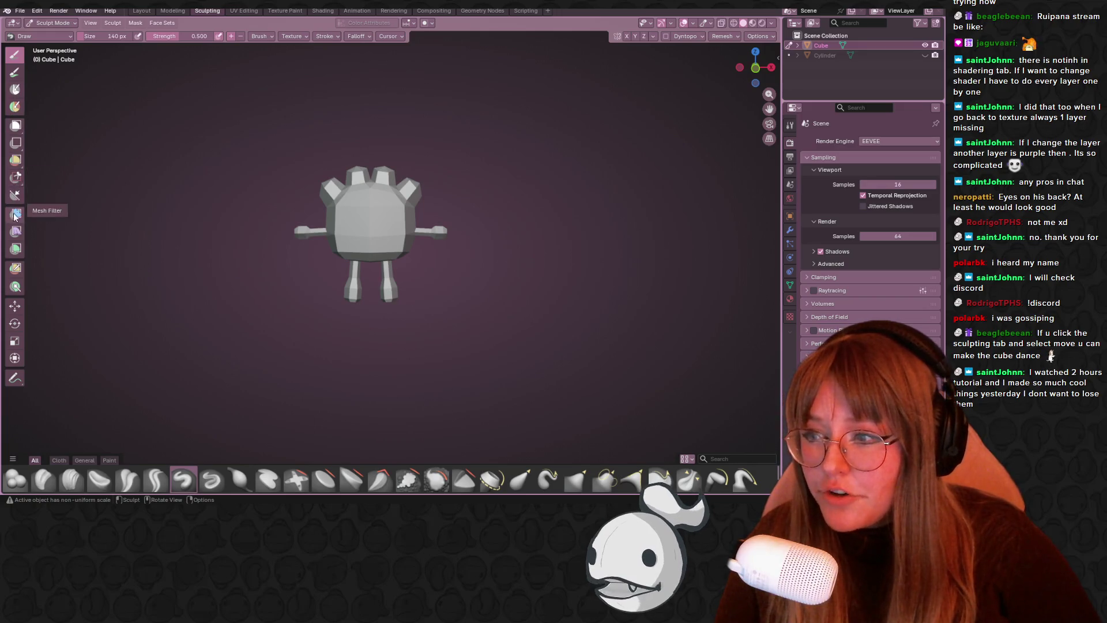
left_click(15, 306)
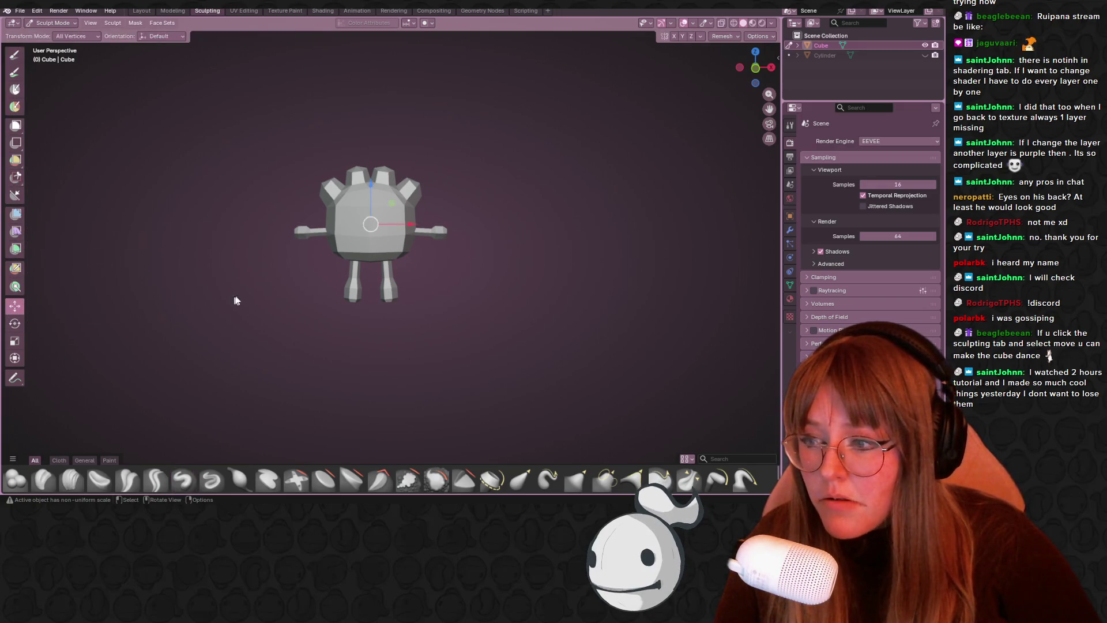
key("g")
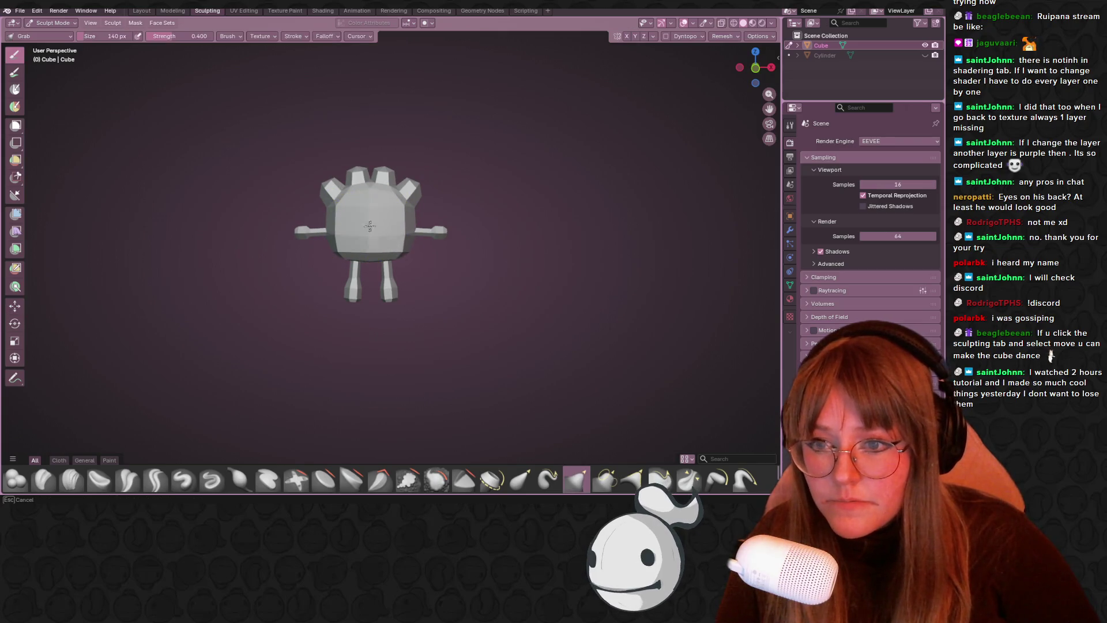
mouse_move(367, 206)
middle_mouse_down()
mouse_move(514, 242)
mouse_move(573, 284)
mouse_move(402, 230)
middle_mouse_up()
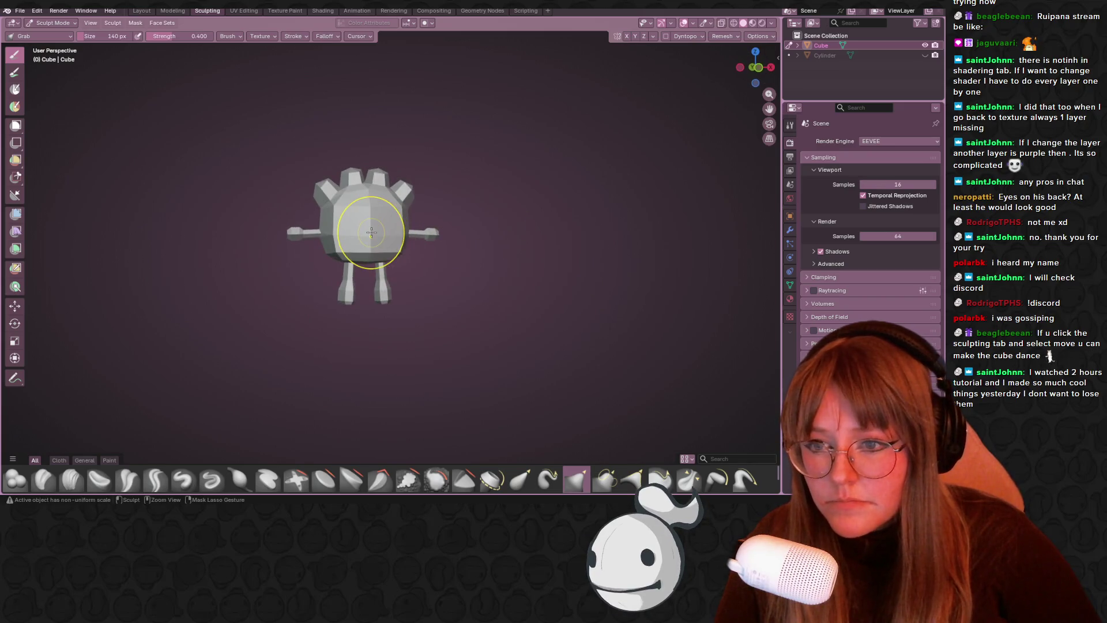
scroll(371, 232, "up", 5)
scroll(363, 227, "down", 9)
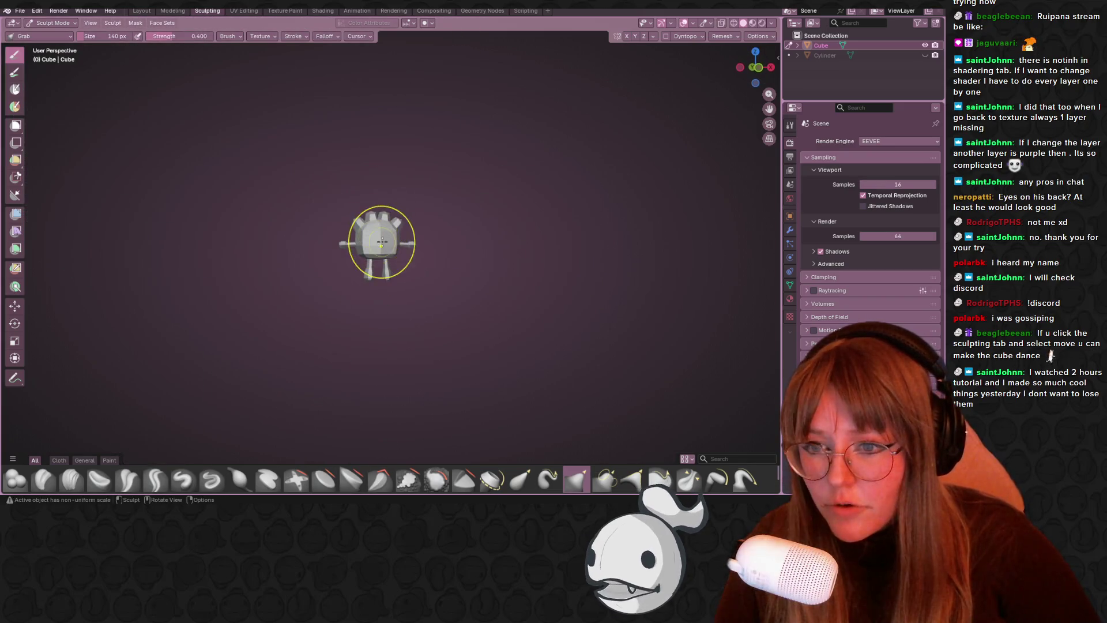
scroll(386, 248, "down", 6)
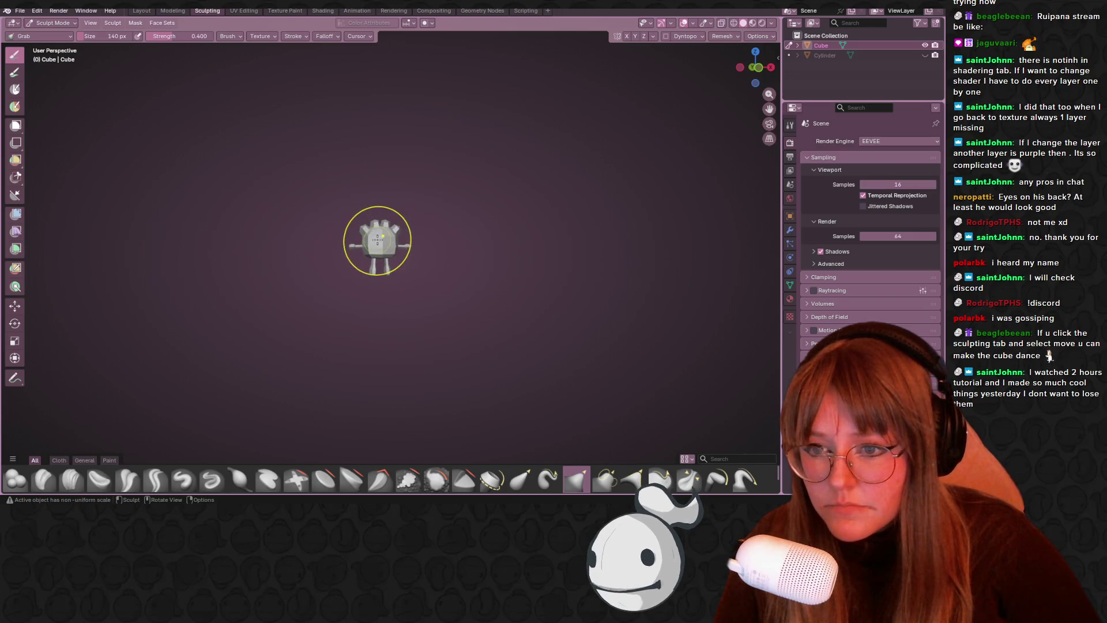
left_click_drag(386, 248, 409, 261)
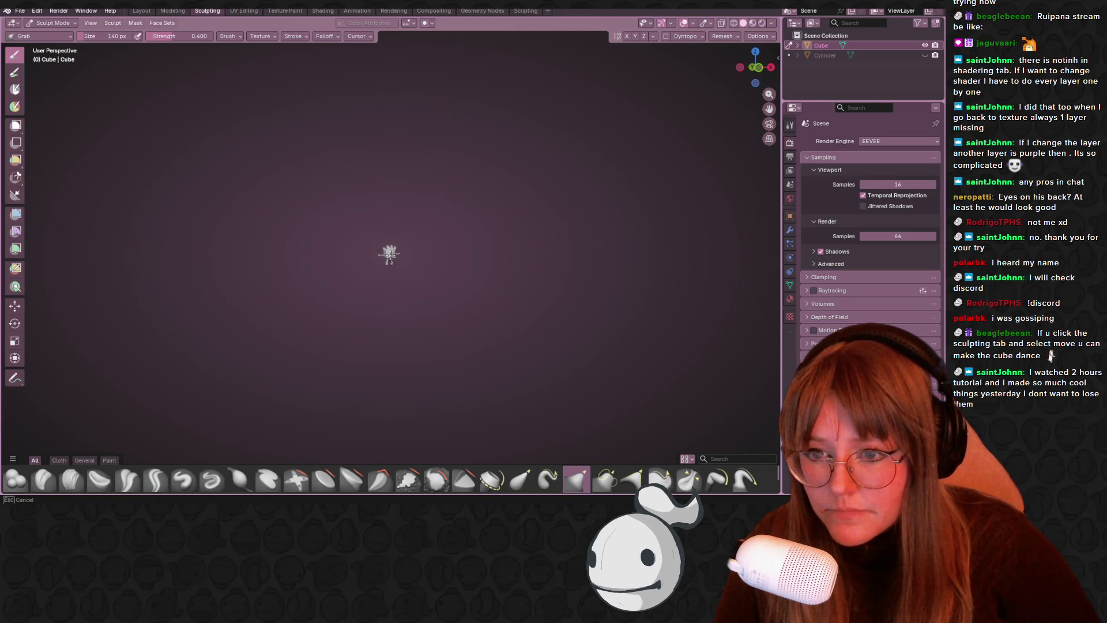
left_click_drag(319, 250, 410, 245)
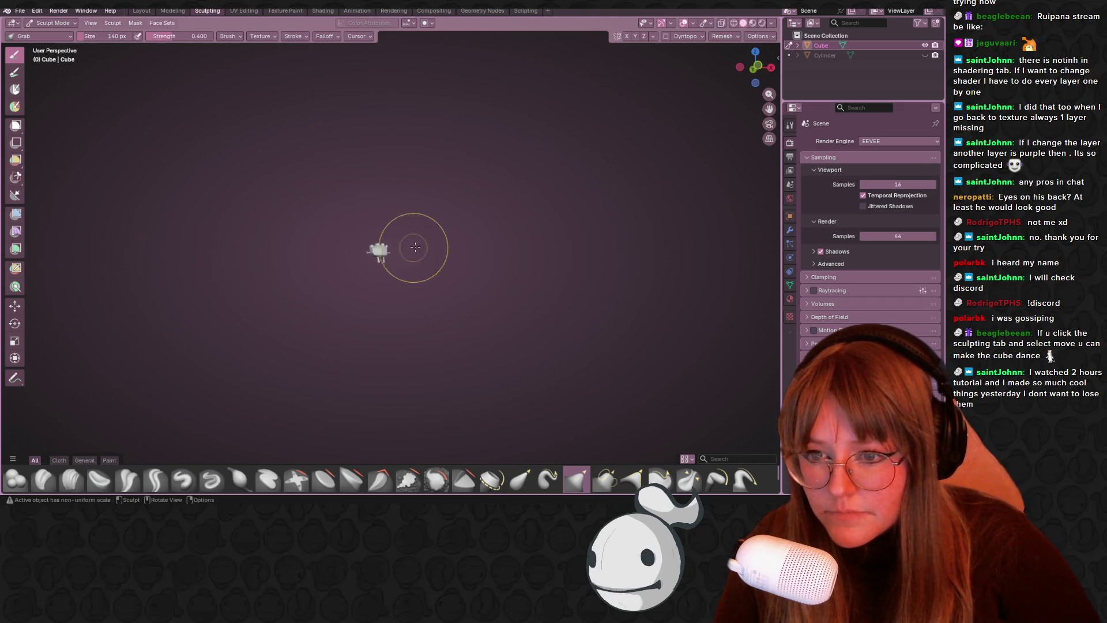
- Tab through Edit Mode and back to Object Mode
key("Tab")
scroll(490, 249, "up", 5)
key("Tab")
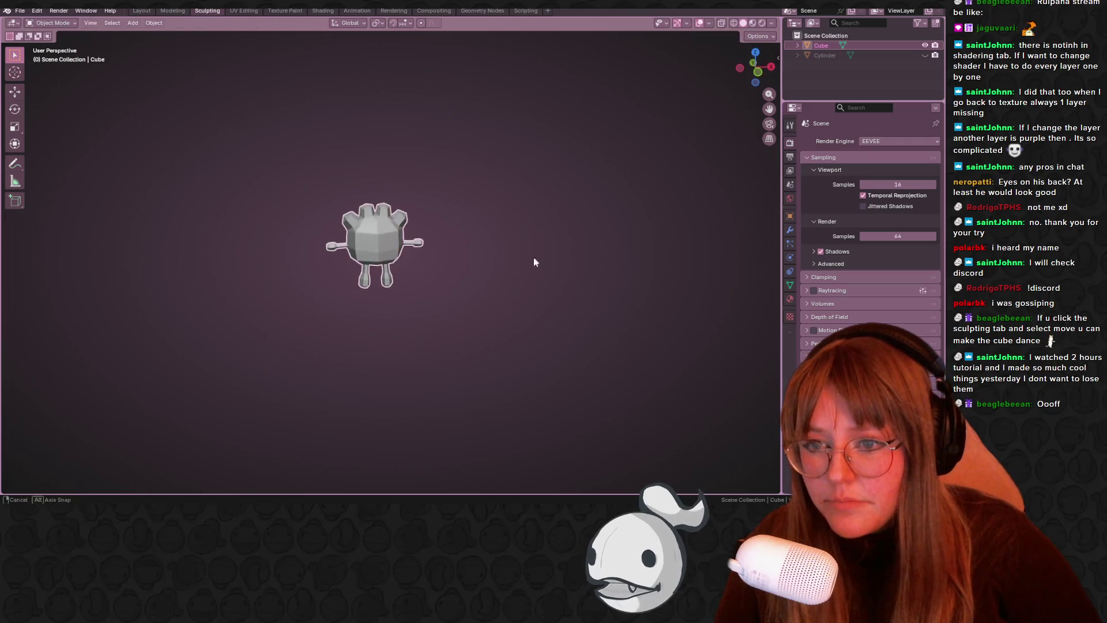
scroll(490, 250, "up", 7)
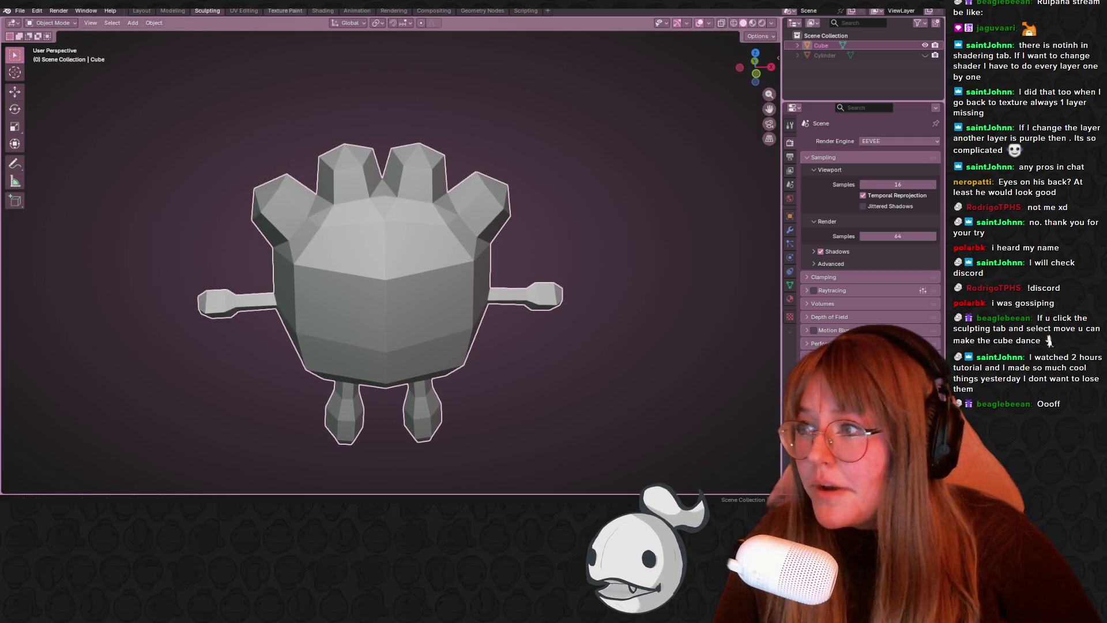
- In the Texture Paint workspace, view the character from the front and set the Image Editor to Paint
left_click(285, 11)
scroll(477, 250, "up", 3)
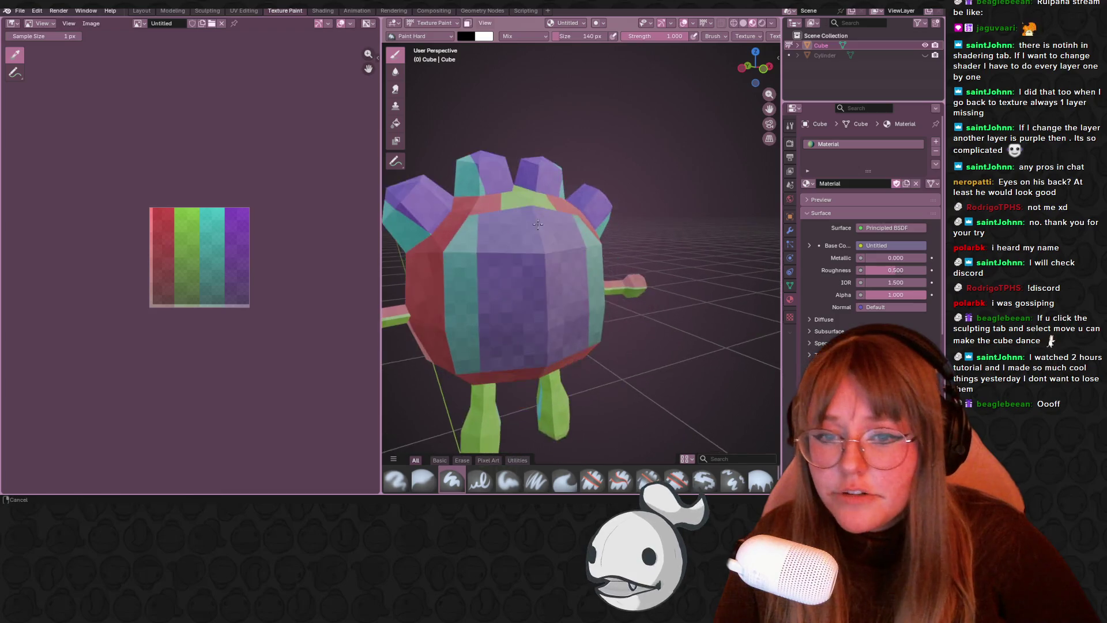
left_click(761, 69)
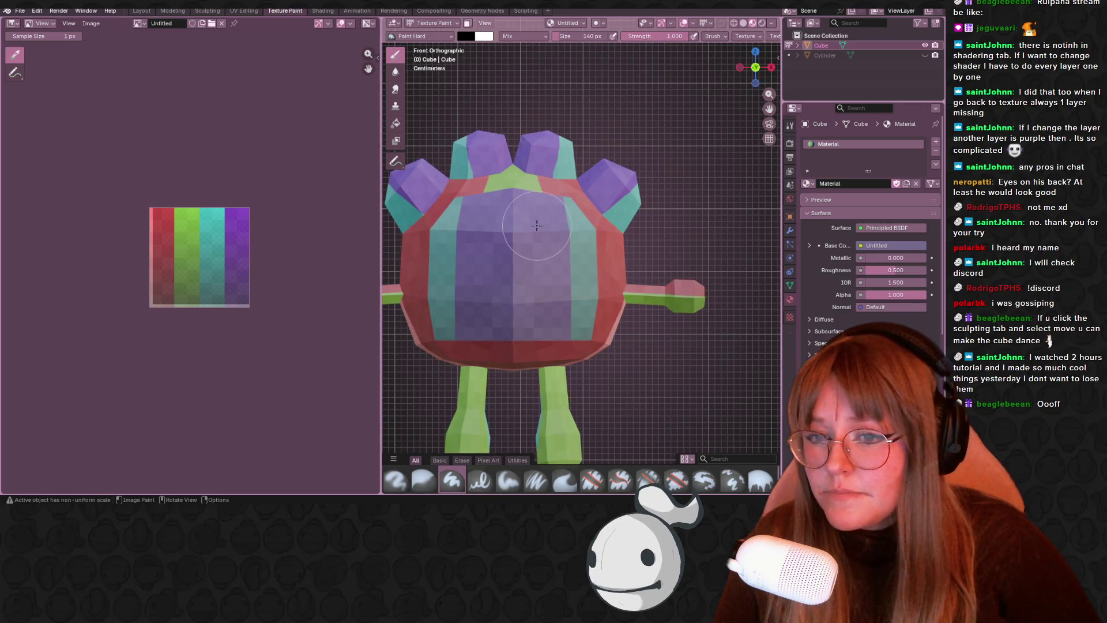
left_click(40, 23)
left_click(42, 61)
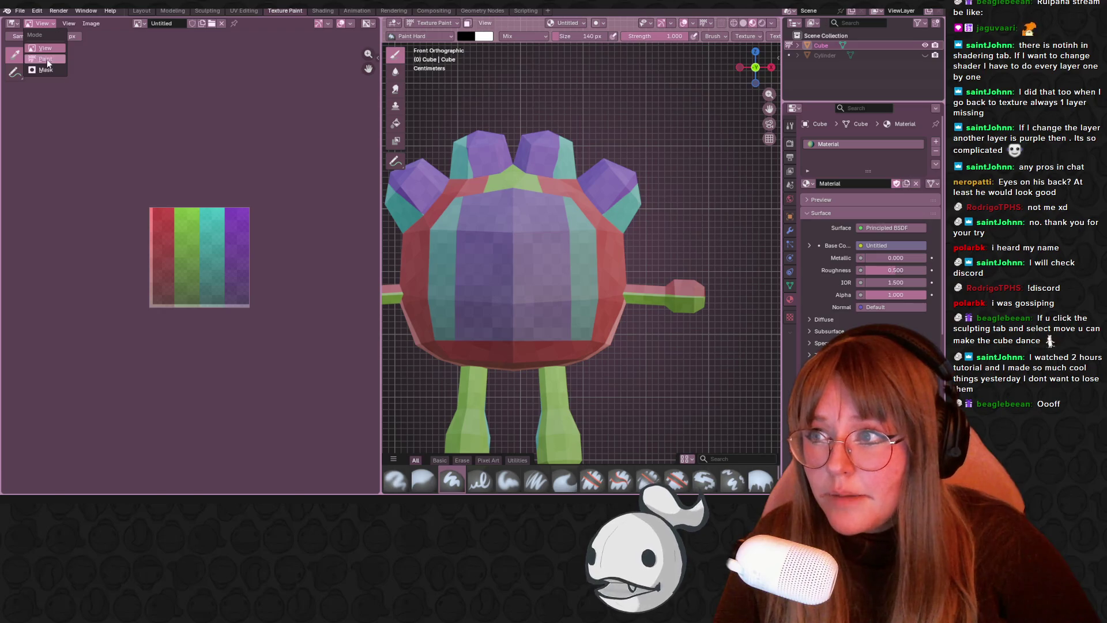
- Set the brush size to 1 px, brighten its colour from black, then size 3 px
scroll(126, 58, "up", 2)
left_click_drag(205, 36, 205, 36)
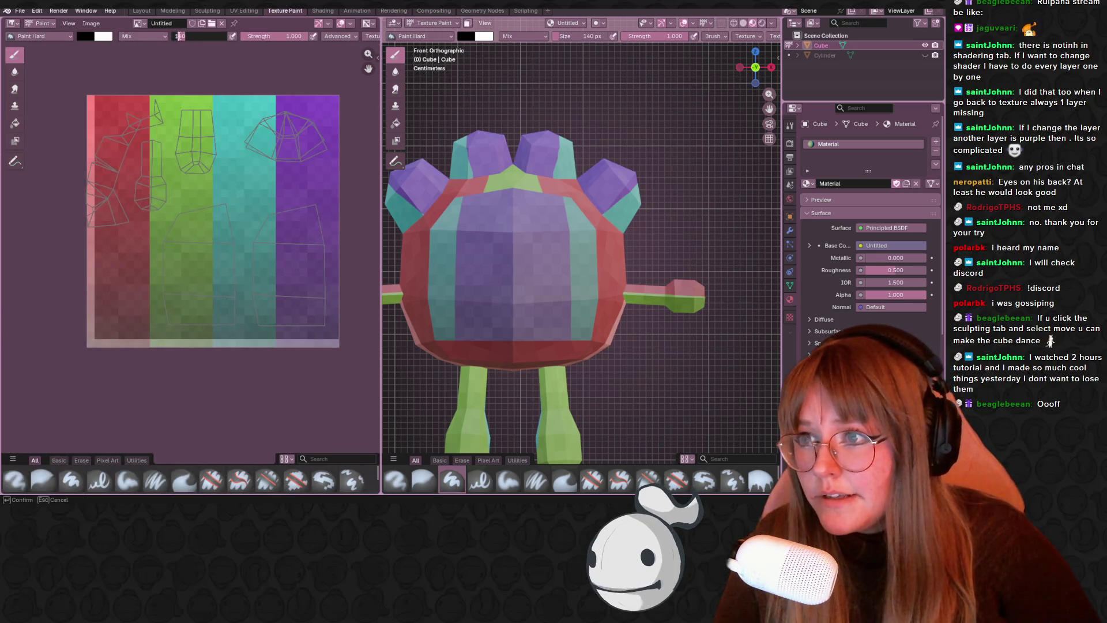
type("1")
key("Return")
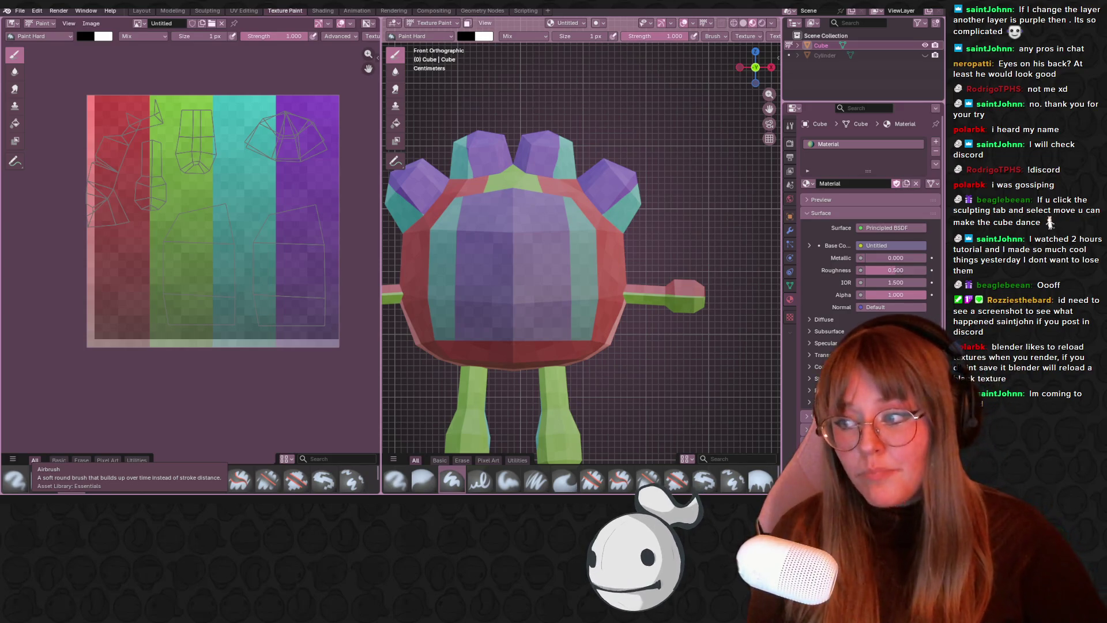
scroll(256, 151, "up", 2)
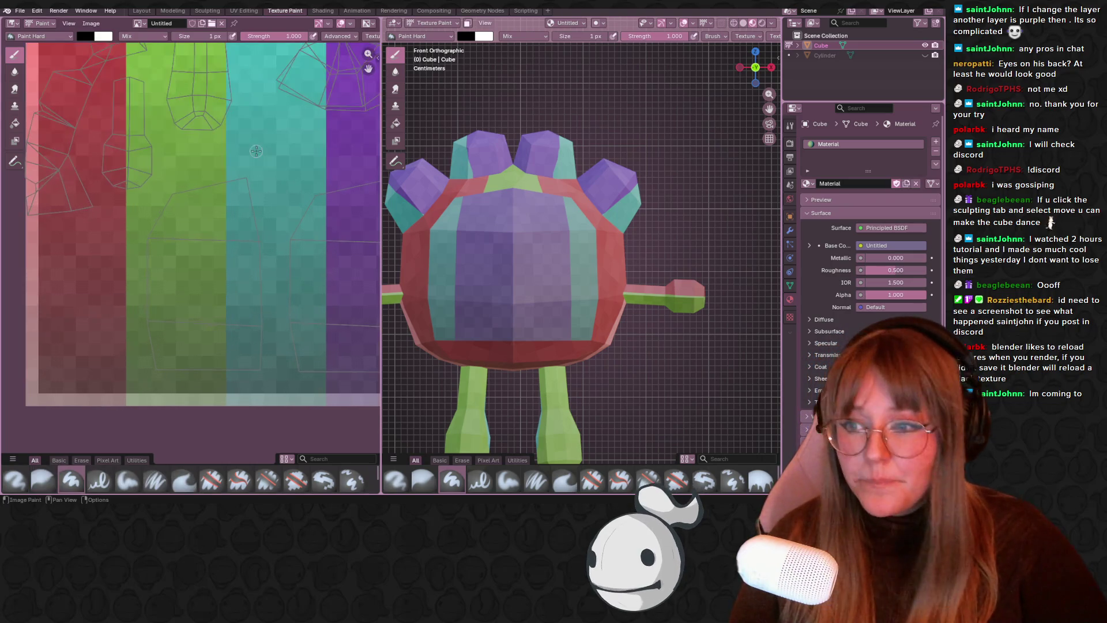
left_click(86, 36)
left_click_drag(163, 91, 131, 76)
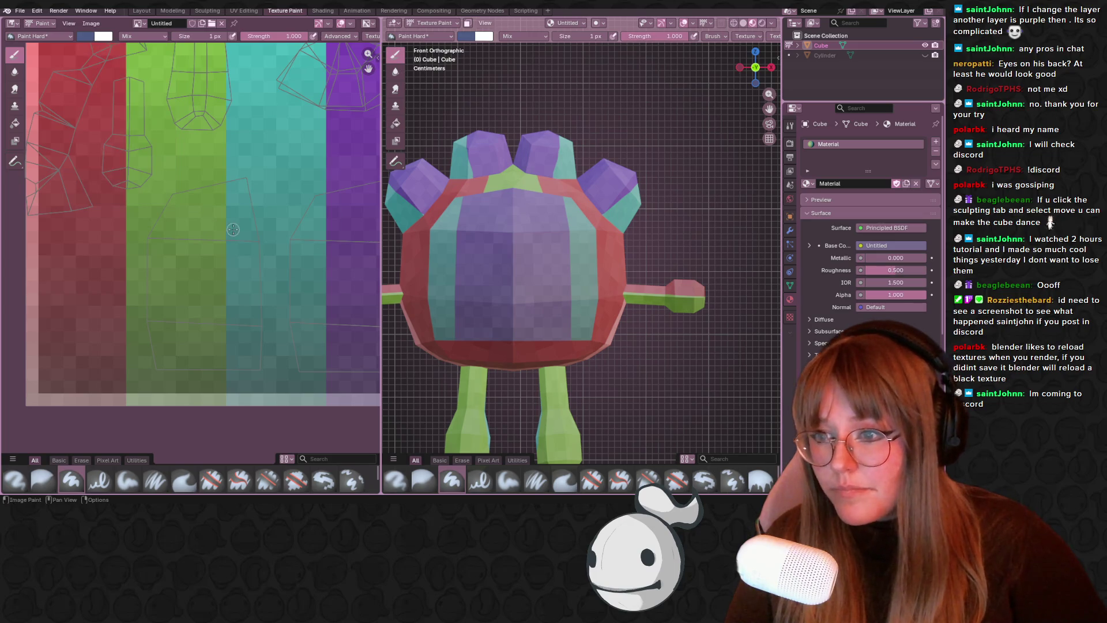
scroll(208, 38, "down", 2)
mouse_move(166, 36)
left_mouse_down()
mouse_move(196, 35)
mouse_move(154, 38)
left_mouse_up()
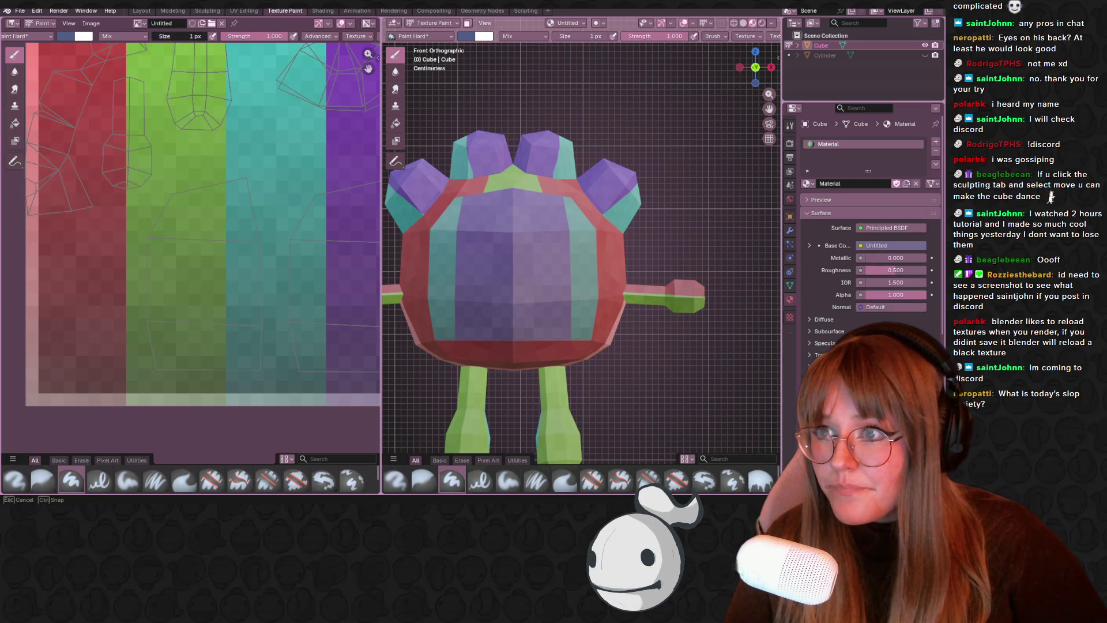
type("3")
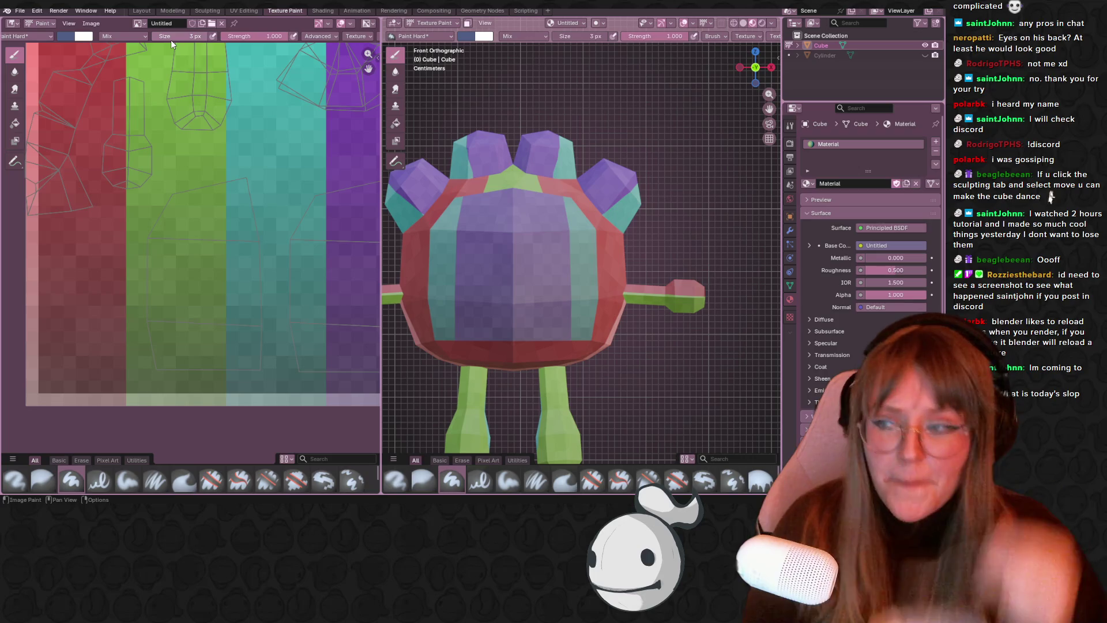
- Paint blue over the body and right-hand UV islands, then lighten the brush colour
mouse_move(196, 193)
left_mouse_down()
mouse_move(153, 277)
mouse_move(147, 323)
left_mouse_up()
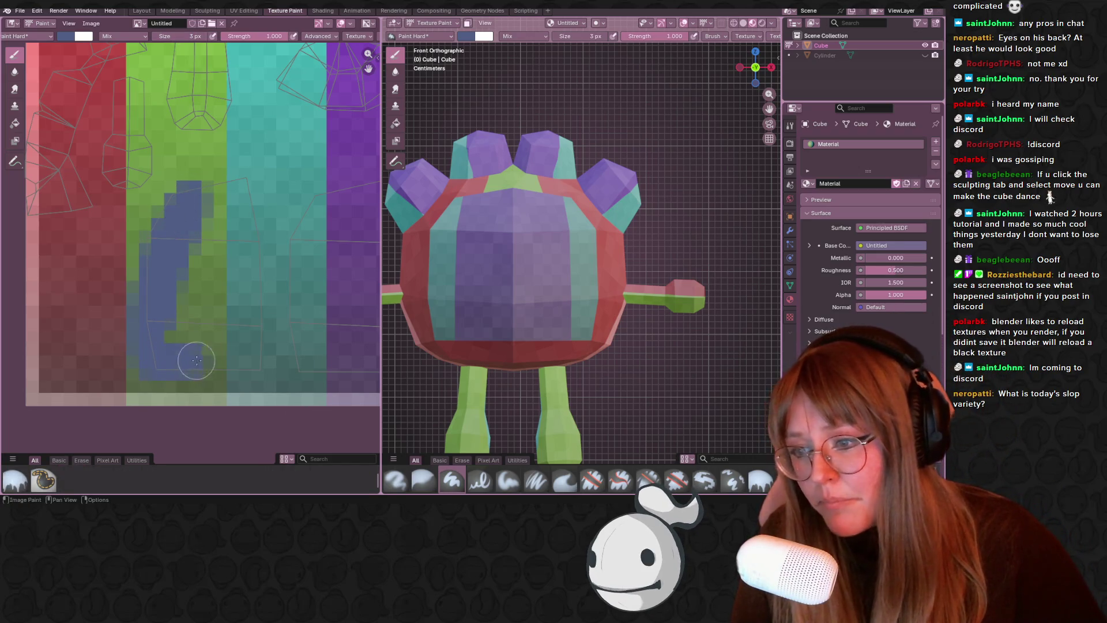
mouse_move(254, 327)
left_mouse_down()
mouse_move(231, 173)
mouse_move(173, 219)
mouse_move(225, 233)
mouse_move(230, 279)
mouse_move(231, 186)
left_mouse_up()
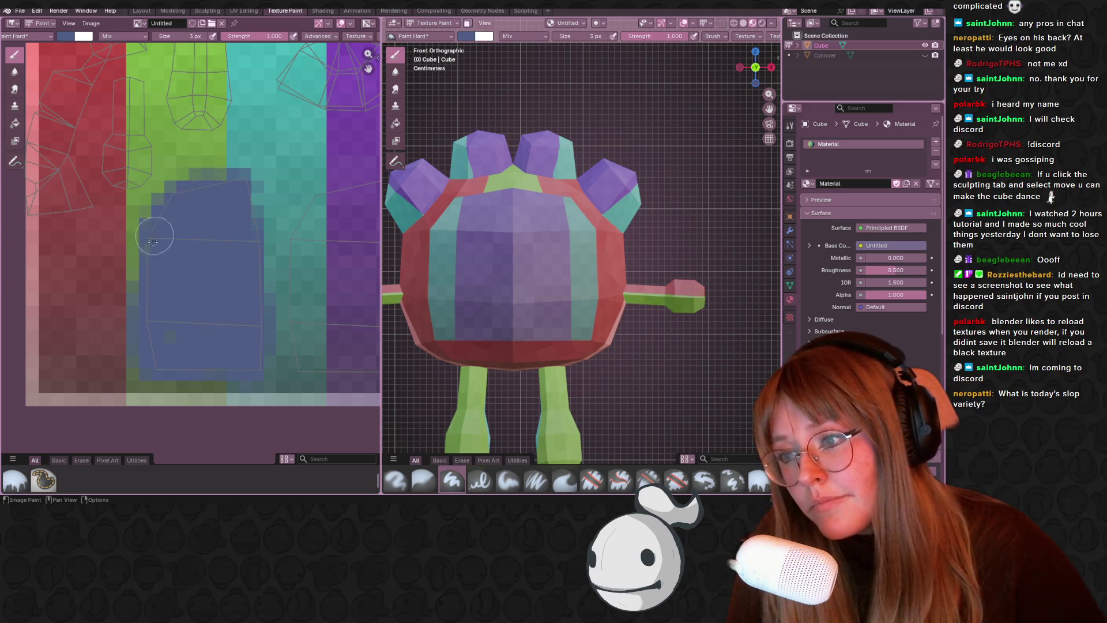
mouse_move(242, 300)
left_mouse_down()
mouse_move(268, 270)
mouse_move(265, 230)
left_mouse_up()
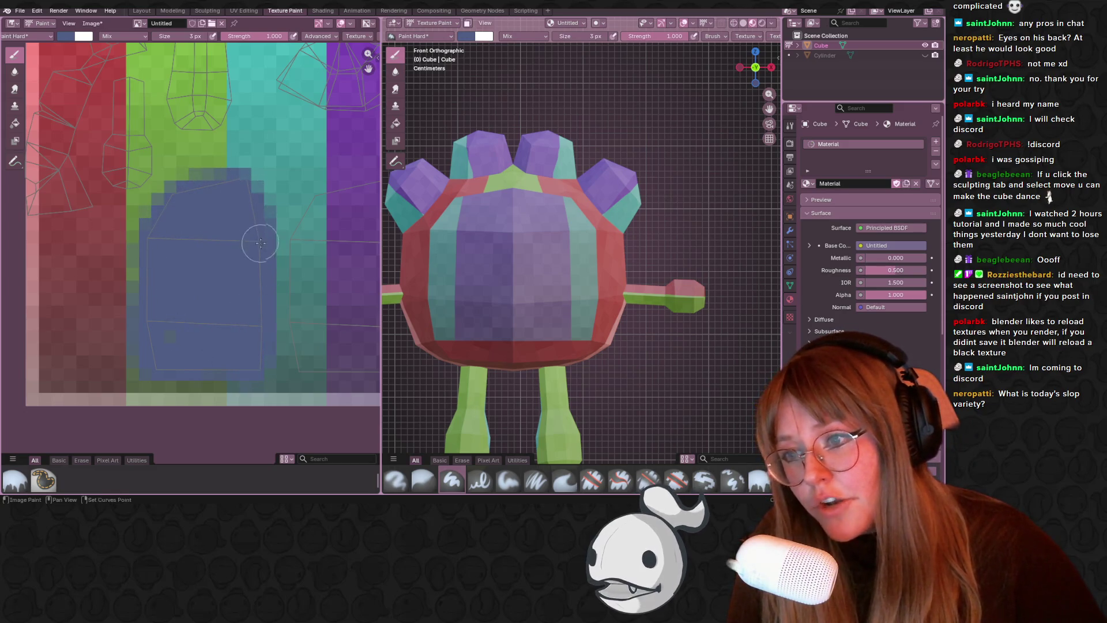
scroll(248, 219, "down", 2)
mouse_move(245, 193)
left_mouse_down()
mouse_move(199, 285)
mouse_move(248, 320)
mouse_move(256, 173)
mouse_move(216, 313)
mouse_move(193, 297)
mouse_move(242, 323)
mouse_move(281, 316)
mouse_move(287, 231)
mouse_move(274, 167)
left_mouse_up()
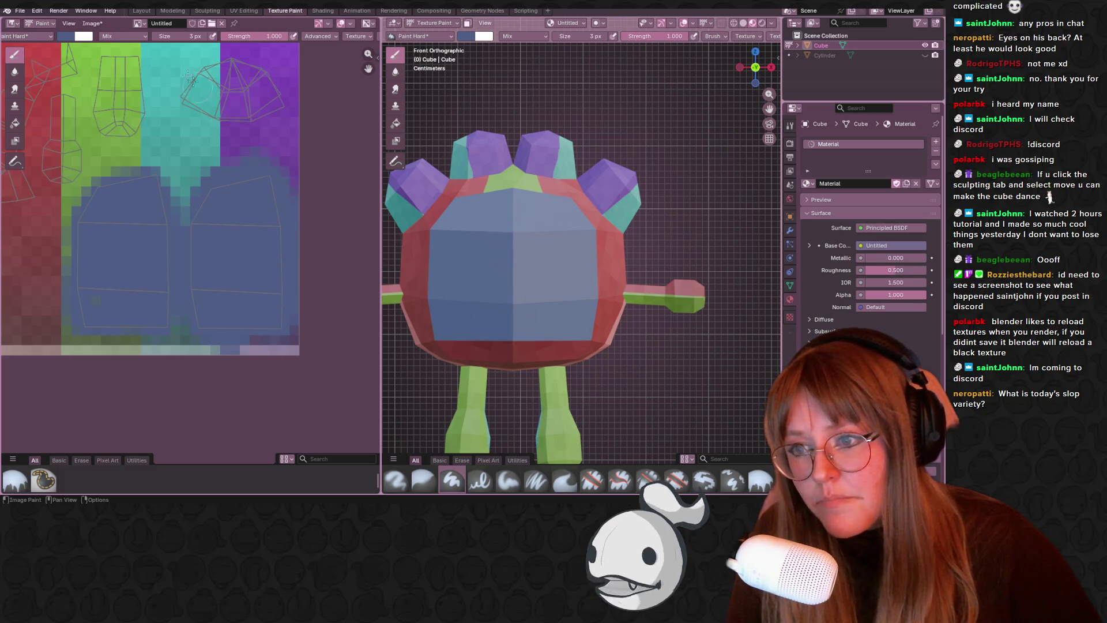
left_click(66, 36)
mouse_move(146, 73)
left_mouse_down()
mouse_move(146, 63)
mouse_move(104, 83)
left_mouse_up()
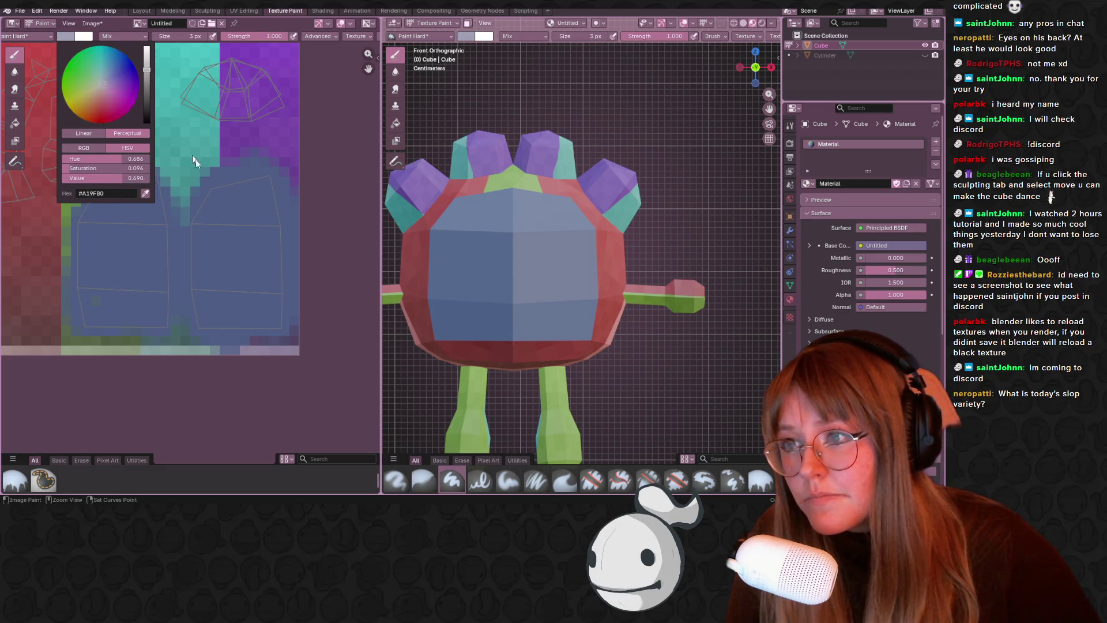
- Paint two light grey square eye patches on the face UV island
left_click_drag(224, 233, 215, 228)
scroll(227, 233, "up", 1)
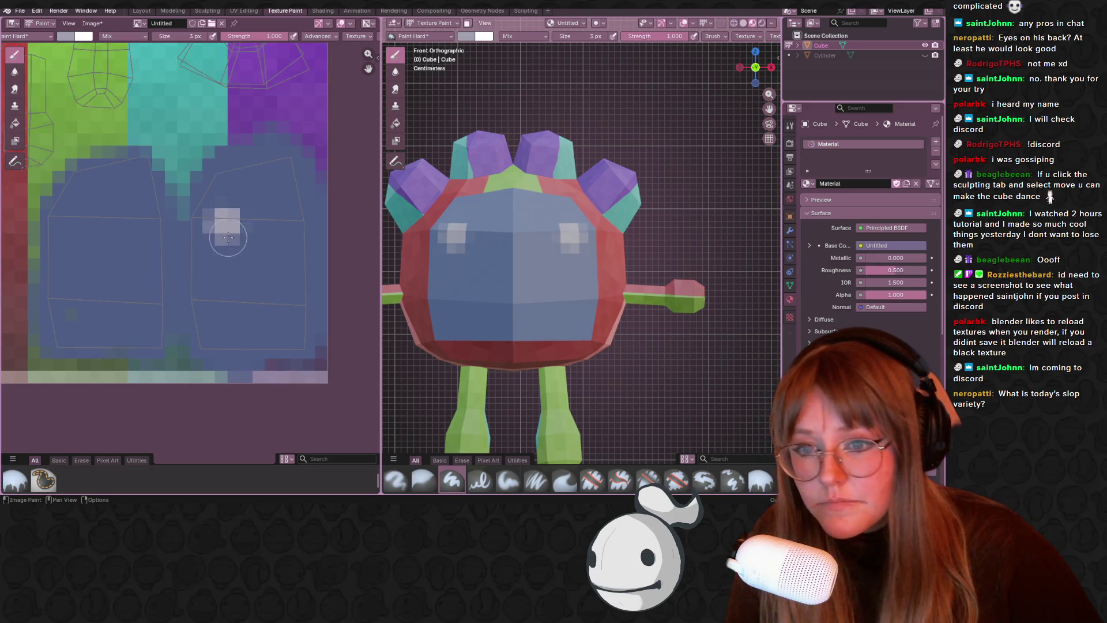
key("ctrl+z")
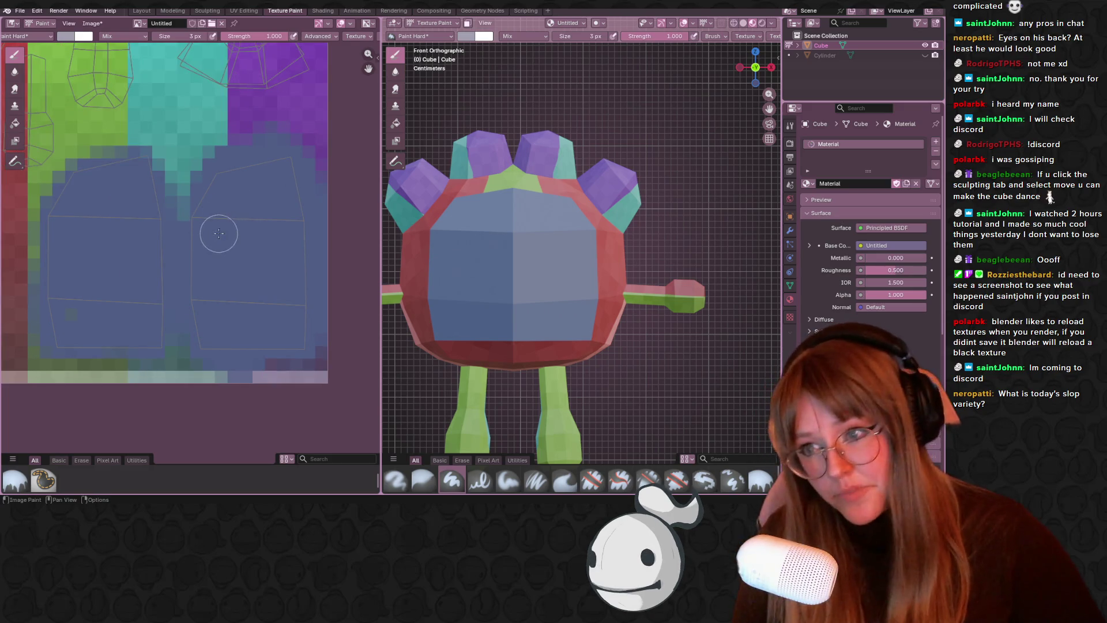
left_click(217, 236)
mouse_move(218, 236)
left_mouse_down()
mouse_move(230, 271)
mouse_move(240, 247)
mouse_move(248, 253)
mouse_move(237, 268)
left_mouse_up()
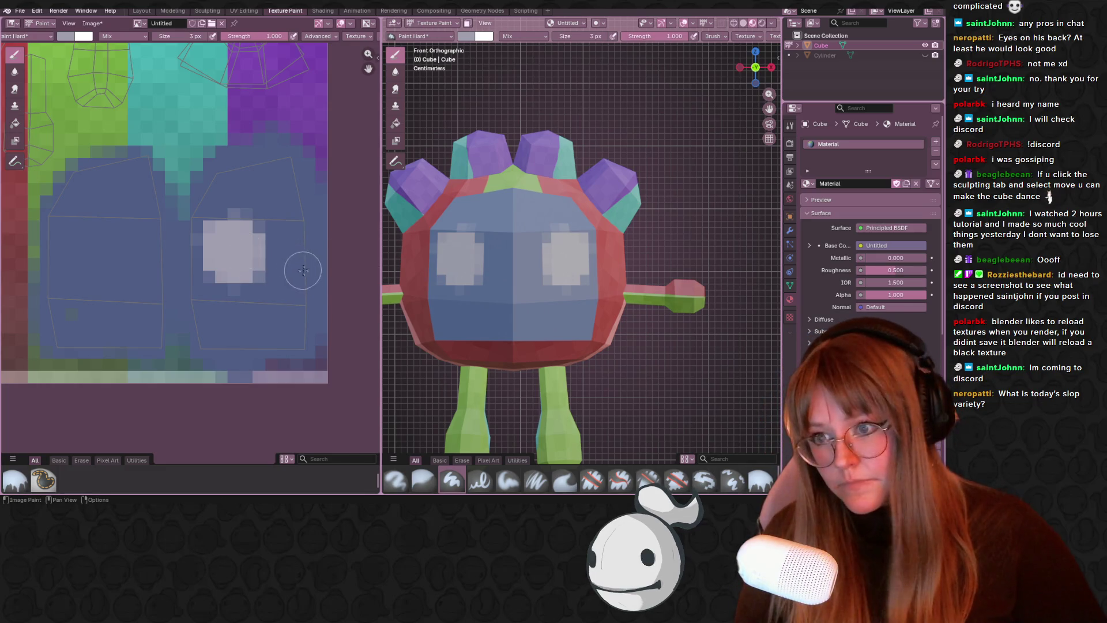
left_click(318, 282)
key("ctrl+z")
left_click(318, 283)
- Try a mouth stroke, undo it, and sample the body blue back into the brush
middle_click_drag(513, 323, 522, 341)
mouse_move(310, 325)
left_mouse_down()
mouse_move(214, 346)
mouse_move(244, 343)
left_mouse_up()
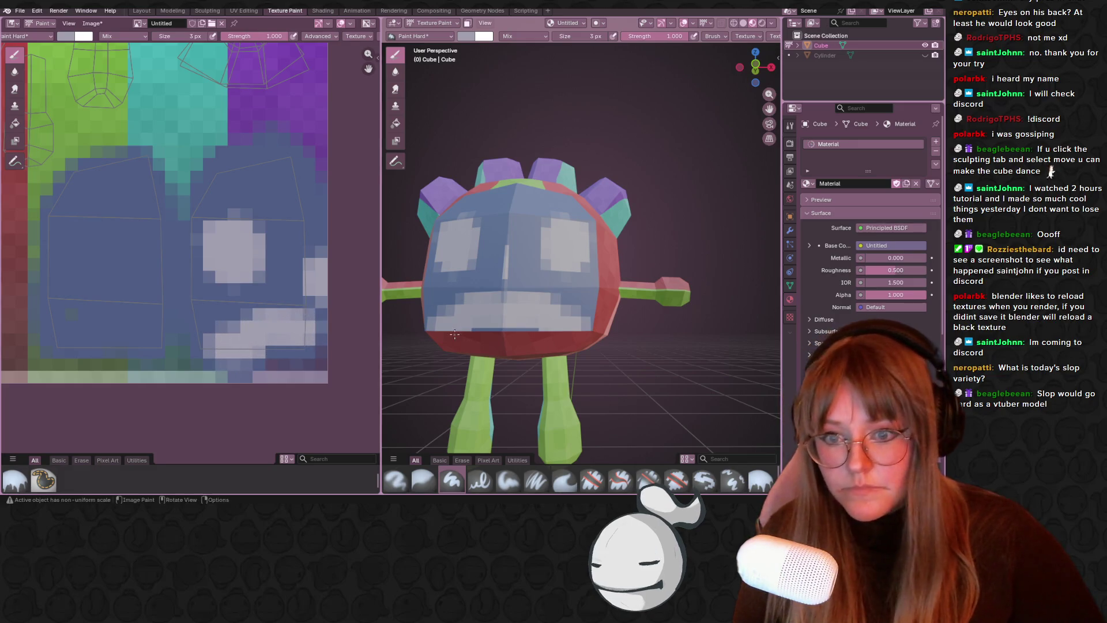
key("ctrl+z")
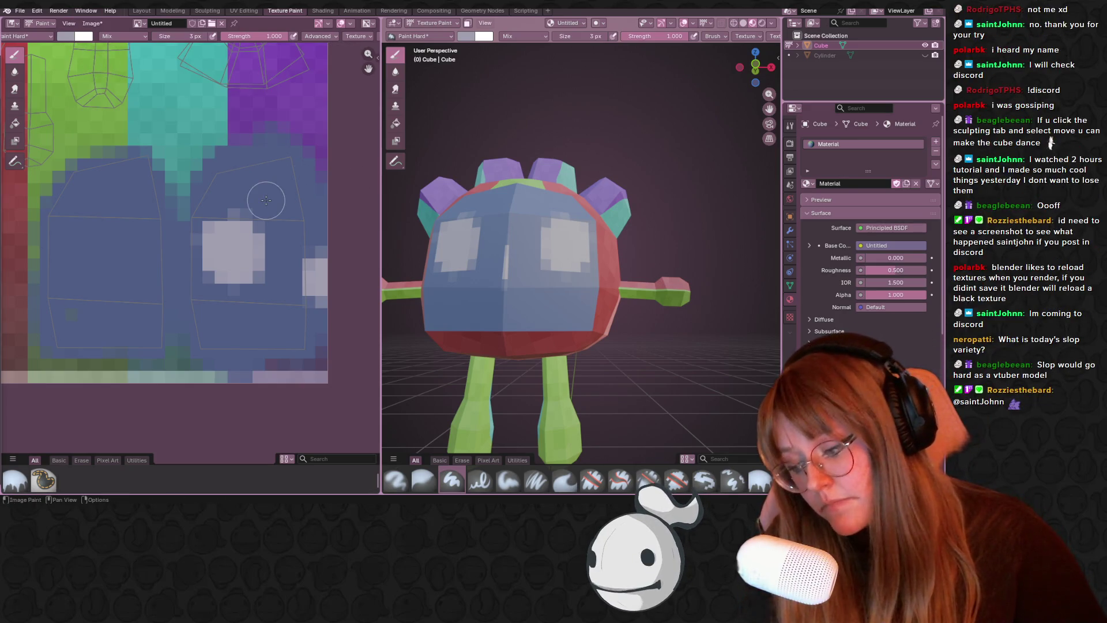
key("s")
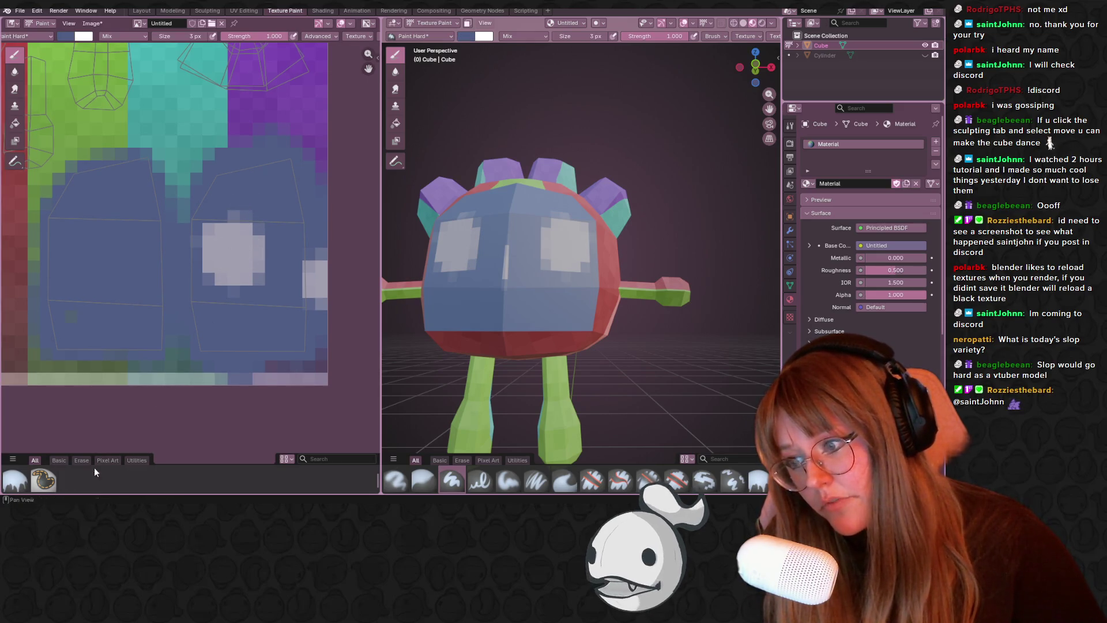
left_click(111, 461)
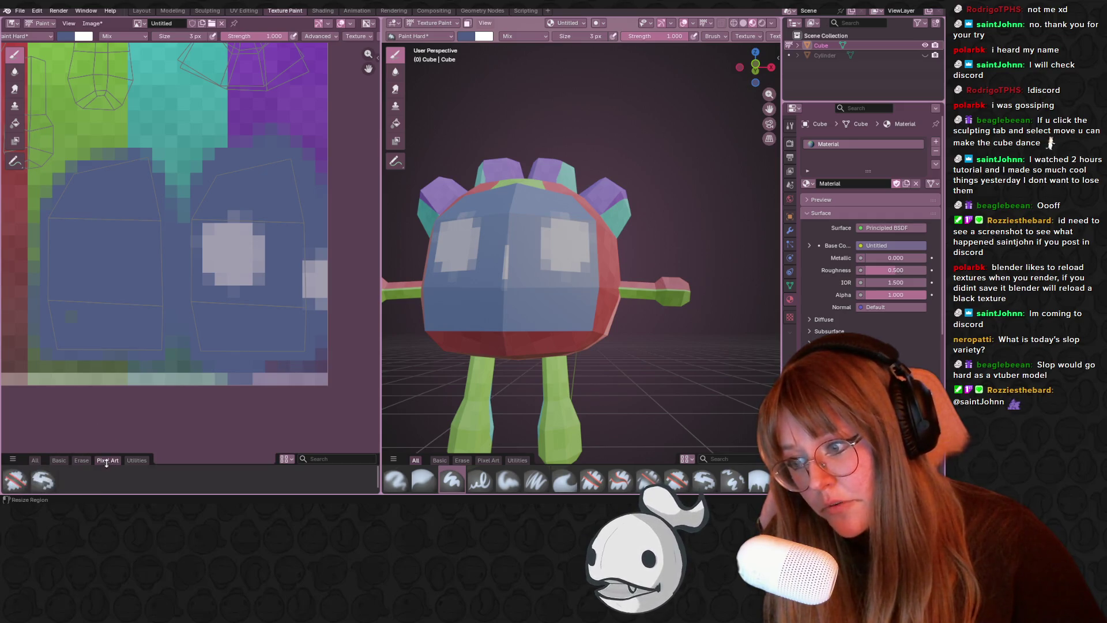
- Select the Pixel Art brush and sample the light eye grey to round the eyes' edges
left_click(43, 486)
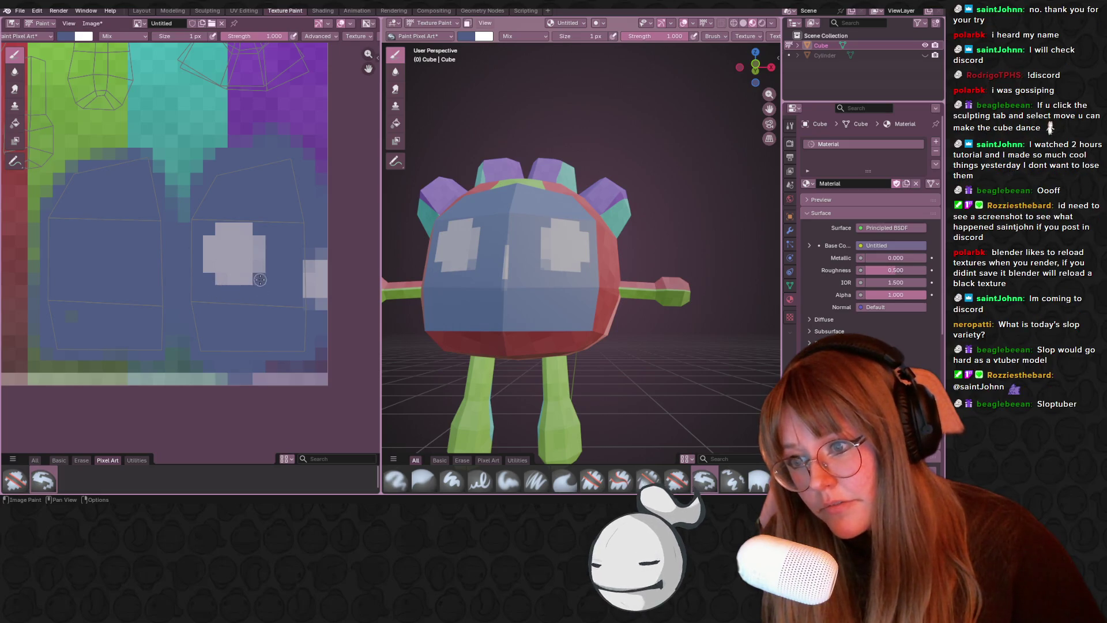
middle_click_drag(545, 264, 550, 255)
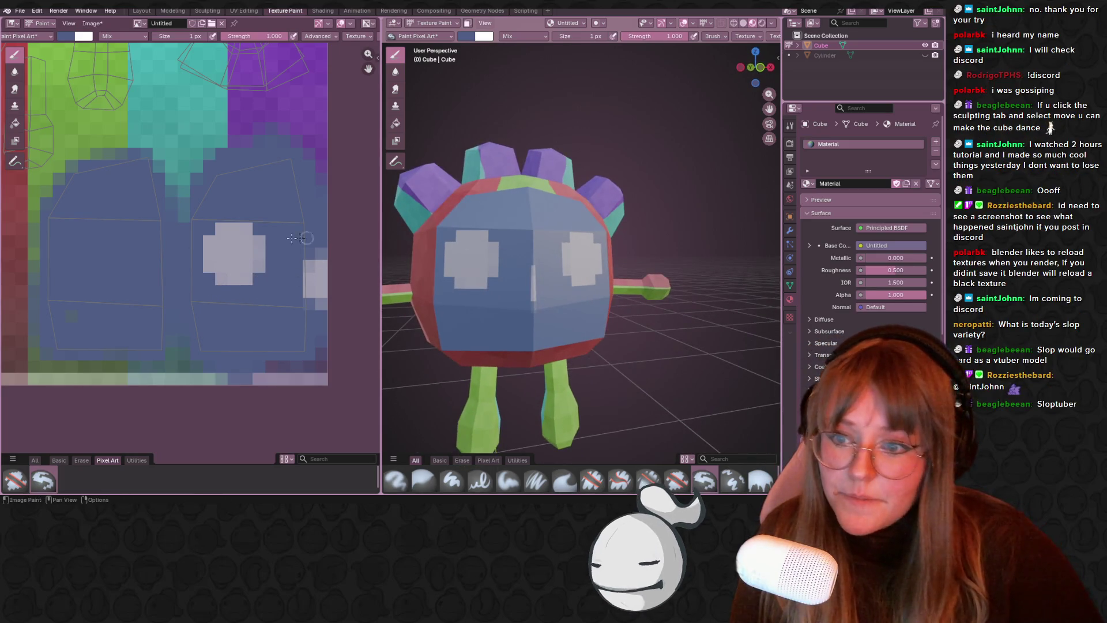
middle_click_drag(273, 234, 290, 222)
scroll(288, 221, "up", 1)
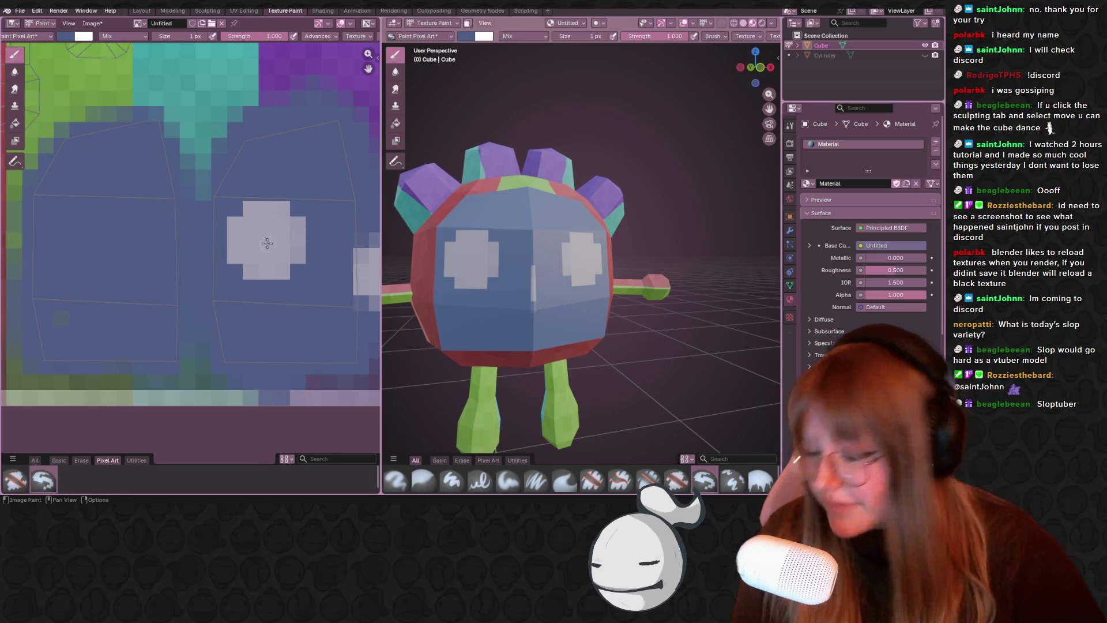
key("s")
middle_click_drag(351, 328, 287, 279)
left_click(296, 285)
key("ctrl+z")
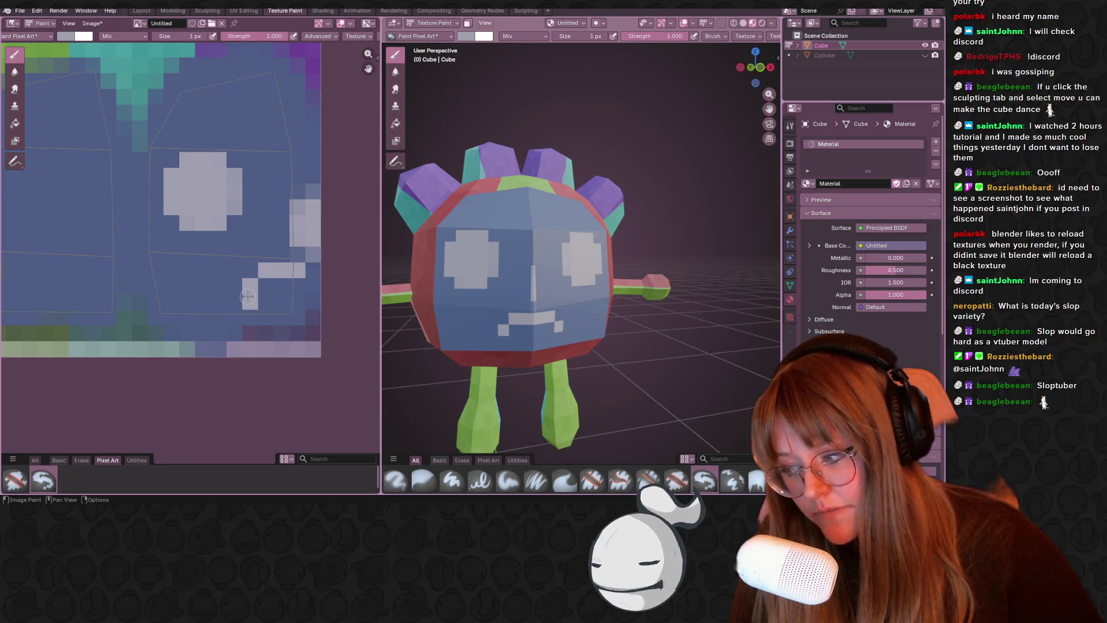
- Add a light pixel to the mouth, then paint its left end back to the face's blue
left_click(201, 298)
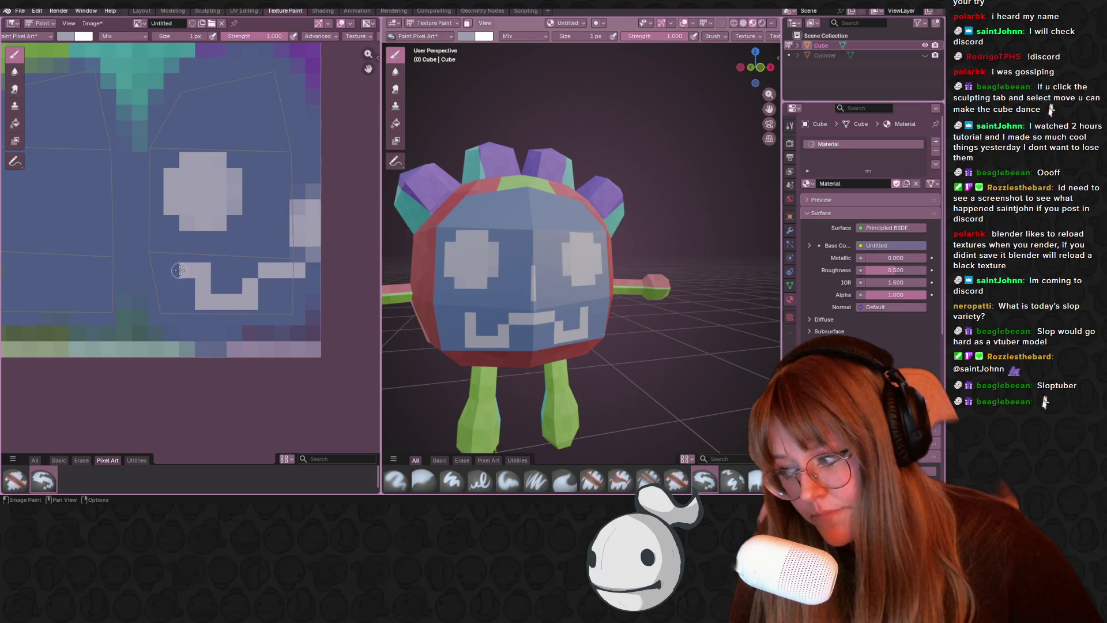
middle_click_drag(518, 260, 553, 262)
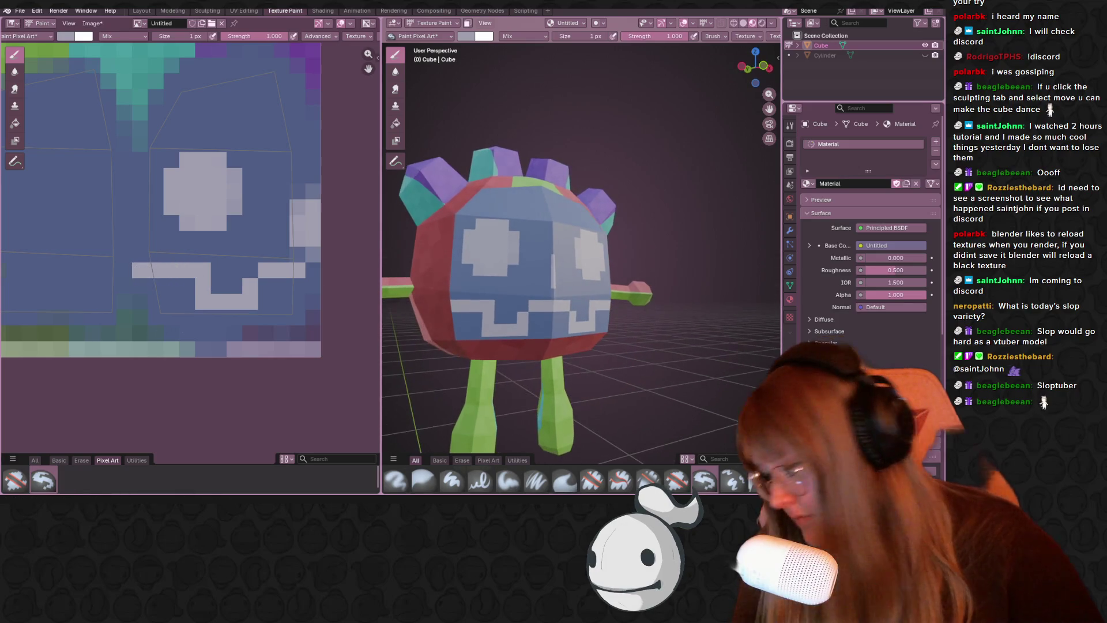
middle_click_drag(456, 295, 494, 296)
mouse_move(574, 266)
middle_mouse_down()
mouse_move(669, 271)
mouse_move(595, 279)
mouse_move(659, 250)
mouse_move(559, 273)
middle_mouse_up()
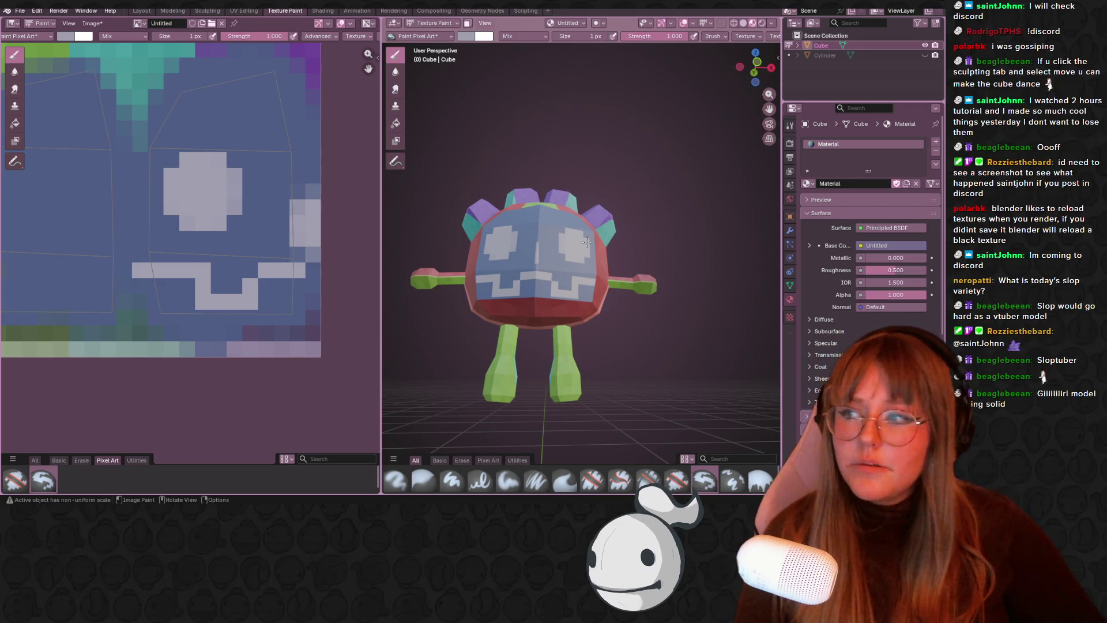
middle_click_drag(570, 252, 571, 291)
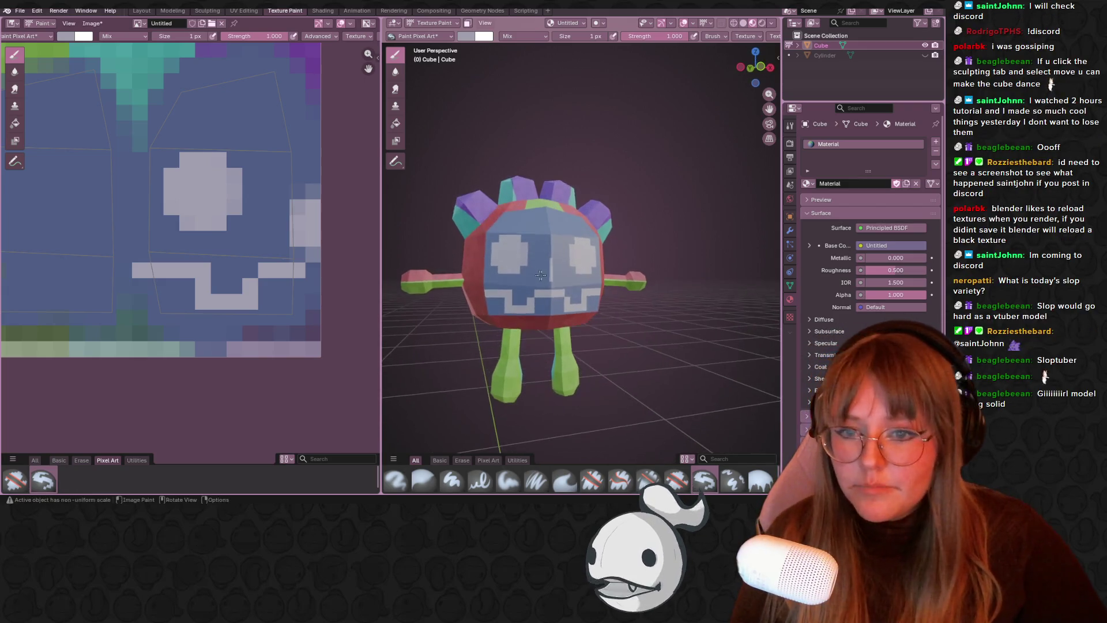
middle_click_drag(97, 205, 105, 173)
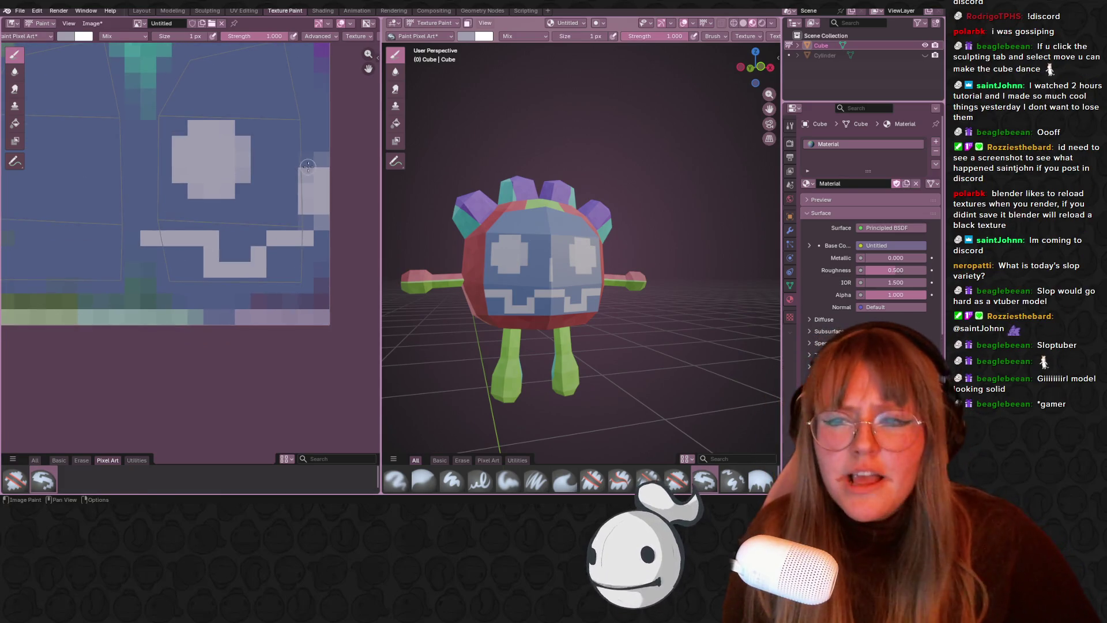
key("s")
left_click_drag(149, 235, 164, 236)
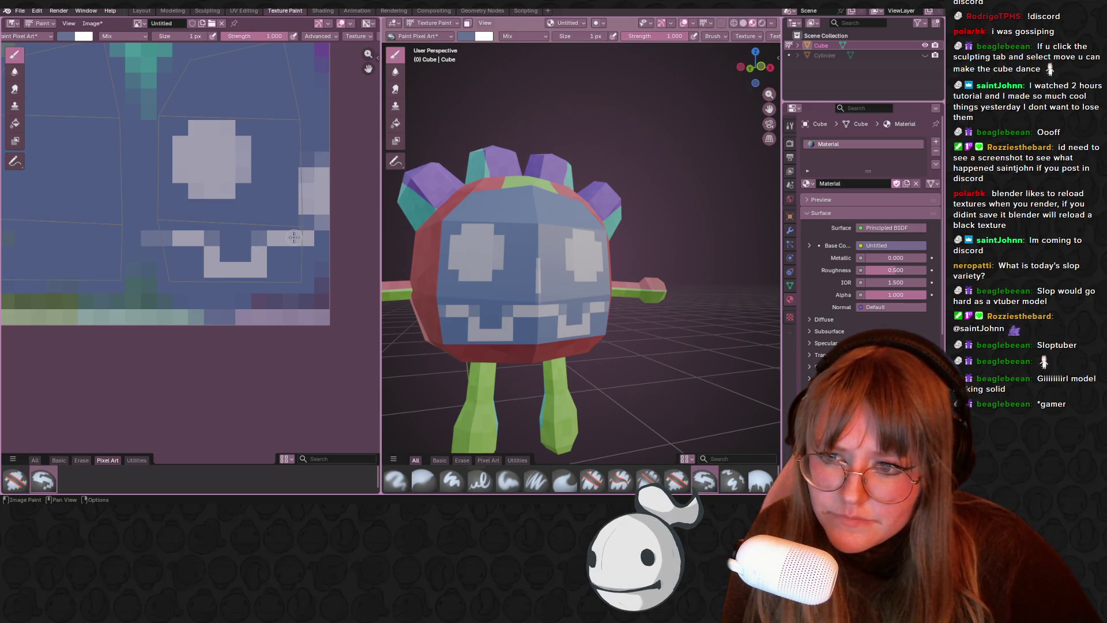
- Paint the mouth's lower-right pixel blue and sample the light mouth colour
middle_click_drag(577, 254, 586, 257)
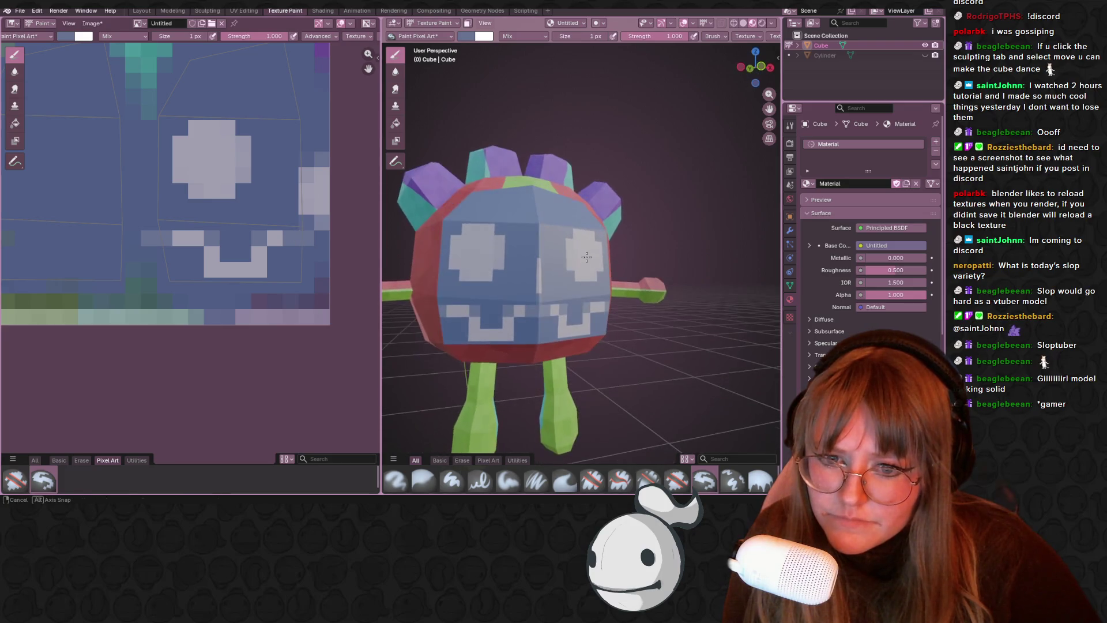
left_click(263, 274)
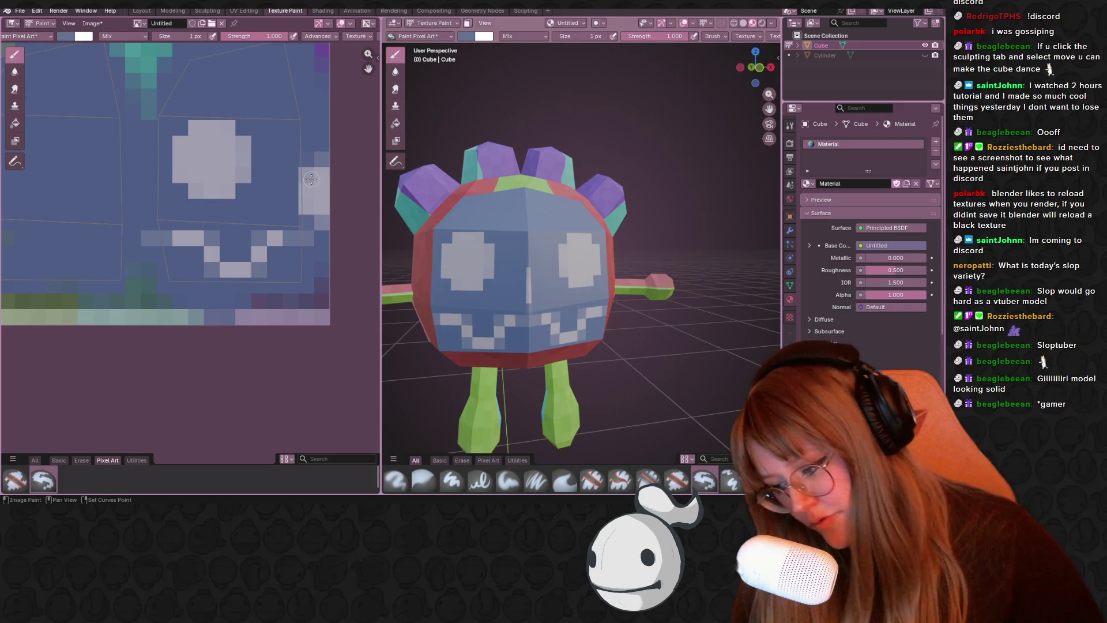
key("s")
left_click(317, 215)
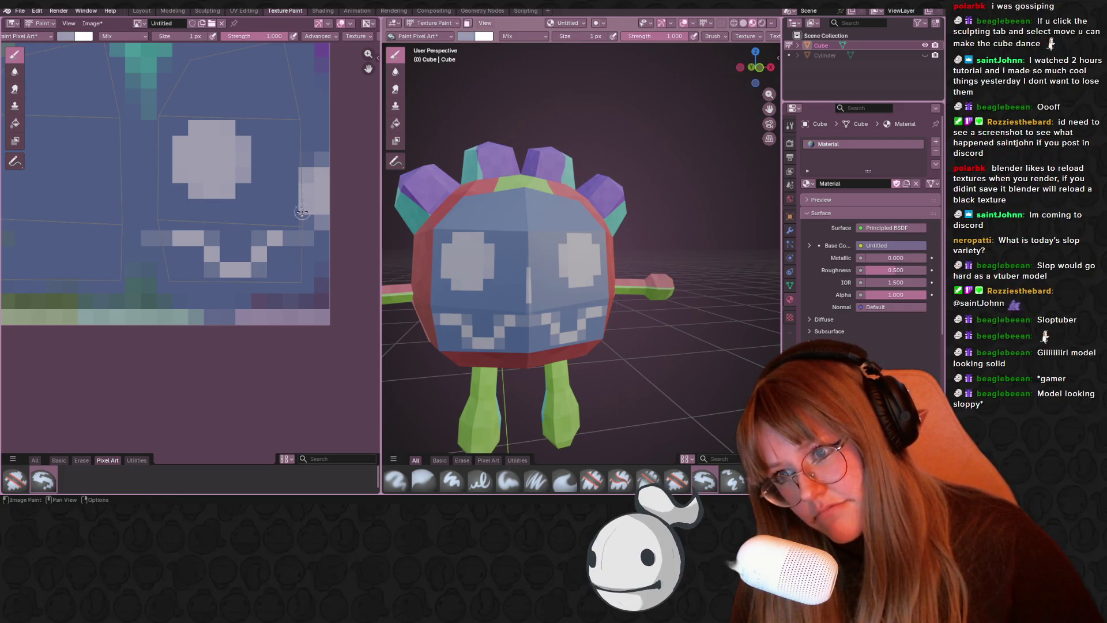
scroll(273, 239, "up", 1)
left_click_drag(288, 236, 307, 234)
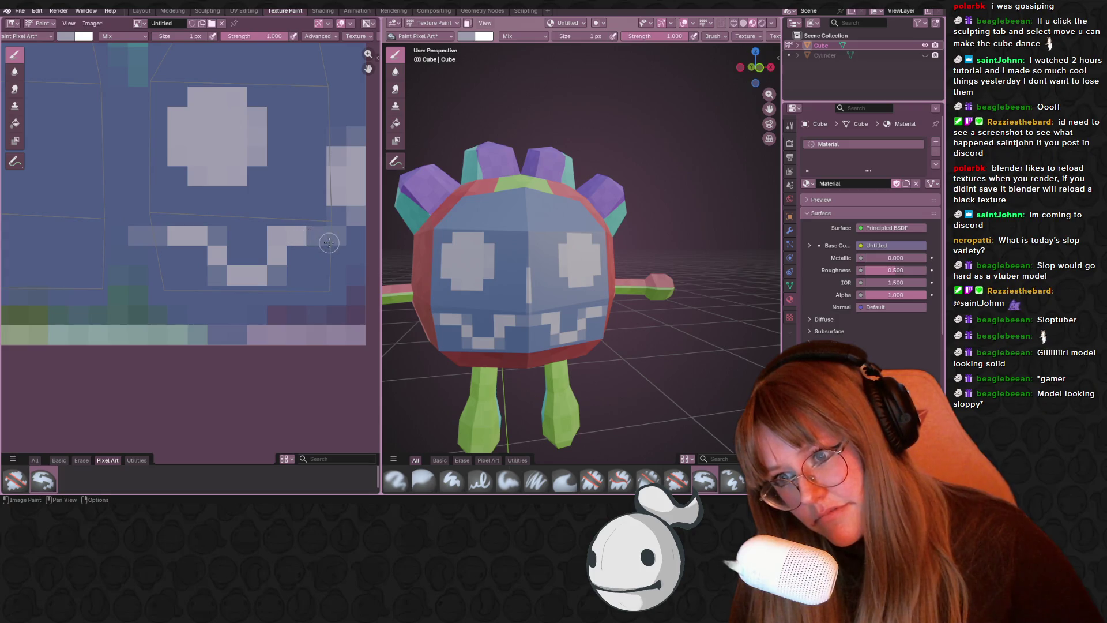
key("ctrl+z")
- Lighten a mouth pixel column and the mouth's top-right pixel
key("s")
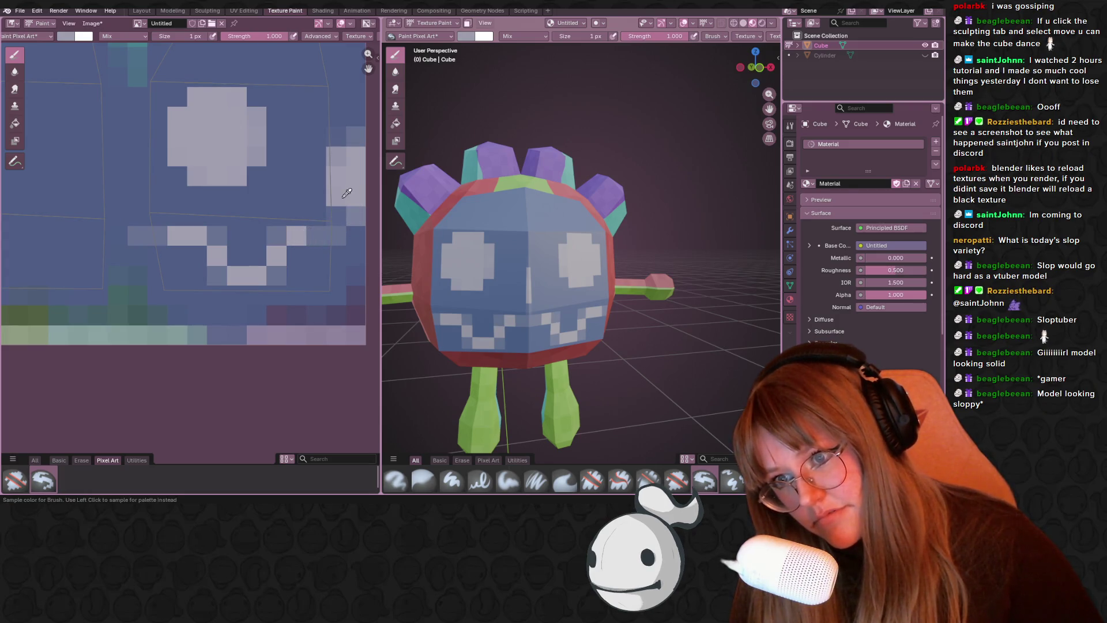
left_click(341, 149)
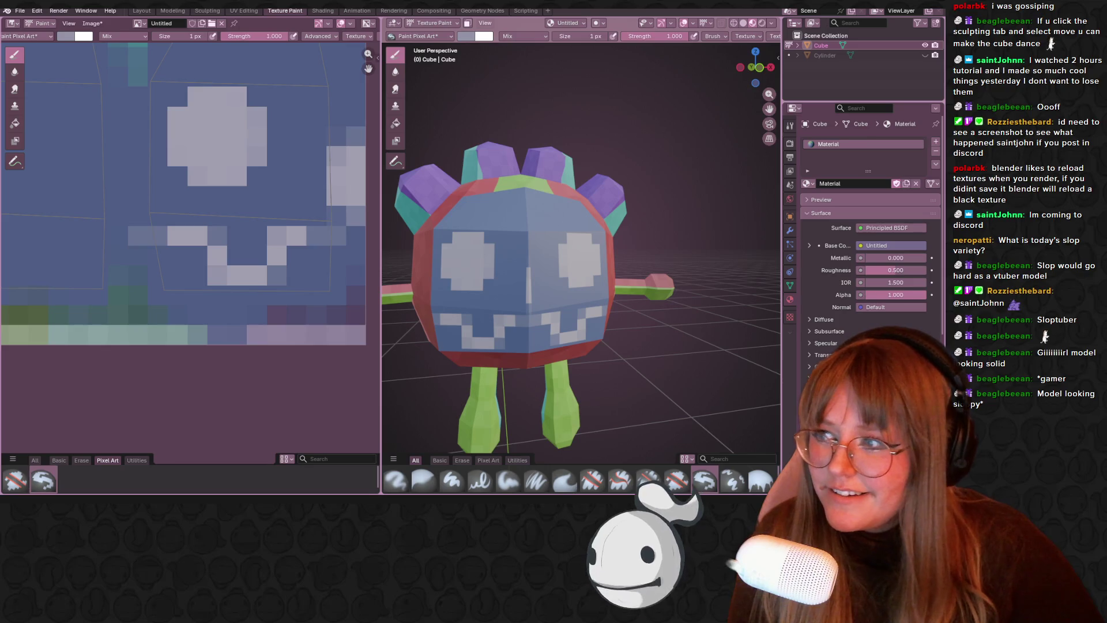
scroll(248, 173, "down", 2)
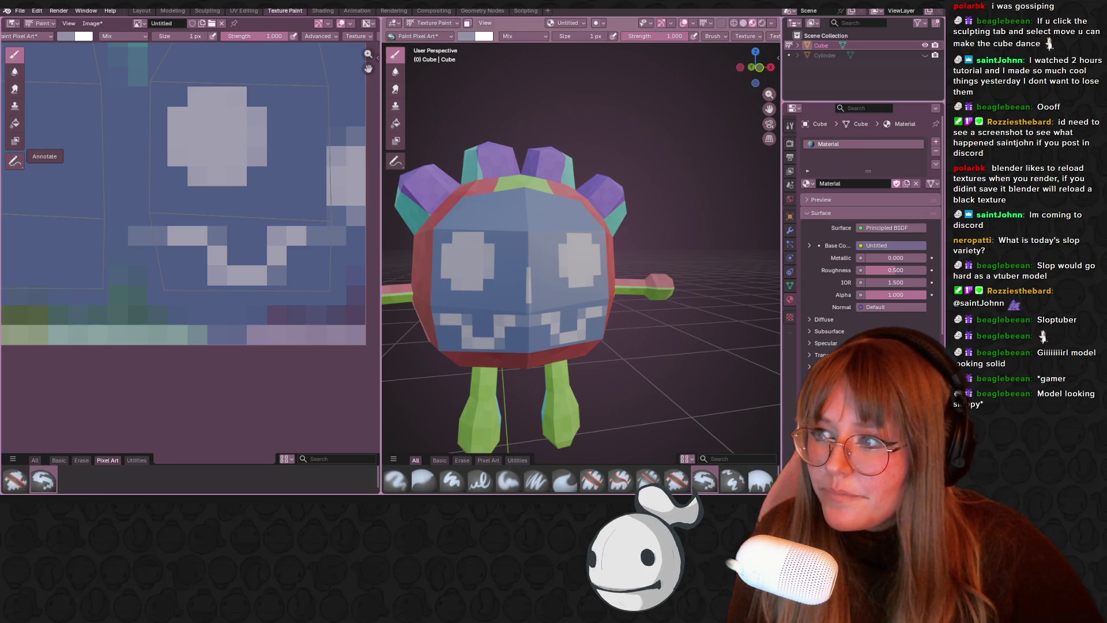
scroll(237, 190, "up", 2)
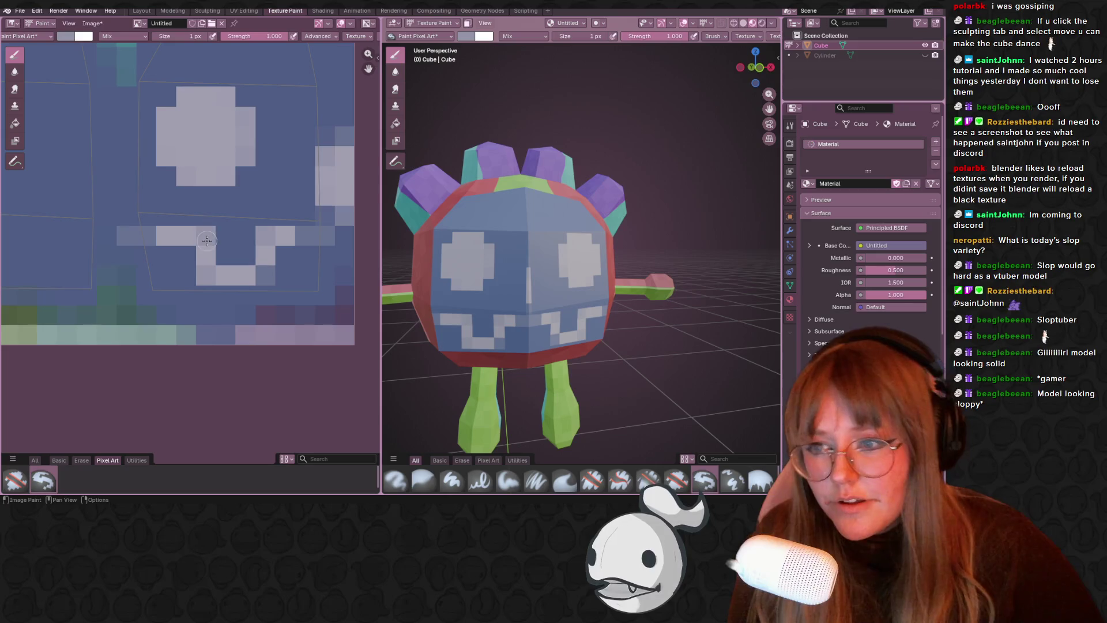
left_click_drag(204, 229, 205, 276)
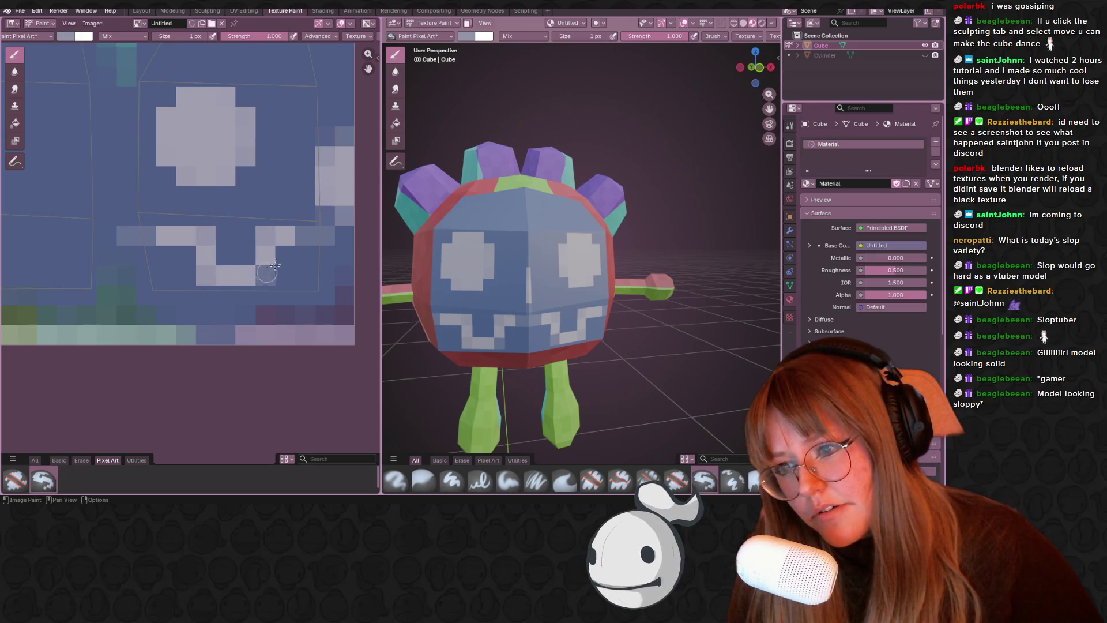
left_click(329, 245)
scroll(288, 269, "down", 2)
mouse_move(461, 335)
middle_mouse_down()
mouse_move(582, 334)
mouse_move(499, 332)
middle_mouse_up()
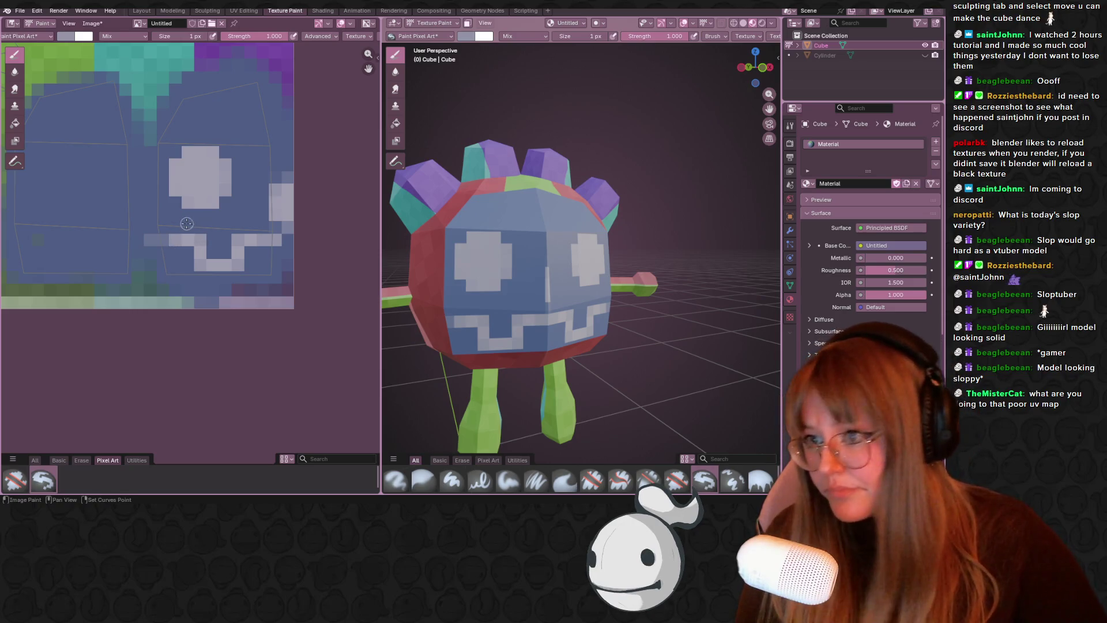
- Repaint a stray white pixel blue and touch up texels beside the face's right edge
key("s")
left_click(155, 242)
middle_click_drag(220, 183, 234, 219)
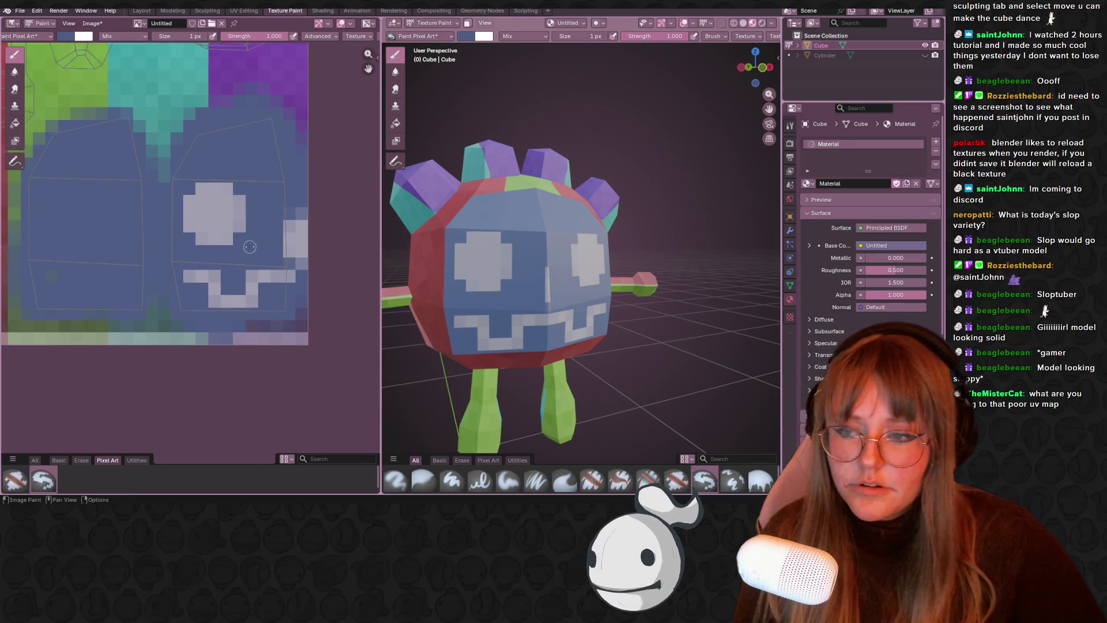
scroll(248, 238, "up", 1)
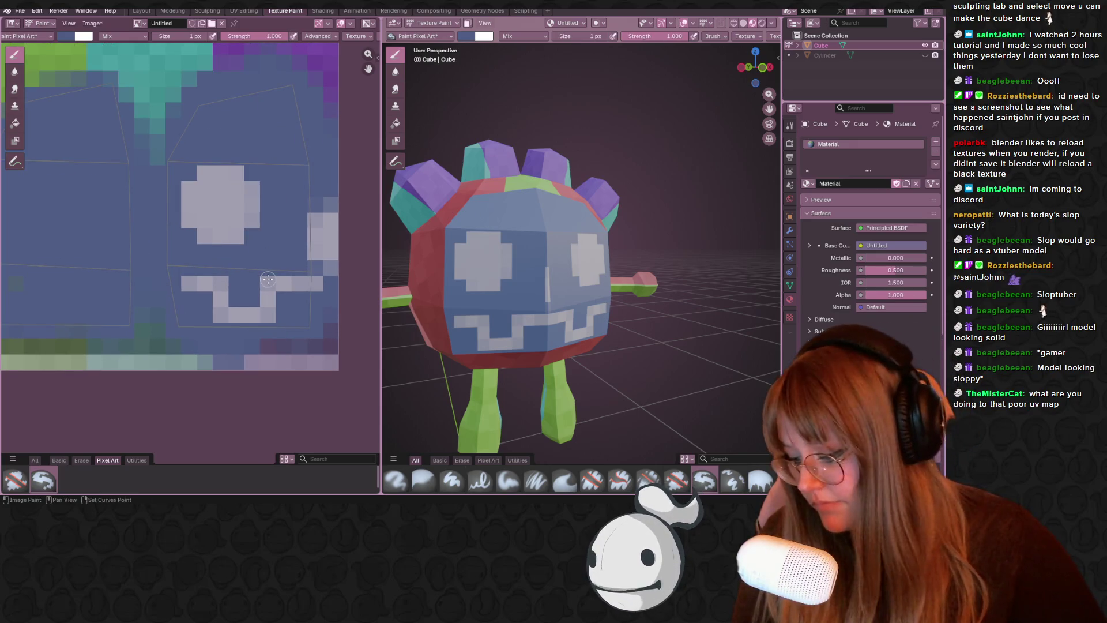
left_click(313, 242)
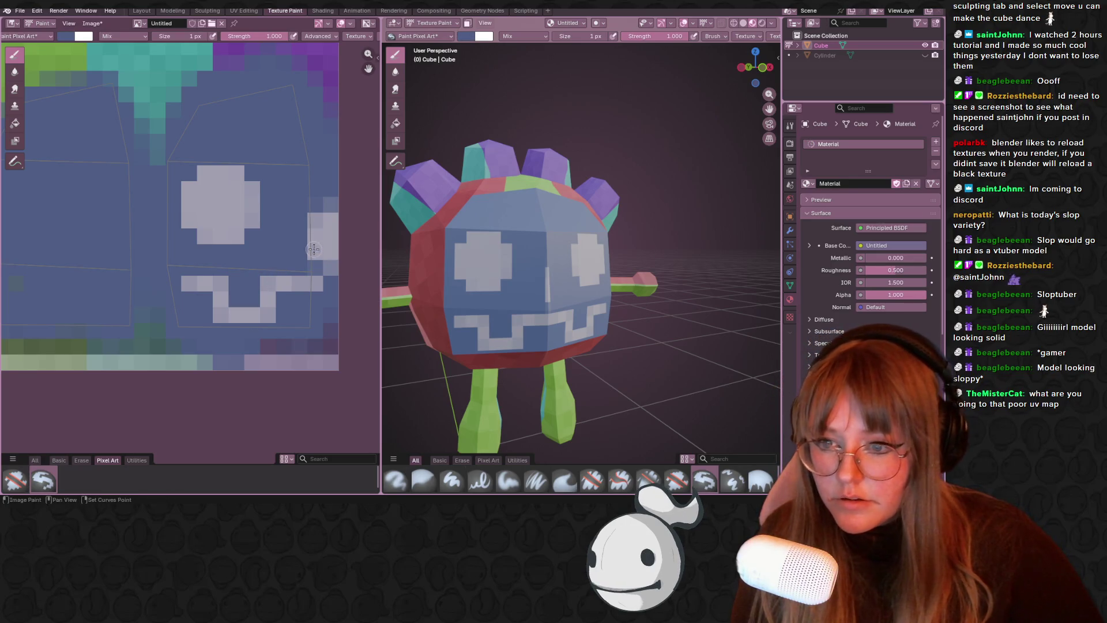
key("s")
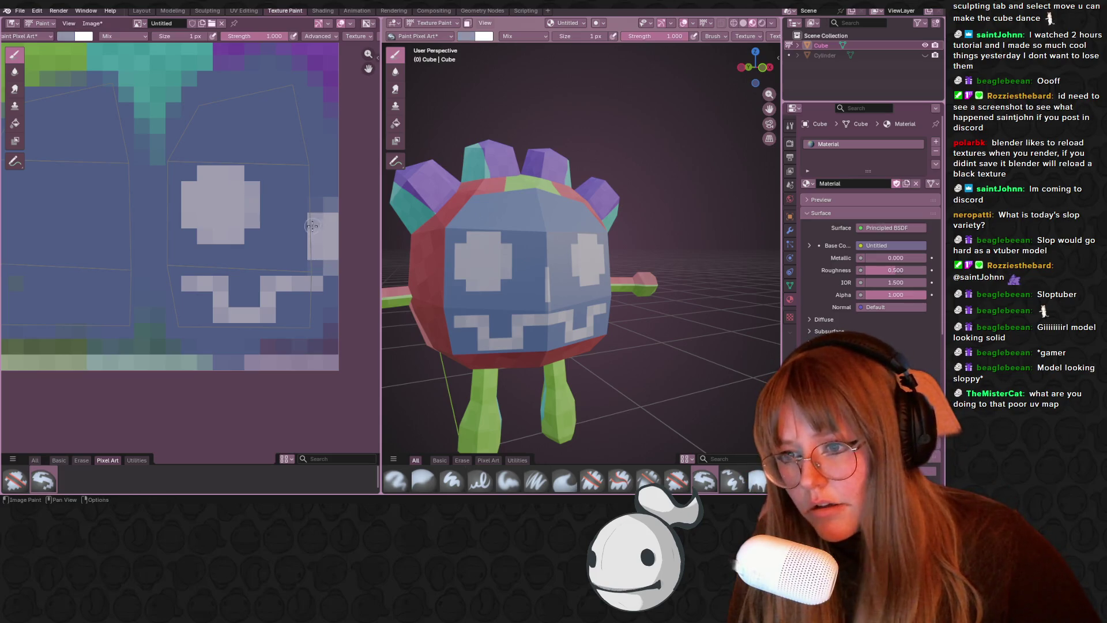
middle_click_drag(495, 242, 542, 236)
middle_click_drag(260, 186, 265, 215)
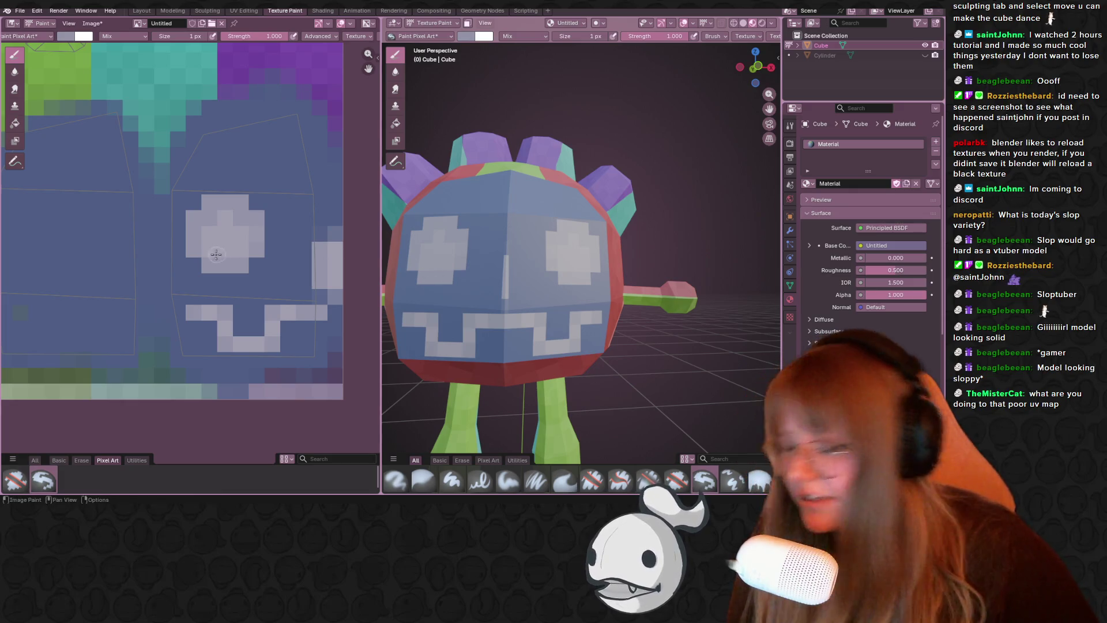
left_click(59, 36)
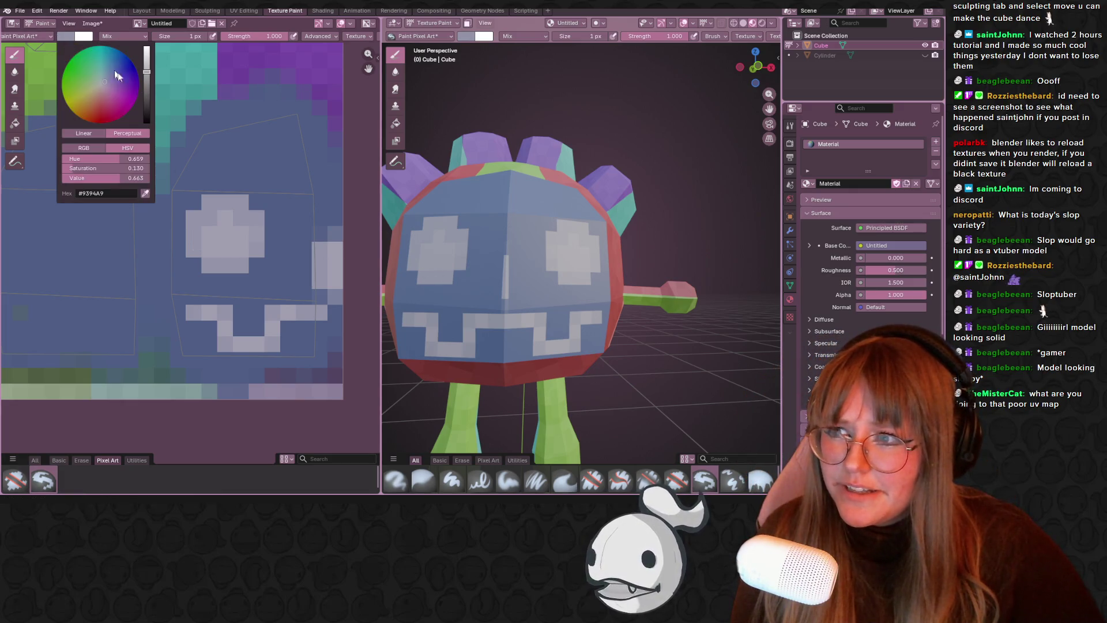
- Darken the brush colour to grey (Value 0.291) and outline both eyes with dark pixels
left_click_drag(146, 95, 147, 101)
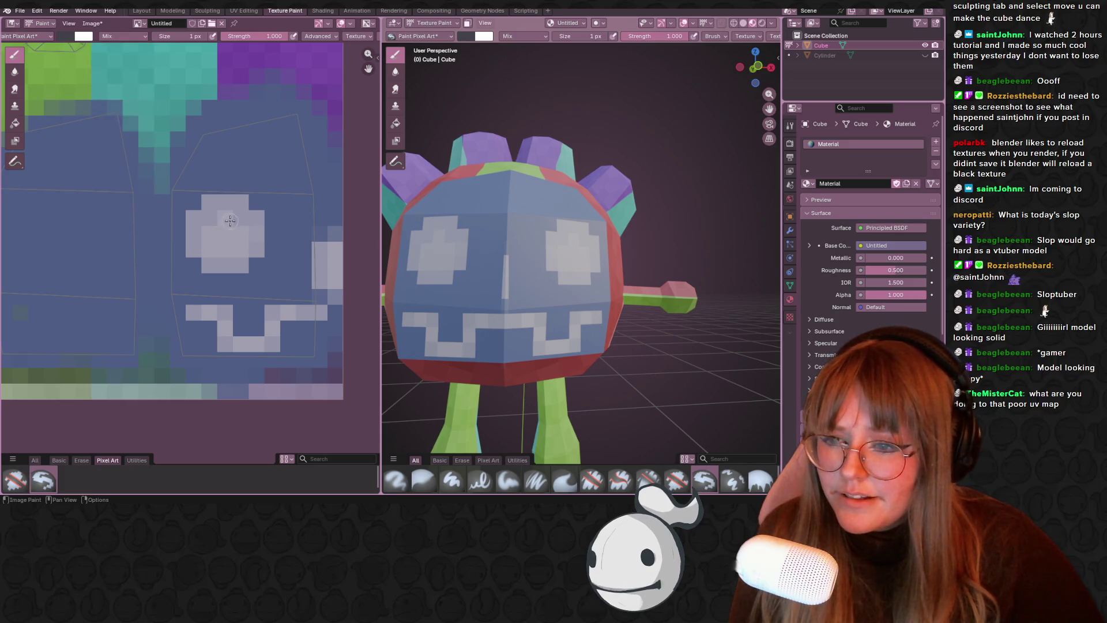
left_click_drag(252, 199, 212, 190)
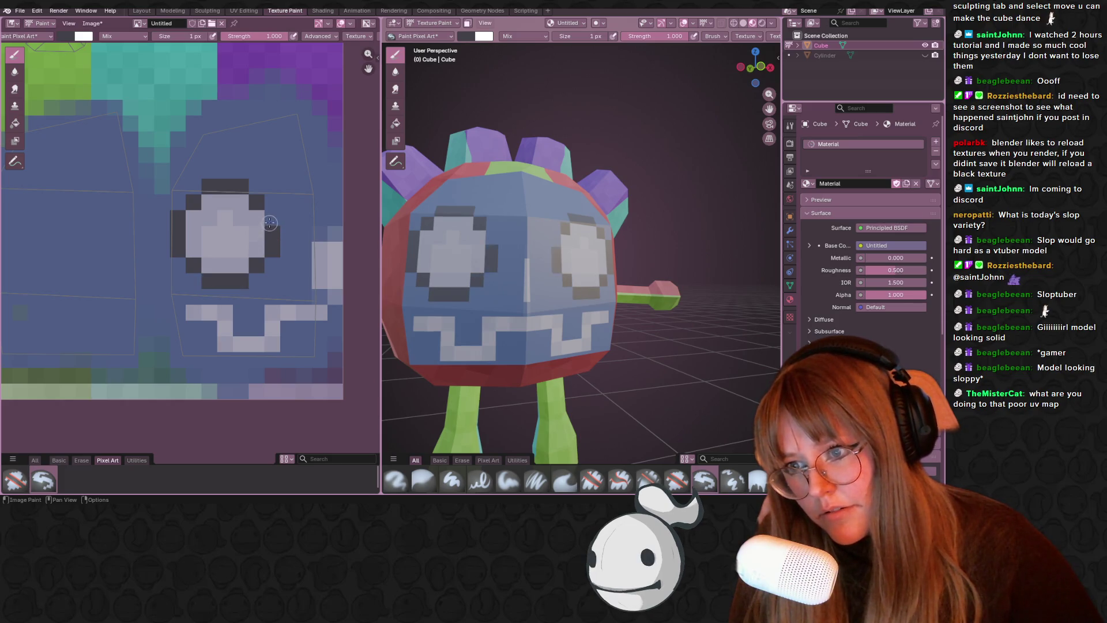
middle_click_drag(611, 259, 668, 263)
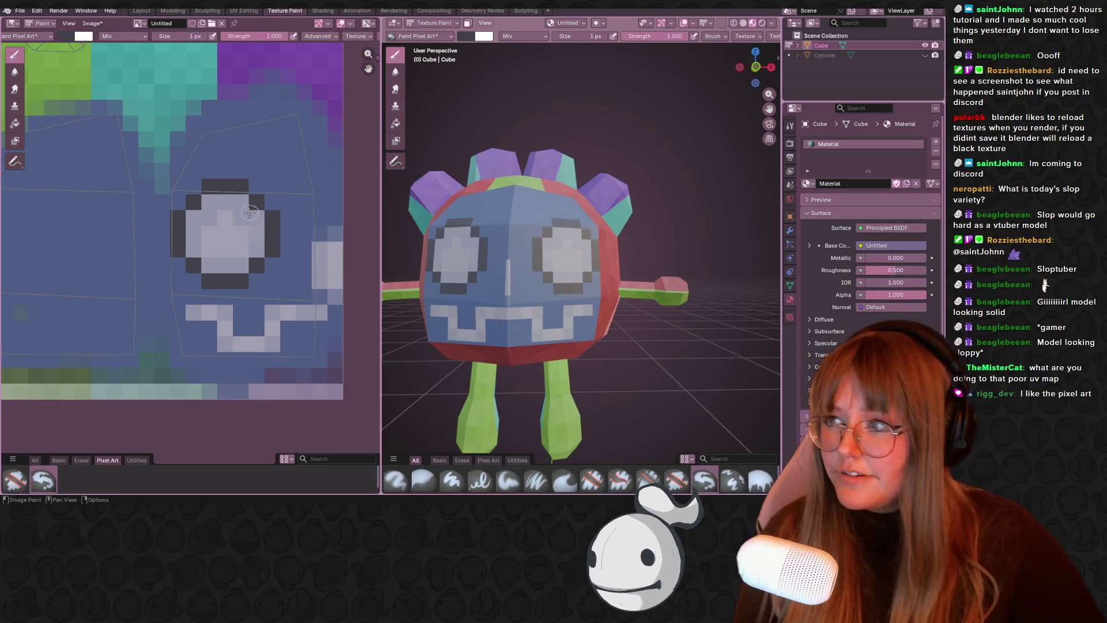
scroll(252, 212, "up", 1)
middle_click_drag(447, 255, 479, 259)
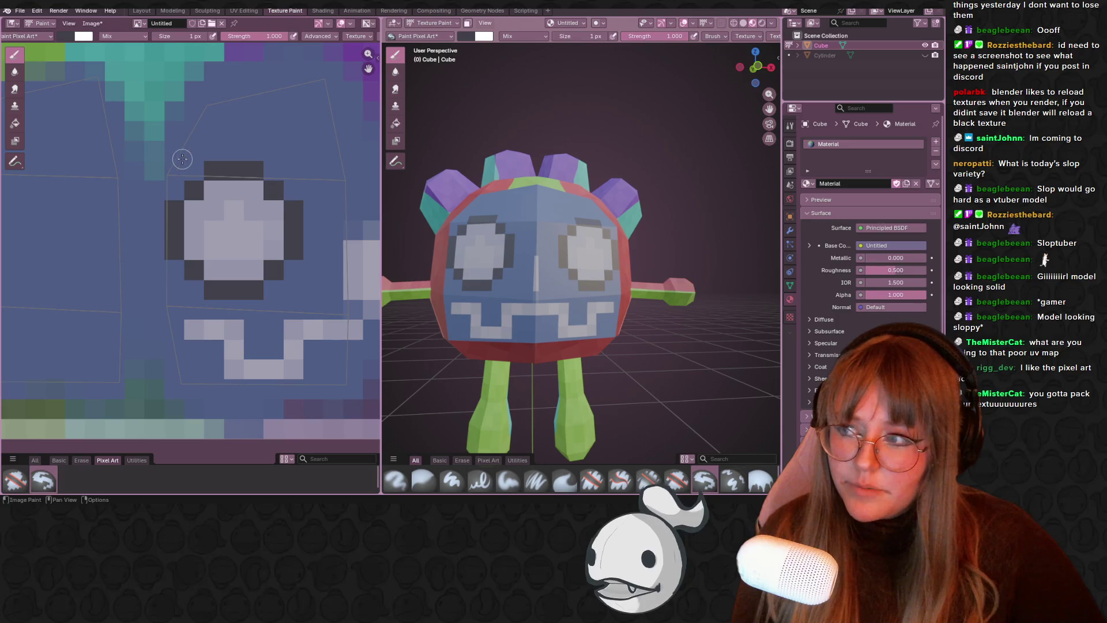
left_click(85, 24)
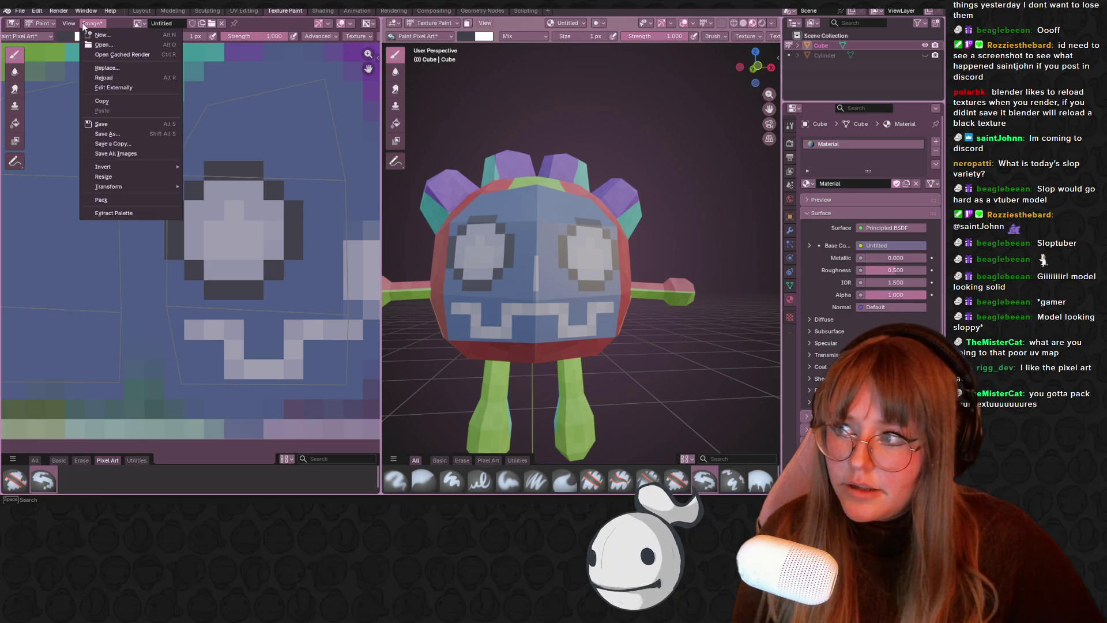
- Save the painted texture image as GodotPlush
left_click(125, 135)
left_click(623, 440)
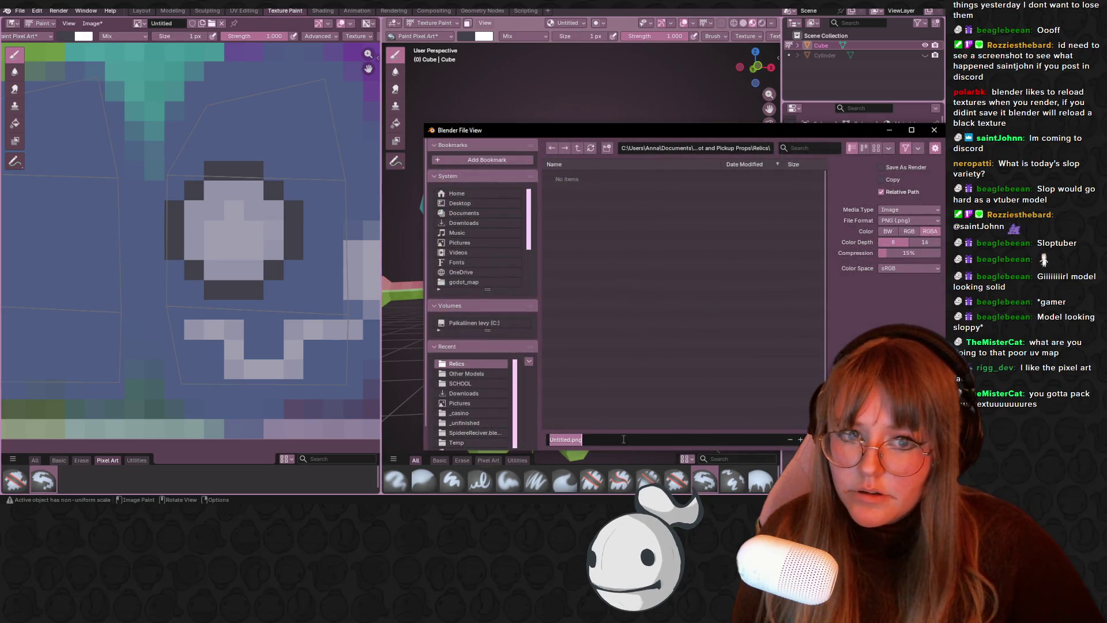
type("eGodotPlush")
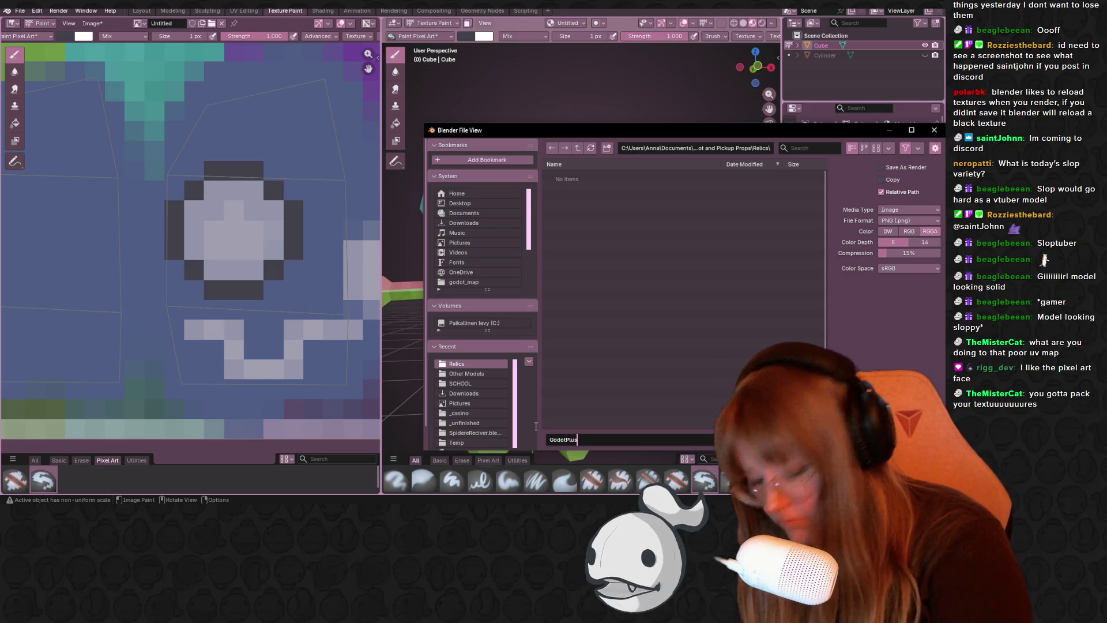
key("Return")
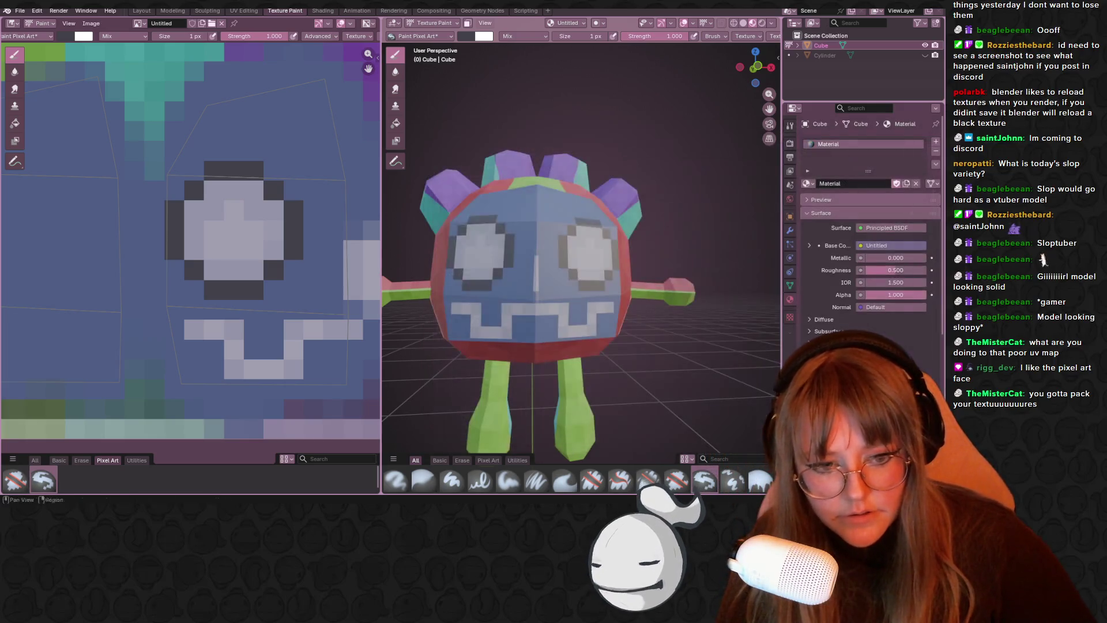
- Pack the texture into the blend file with File > External Data > Pack Resources
left_click(19, 10)
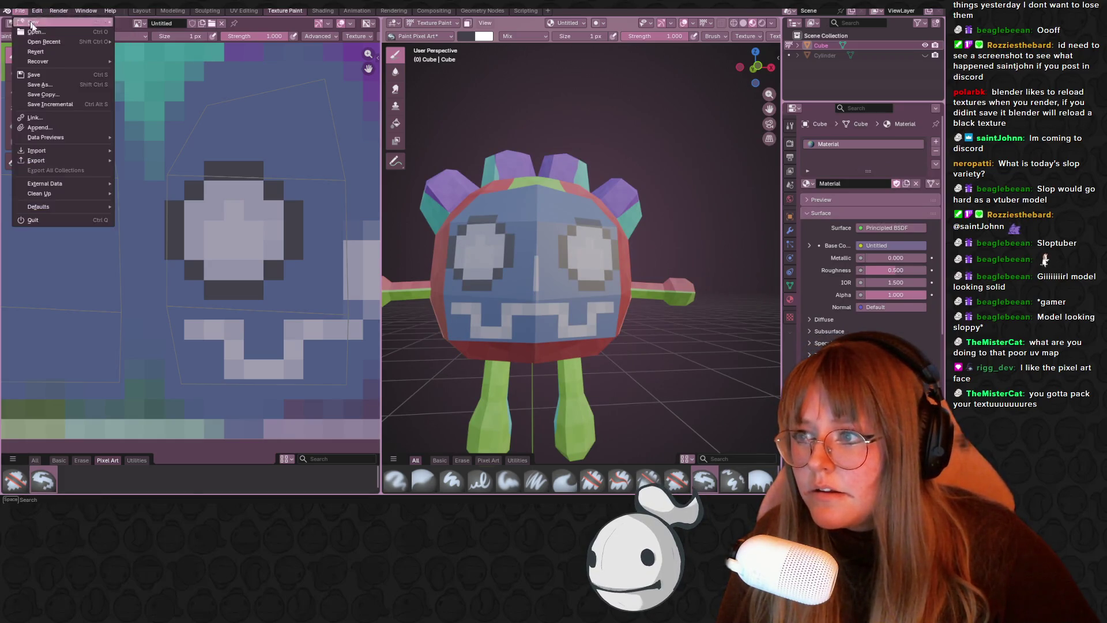
mouse_move(55, 184)
left_click(147, 194)
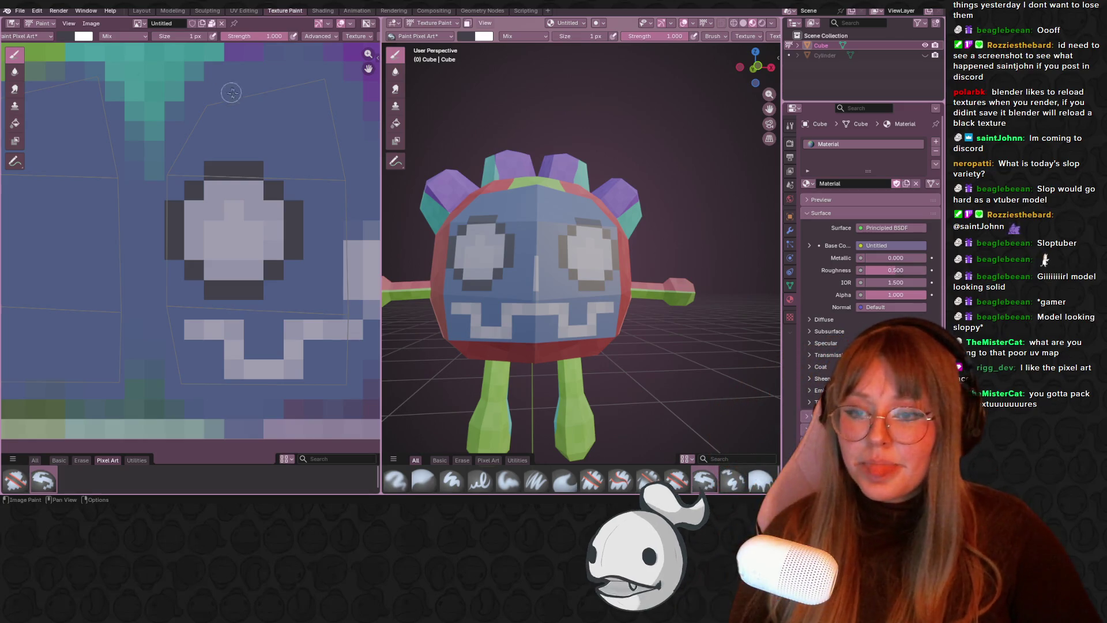
middle_click_drag(271, 190, 245, 173)
- Switch to front orthographic view and paint a dark cross-shaped pupil in the left eye
scroll(575, 280, "up", 3)
middle_click_drag(575, 280, 743, 80)
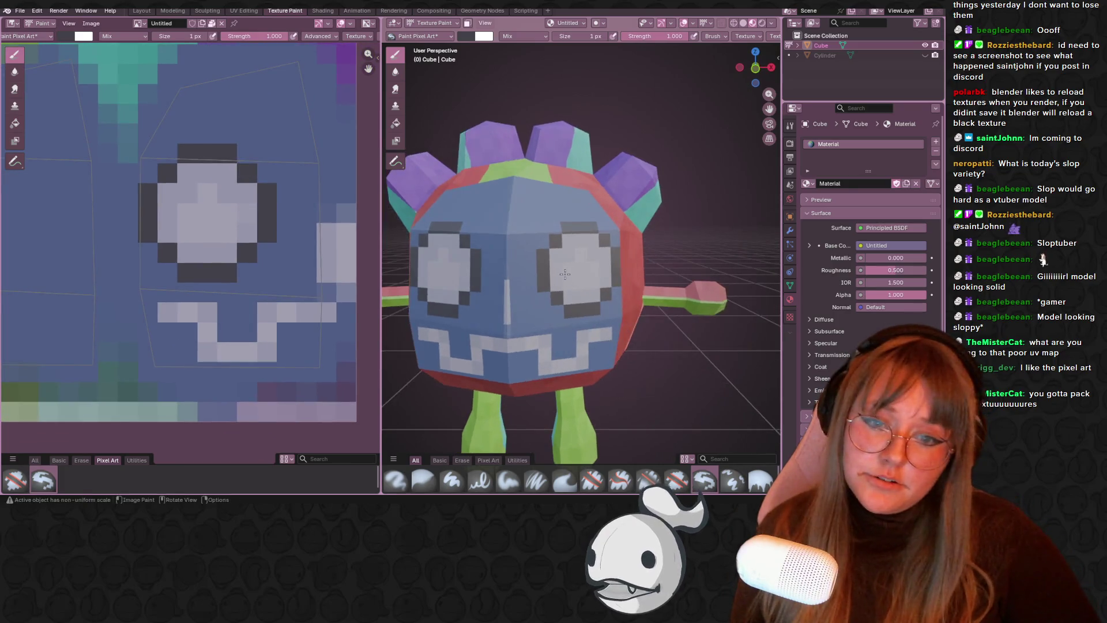
left_click(755, 68)
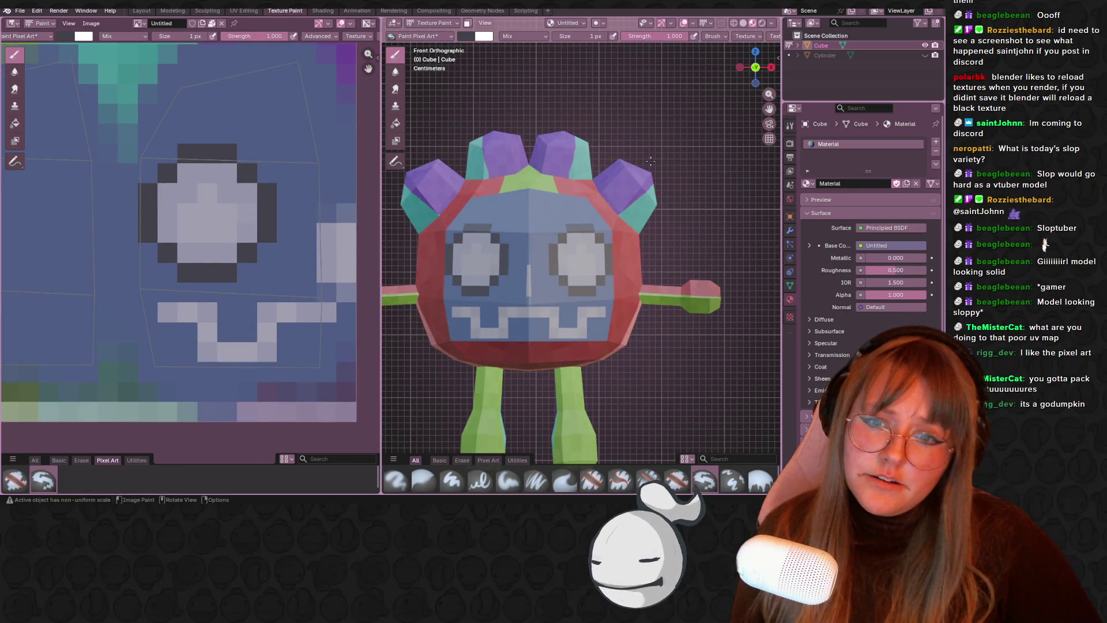
mouse_move(631, 194)
middle_mouse_down()
mouse_move(589, 184)
mouse_move(646, 179)
mouse_move(634, 185)
middle_mouse_up()
scroll(634, 184, "up", 3)
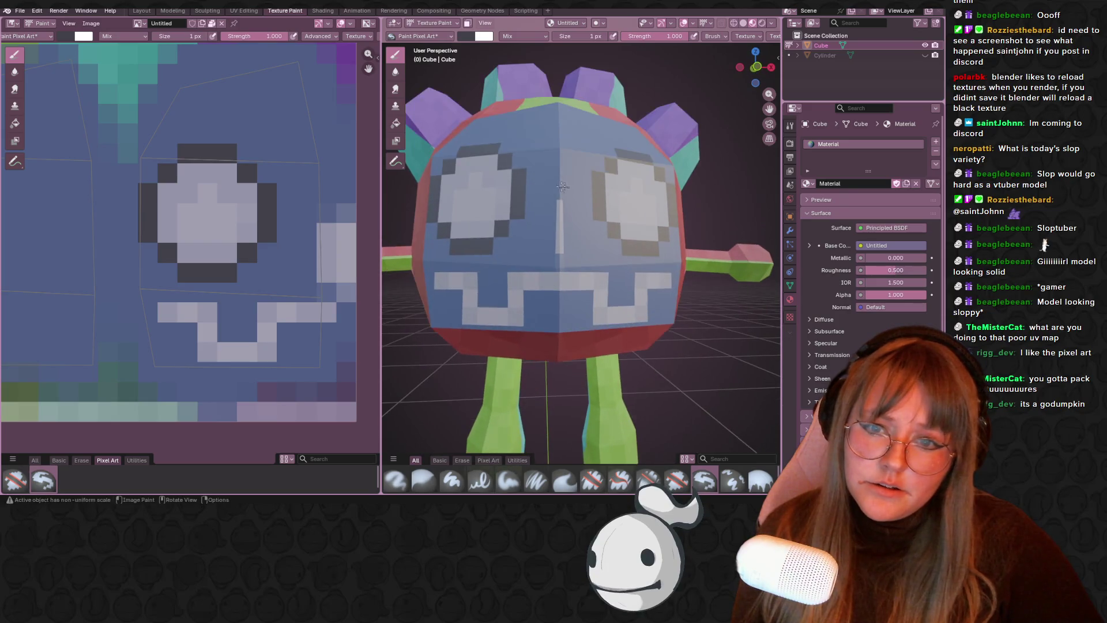
mouse_move(208, 193)
left_mouse_down()
mouse_move(188, 212)
mouse_move(232, 224)
left_mouse_up()
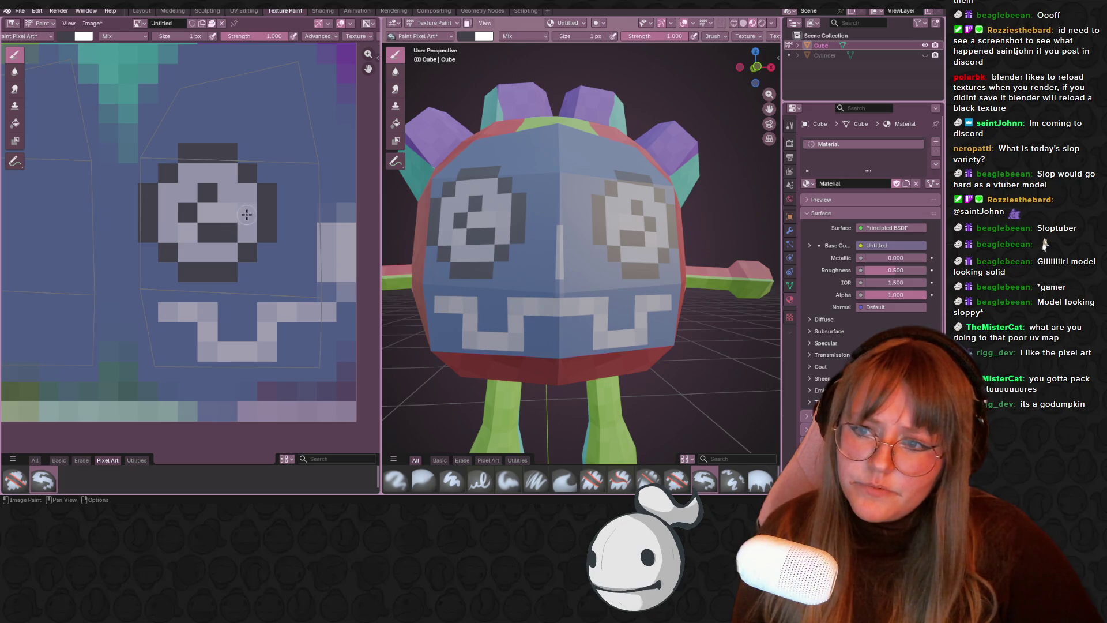
mouse_move(220, 188)
left_mouse_down()
mouse_move(226, 215)
mouse_move(193, 212)
mouse_move(188, 194)
left_mouse_up()
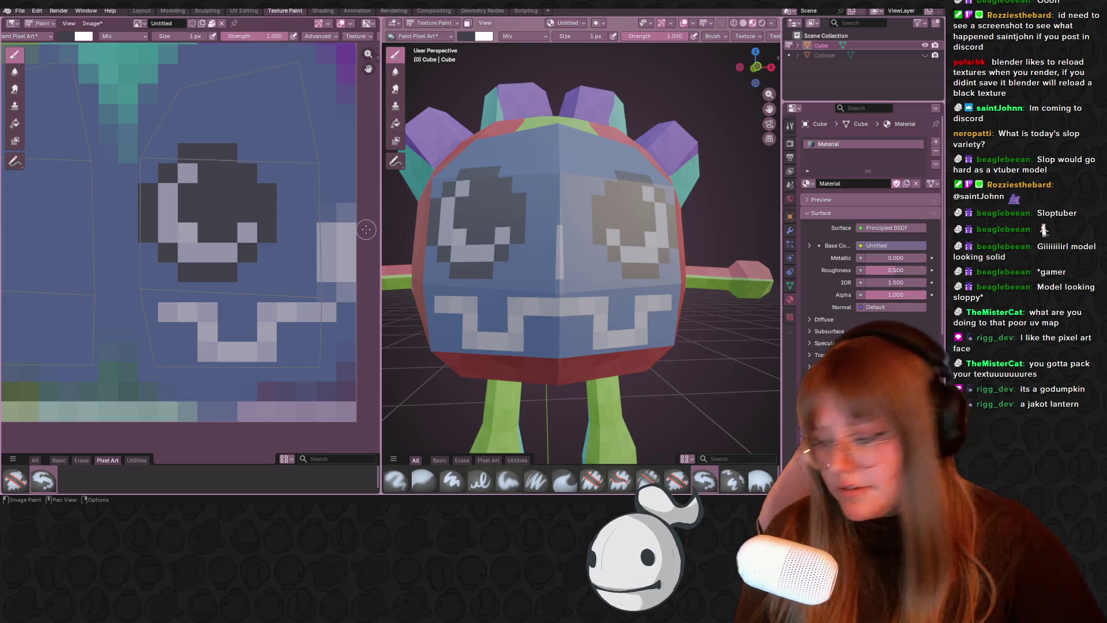
left_click(249, 228)
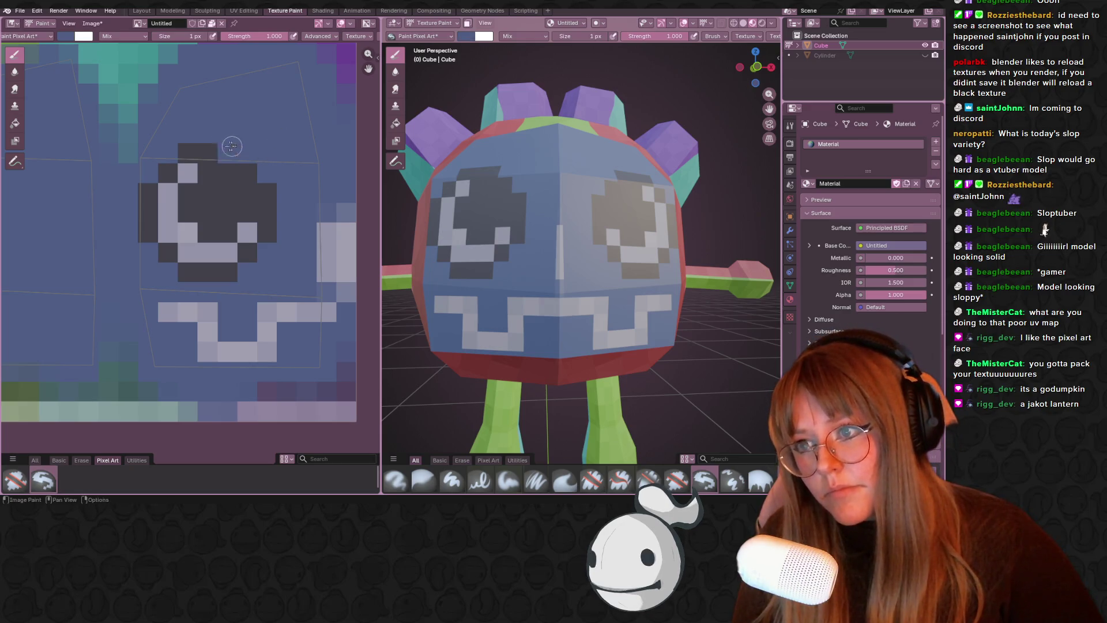
- Paint blue over the dark eye-outline pixels and a stray eye pixel
mouse_move(176, 276)
left_mouse_down()
mouse_move(228, 272)
mouse_move(254, 252)
left_mouse_up()
left_click(247, 173)
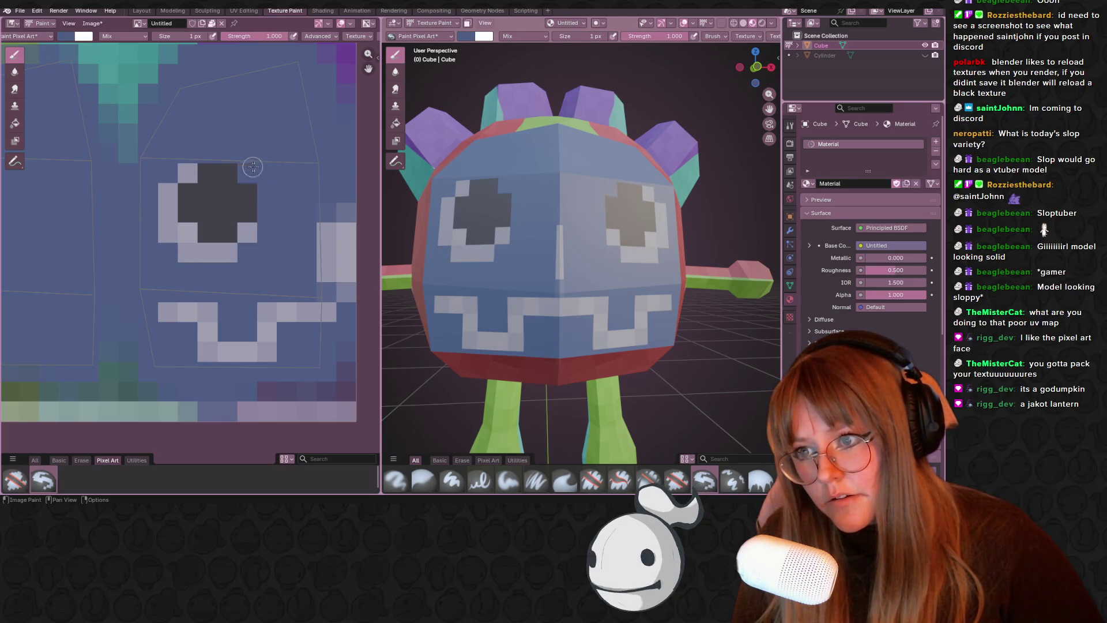
mouse_move(582, 190)
middle_mouse_down()
mouse_move(640, 139)
mouse_move(600, 161)
mouse_move(542, 163)
mouse_move(667, 216)
middle_mouse_up()
middle_click_drag(577, 226, 557, 226, "shift")
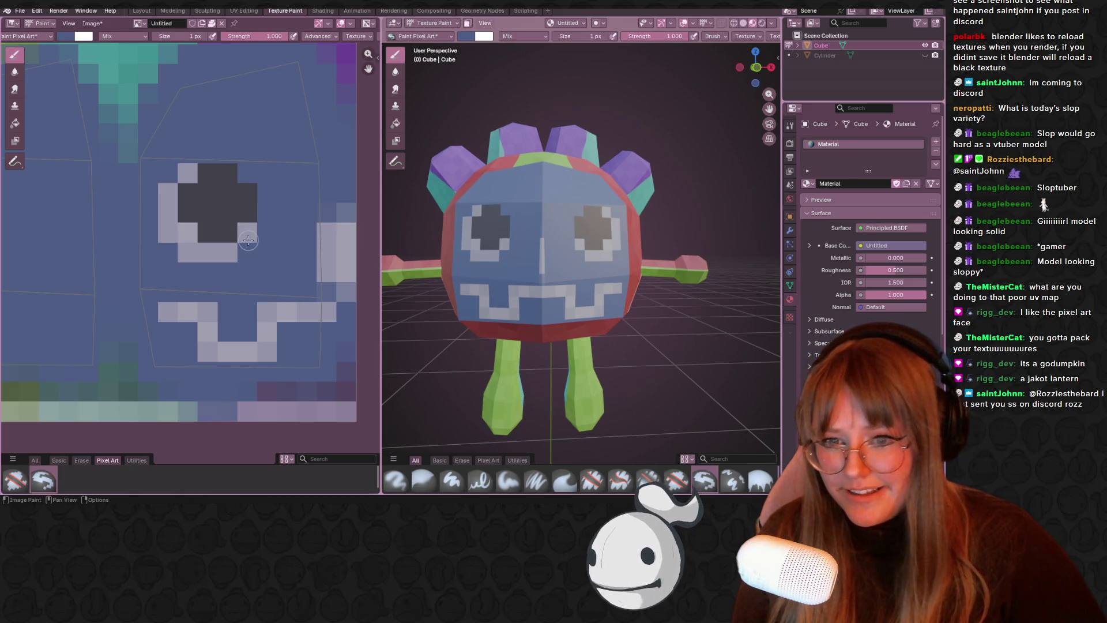
scroll(243, 227, "down", 3)
mouse_move(635, 242)
middle_mouse_down()
mouse_move(634, 254)
mouse_move(660, 259)
mouse_move(599, 254)
middle_mouse_up()
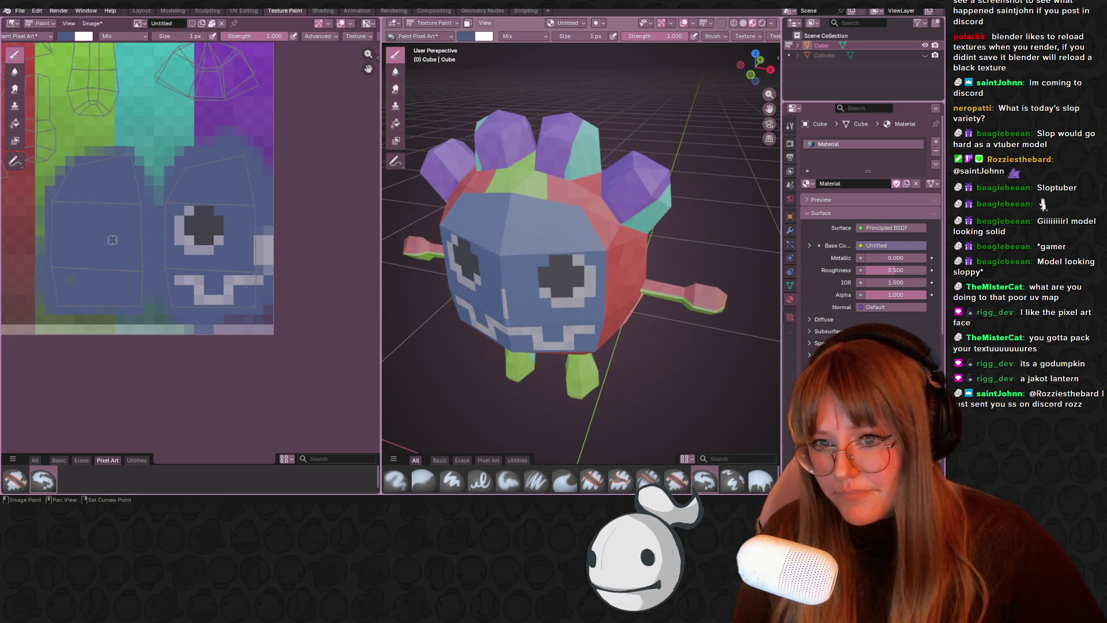
- Set the brush size to 3 px and paint blue over the red head band
middle_click_drag(113, 240, 192, 257)
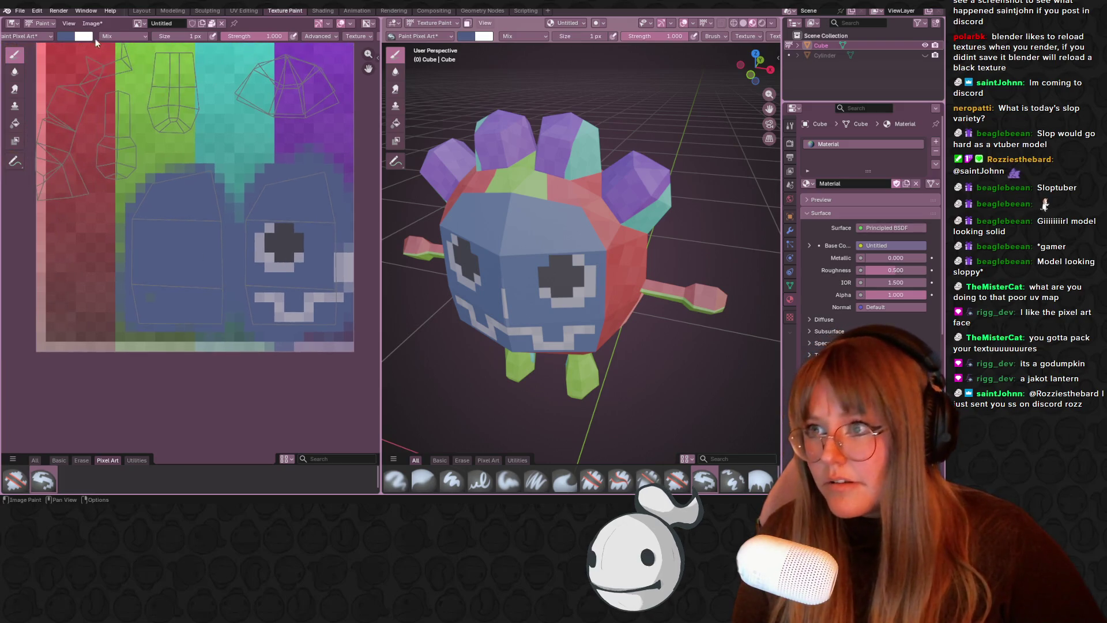
left_click(65, 35)
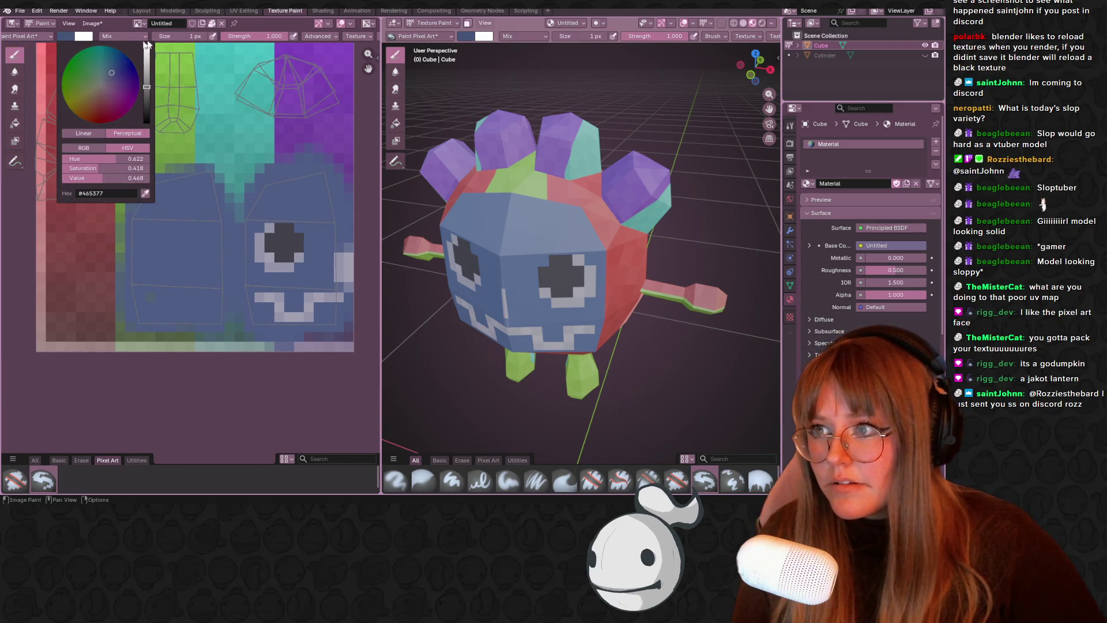
mouse_move(184, 36)
left_mouse_down()
mouse_move(220, 35)
mouse_move(184, 35)
left_mouse_up()
type("36")
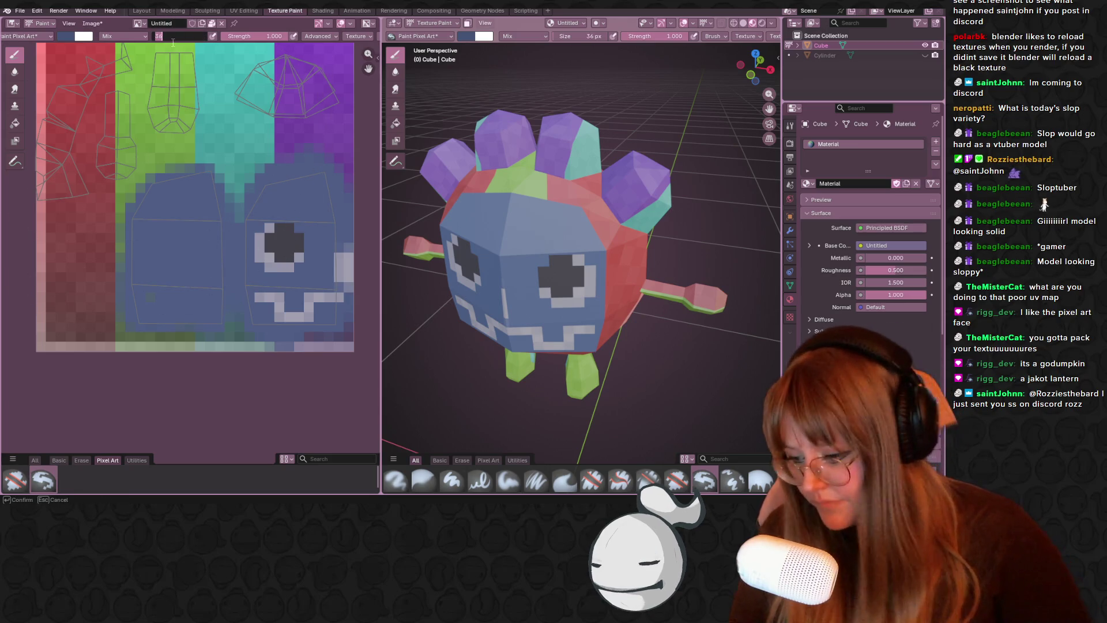
key("Return")
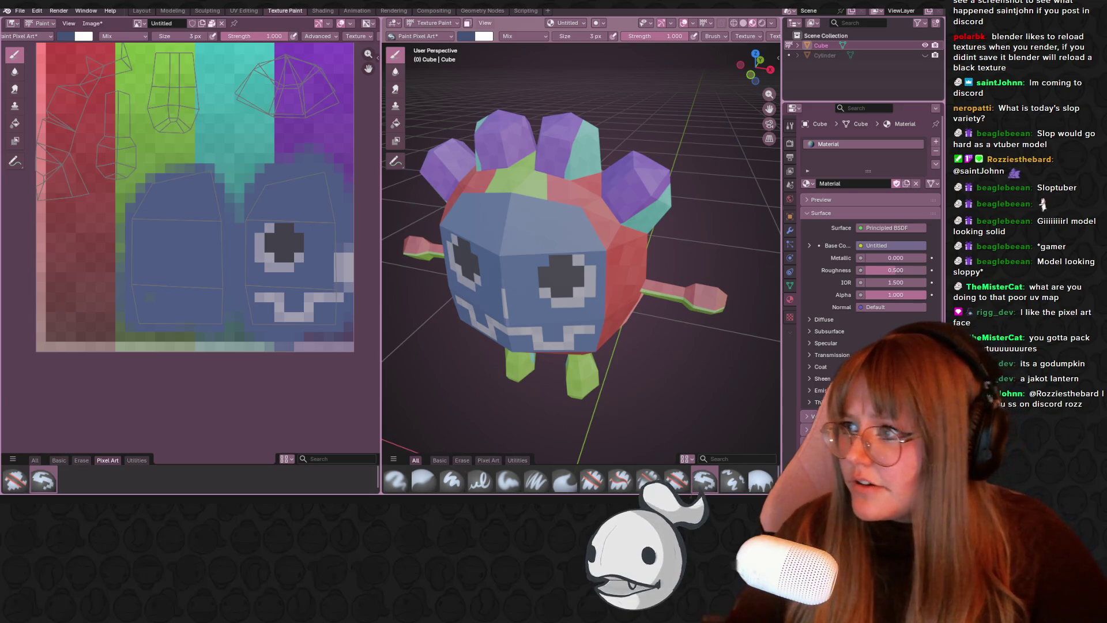
middle_click_drag(230, 202, 236, 289)
left_click_drag(134, 123, 46, 283)
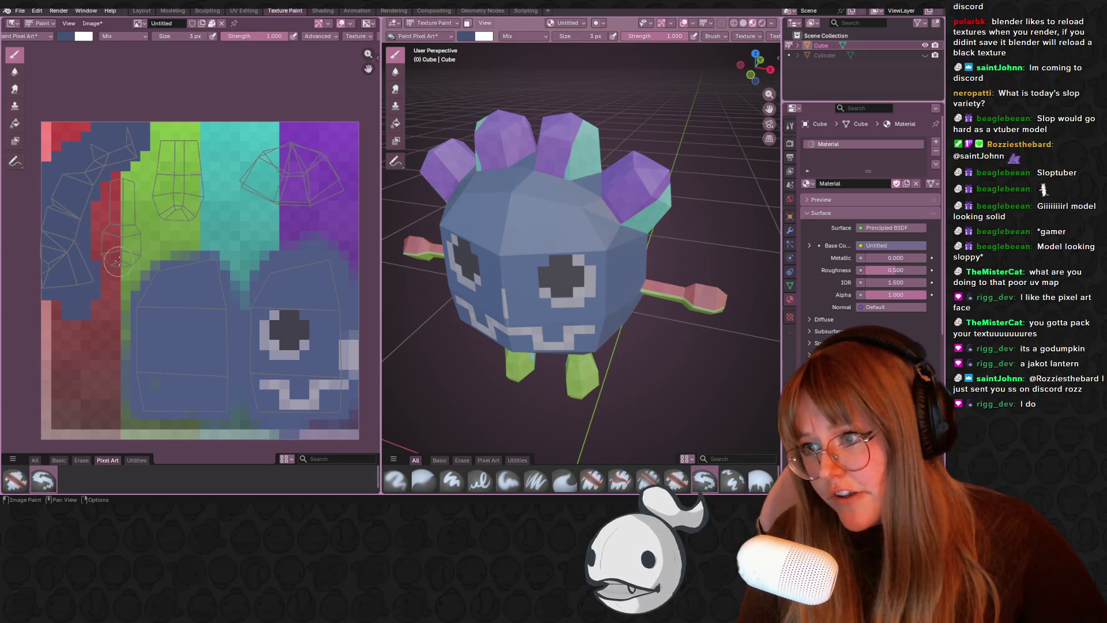
- Switch to the Airbrush and airbrush the body blue over the green and teal area
left_click(60, 459)
left_click(36, 482)
left_click_drag(205, 251, 157, 269)
key("ctrl+z")
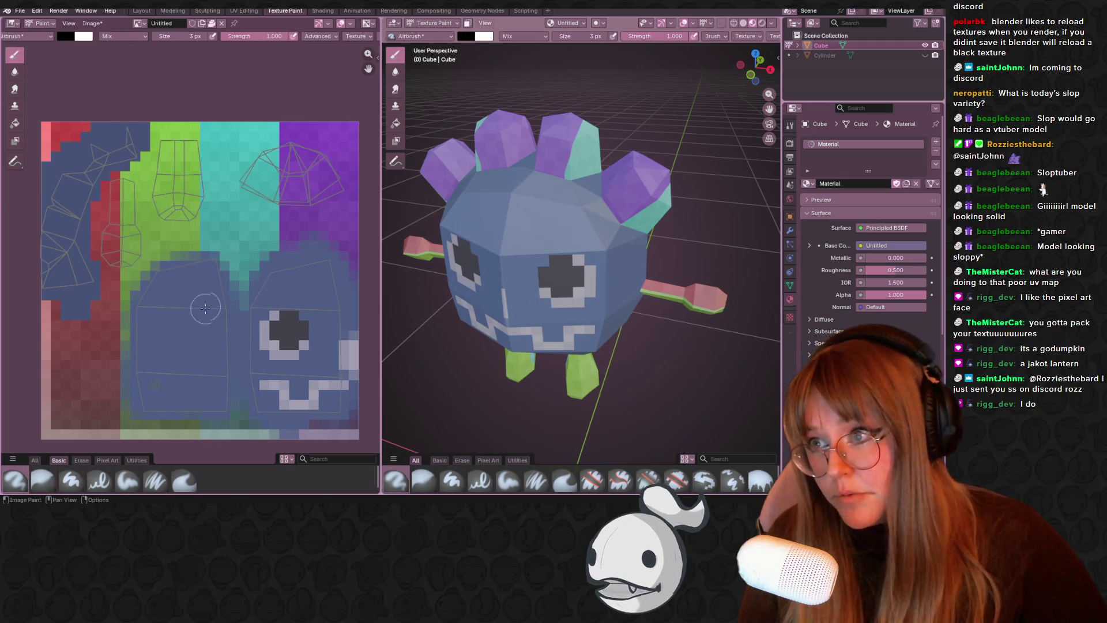
key("s")
middle_click_drag(554, 242, 507, 204)
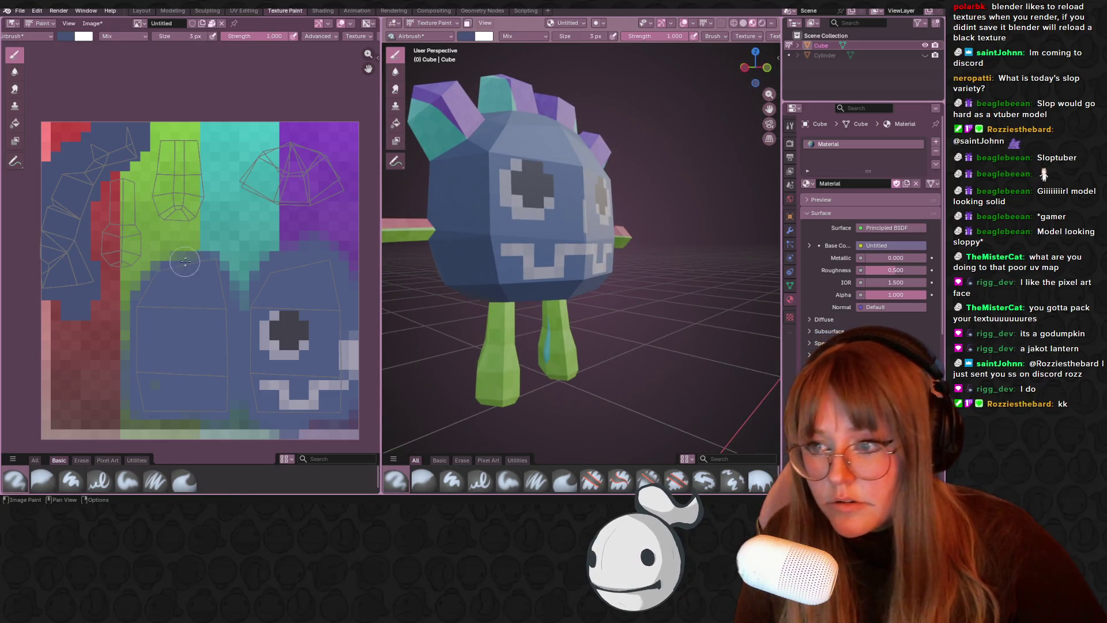
left_click_drag(205, 250, 160, 268)
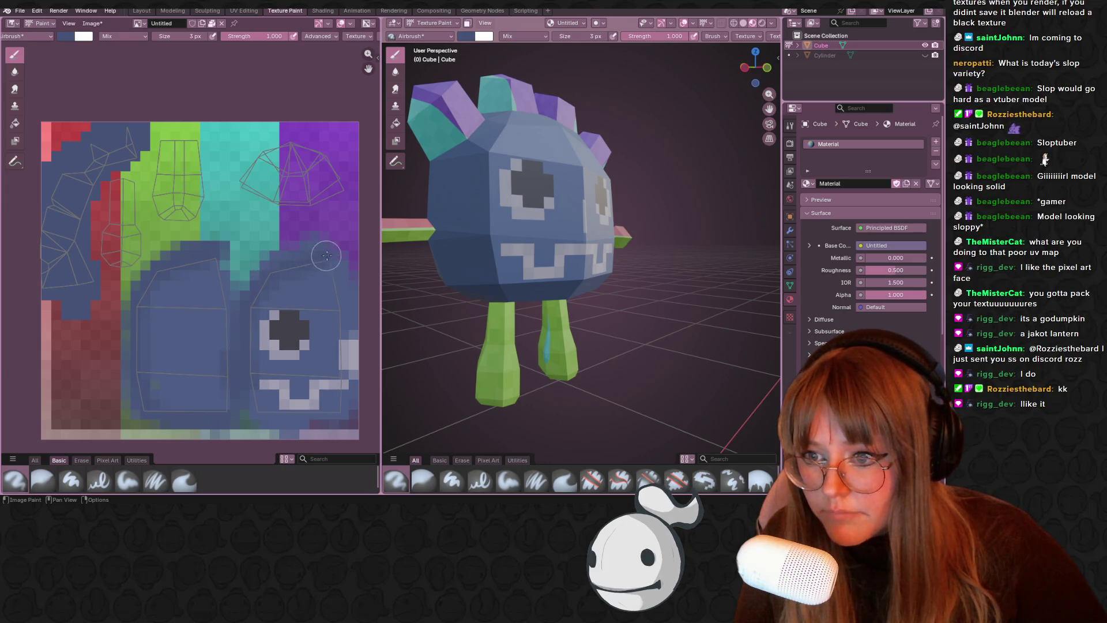
- Paint dark blue over the teal spike area of the texture
middle_click_drag(252, 302, 222, 216)
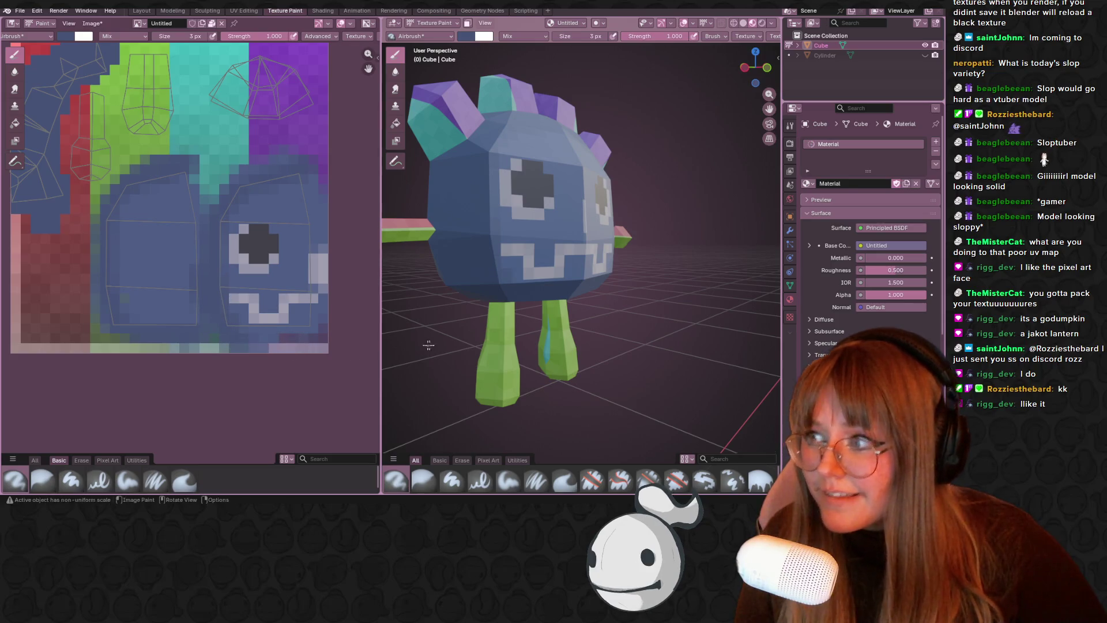
mouse_move(548, 322)
middle_mouse_down()
mouse_move(521, 324)
mouse_move(576, 258)
mouse_move(520, 205)
mouse_move(525, 277)
middle_mouse_up()
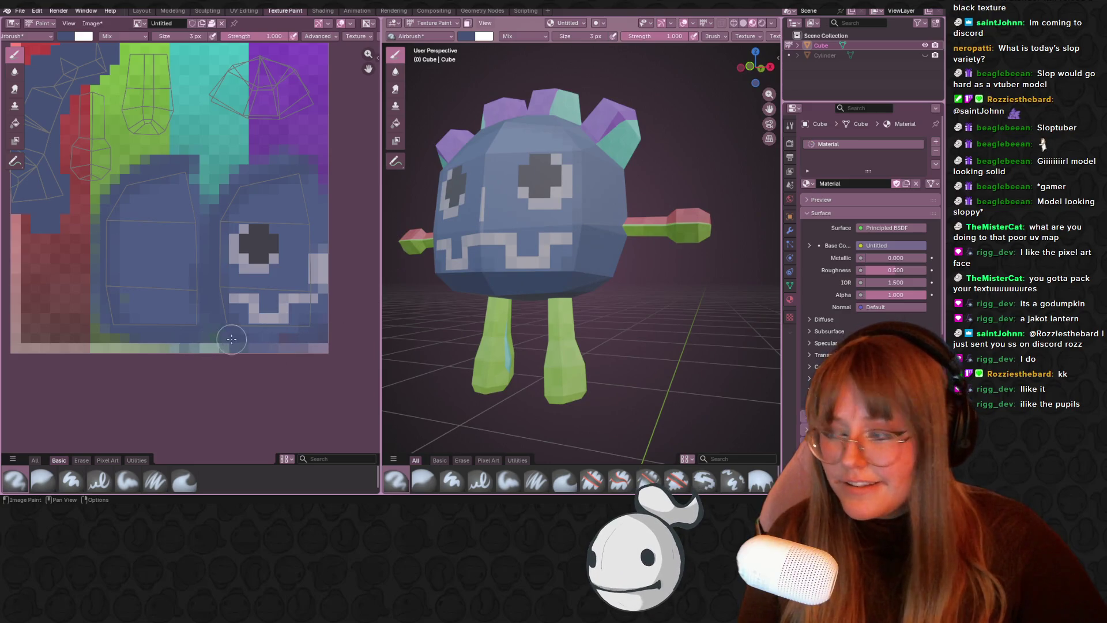
mouse_move(519, 288)
middle_mouse_down()
mouse_move(495, 288)
mouse_move(519, 277)
middle_mouse_up()
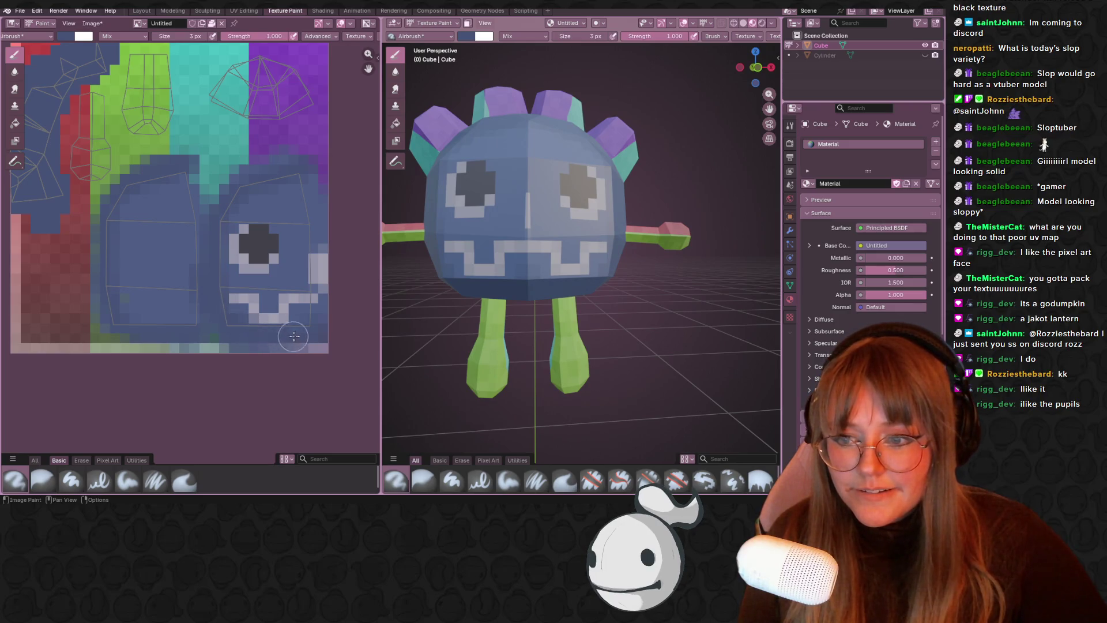
mouse_move(535, 322)
middle_mouse_down()
mouse_move(518, 306)
mouse_move(554, 323)
middle_mouse_up()
mouse_move(208, 196)
middle_mouse_down()
mouse_move(260, 252)
mouse_move(255, 270)
middle_mouse_up()
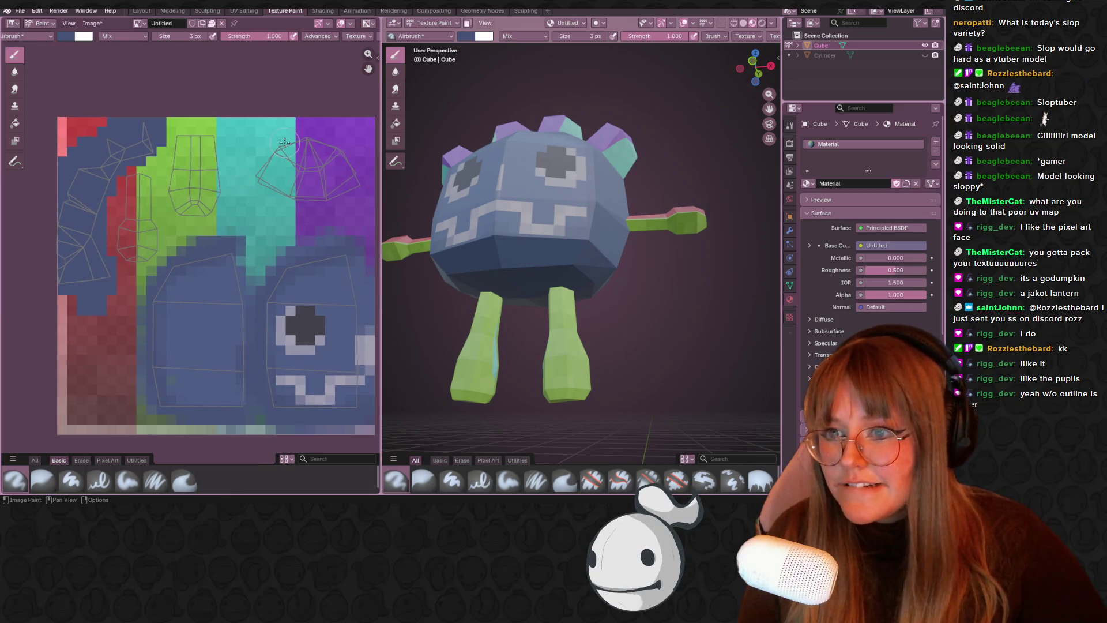
middle_click_drag(613, 146, 602, 199)
left_click_drag(253, 170, 289, 191)
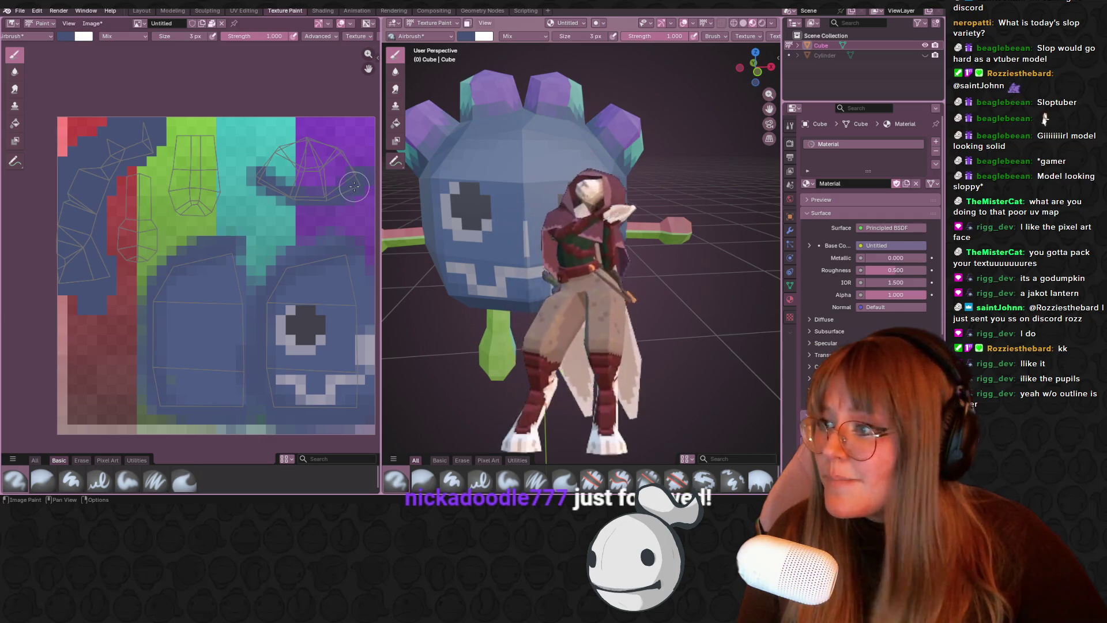
middle_click_drag(347, 185, 342, 199)
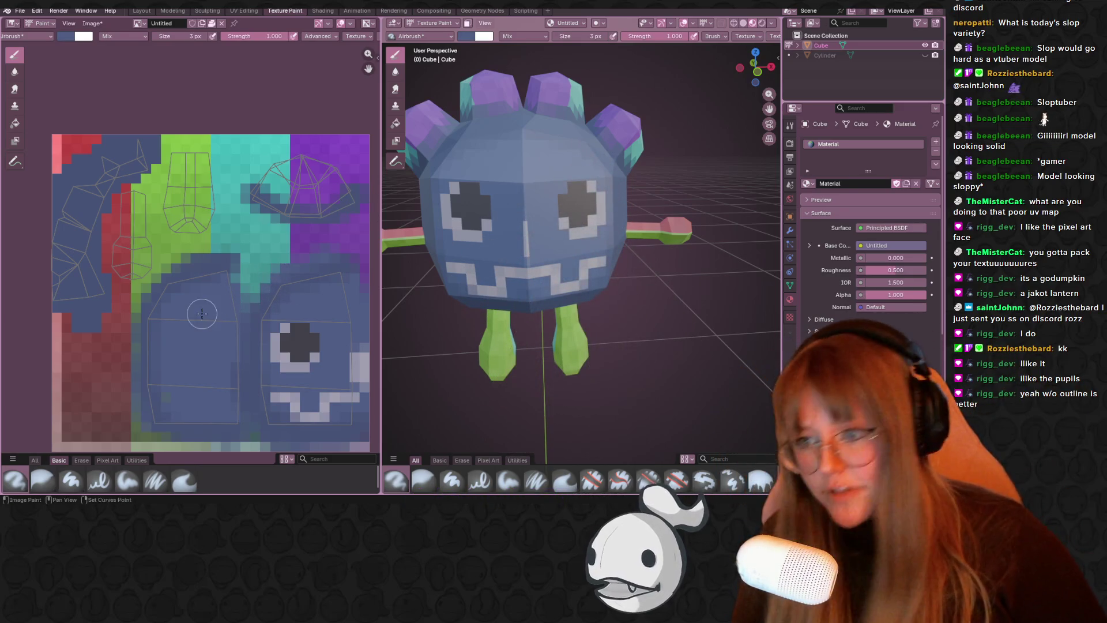
- Airbrush the head-spike UV island blue and orbit around the character to inspect it
middle_click_drag(197, 251, 198, 259)
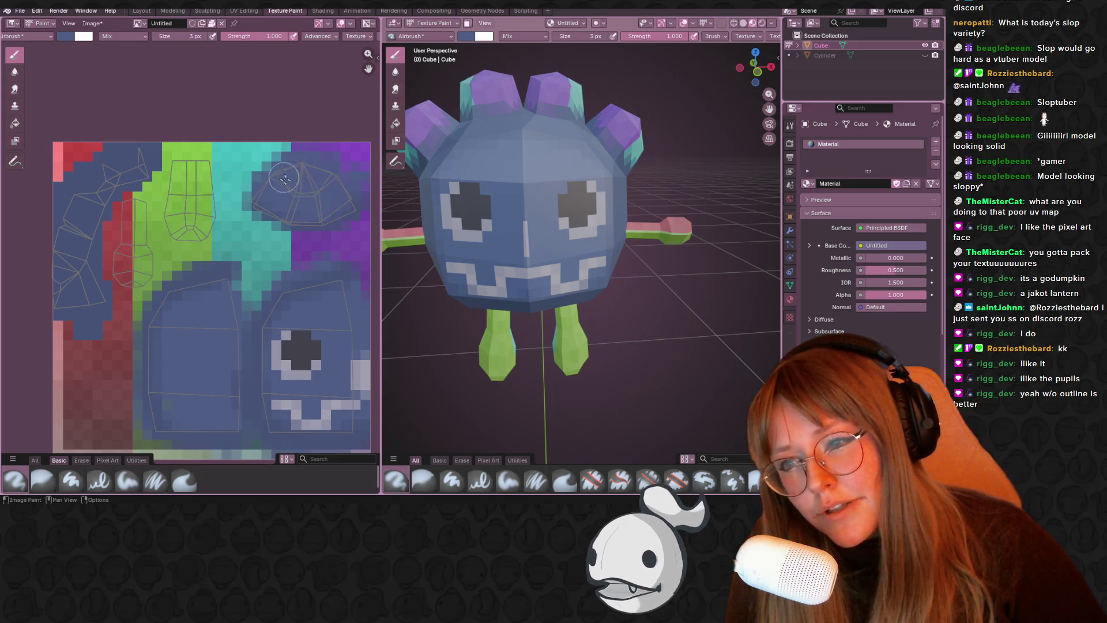
mouse_move(571, 213)
middle_mouse_down()
mouse_move(611, 208)
mouse_move(594, 243)
mouse_move(576, 205)
middle_mouse_up()
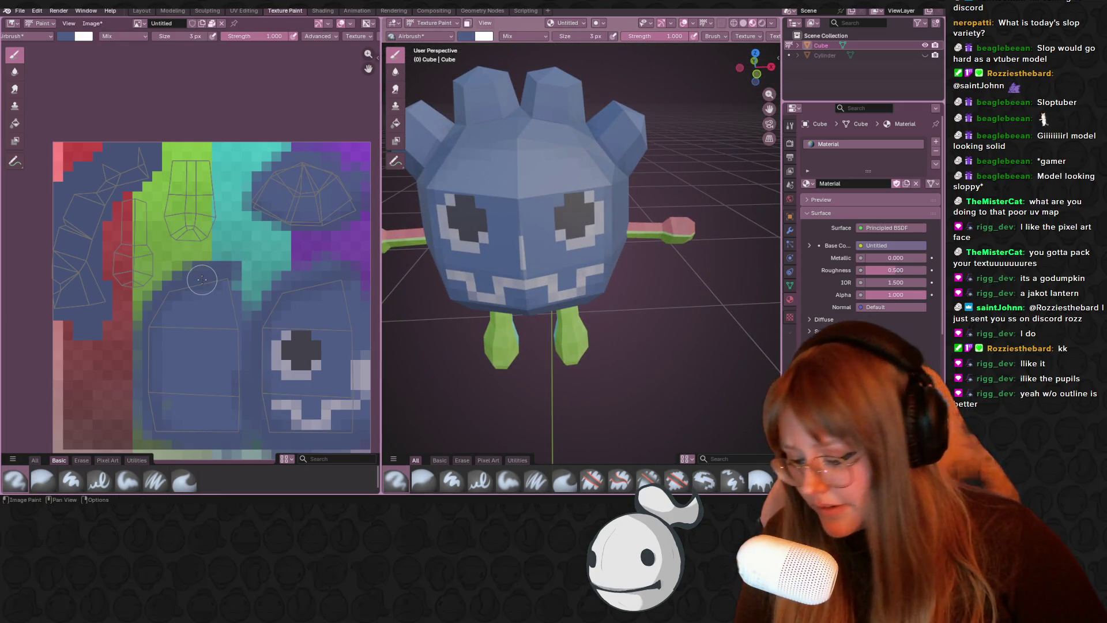
scroll(210, 271, "right", 3)
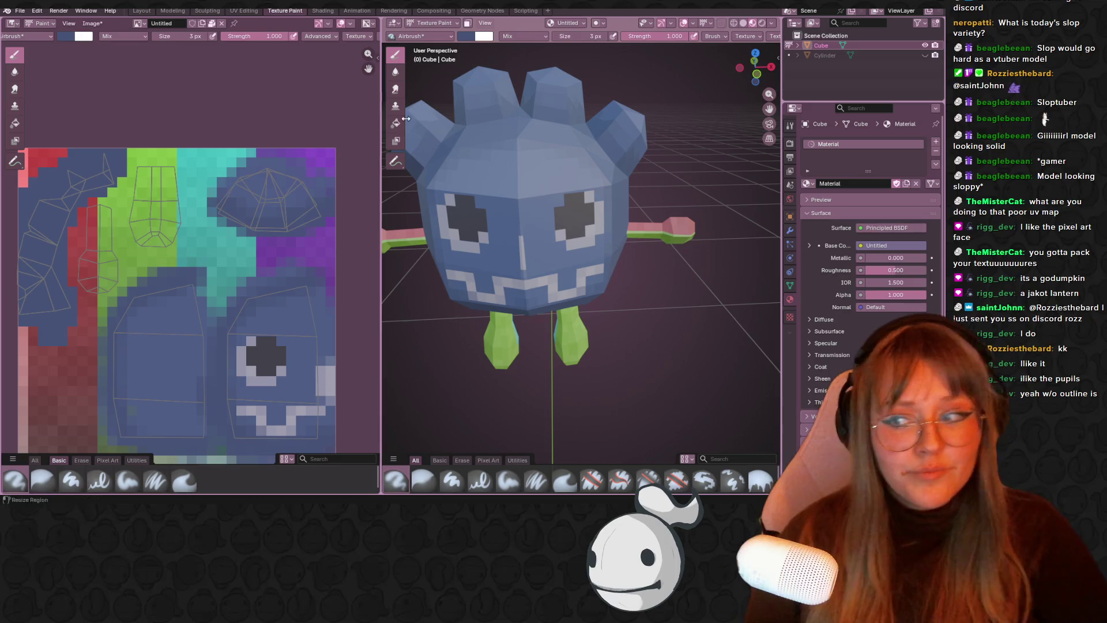
mouse_move(547, 185)
middle_mouse_down()
mouse_move(571, 179)
mouse_move(554, 153)
mouse_move(261, 162)
middle_mouse_up()
mouse_move(440, 228)
middle_mouse_down()
mouse_move(664, 228)
mouse_move(686, 247)
mouse_move(585, 217)
mouse_move(510, 251)
middle_mouse_up()
middle_click_drag(600, 255, 576, 327)
middle_click_drag(508, 326, 493, 254, "shift")
scroll(241, 289, "up", 2)
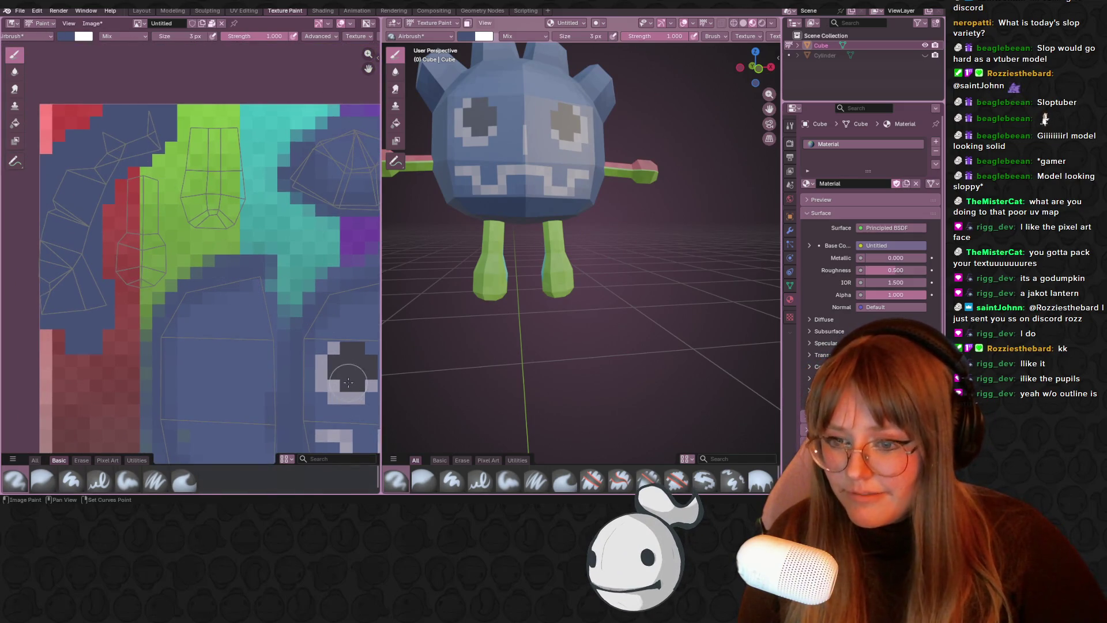
middle_click_drag(353, 367, 343, 367)
- Paint the arm and leg areas dark grey, then the feet and hand-end pixels blue
mouse_move(128, 173)
left_mouse_down()
mouse_move(124, 219)
mouse_move(144, 190)
mouse_move(156, 208)
mouse_move(126, 225)
mouse_move(151, 224)
left_mouse_up()
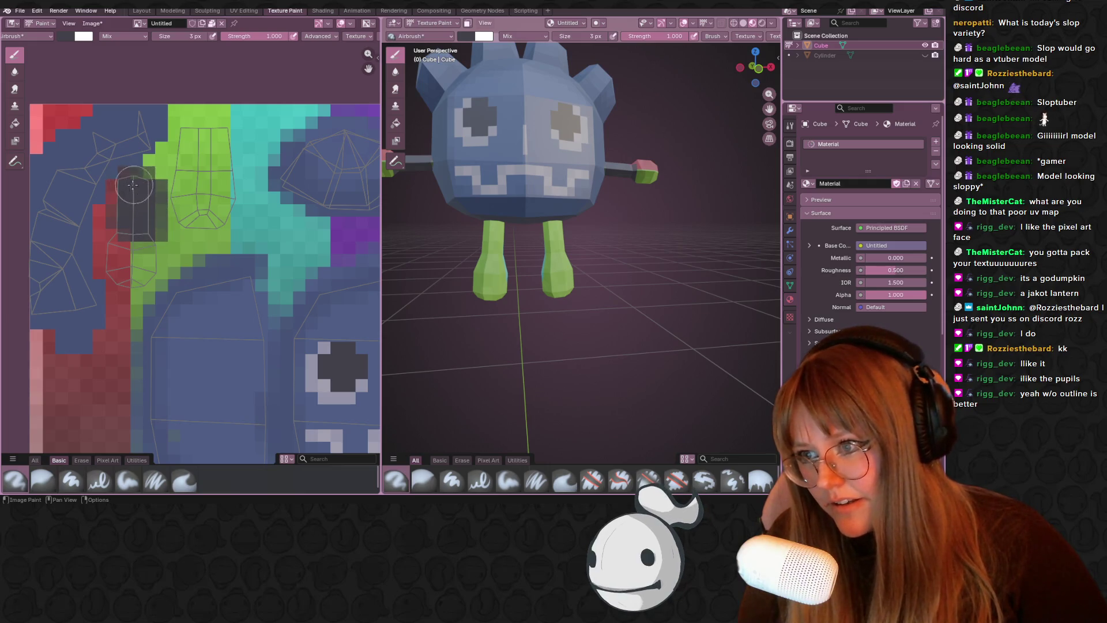
mouse_move(186, 140)
left_mouse_down()
mouse_move(207, 167)
mouse_move(190, 162)
mouse_move(231, 173)
mouse_move(212, 133)
mouse_move(164, 156)
mouse_move(225, 160)
mouse_move(191, 123)
left_mouse_up()
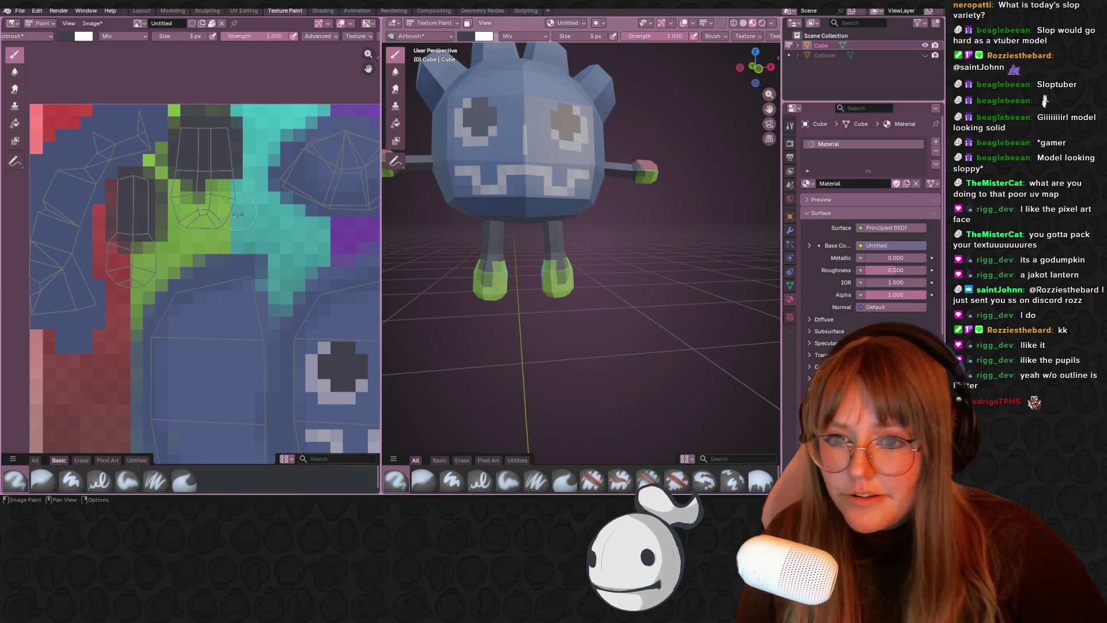
key("s")
mouse_move(224, 225)
left_mouse_down()
mouse_move(173, 225)
mouse_move(217, 185)
left_mouse_up()
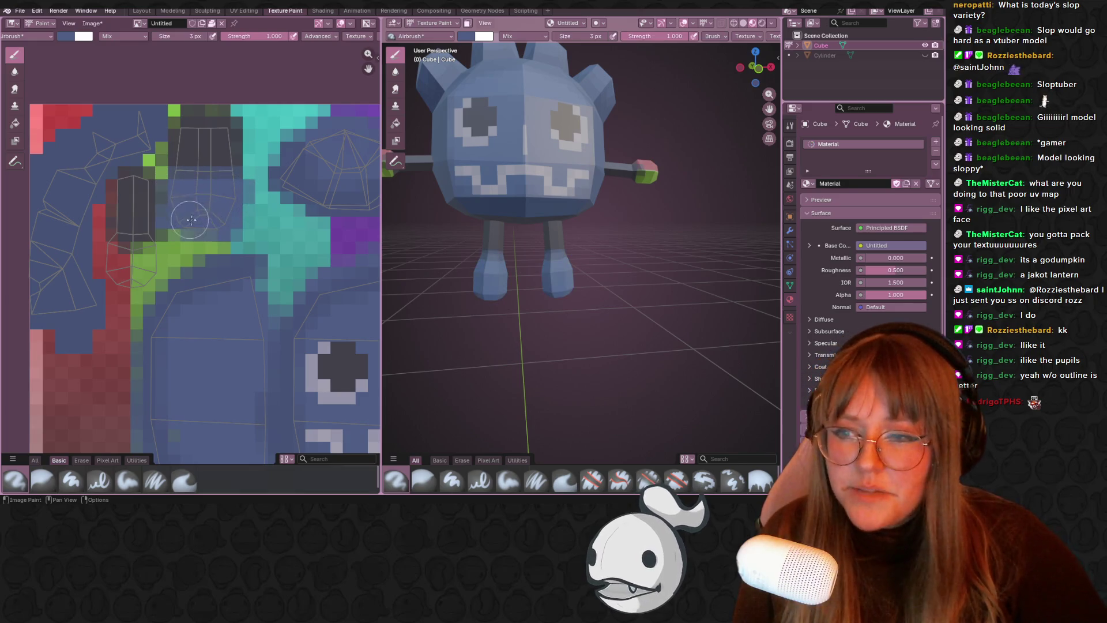
left_click_drag(192, 231, 155, 260)
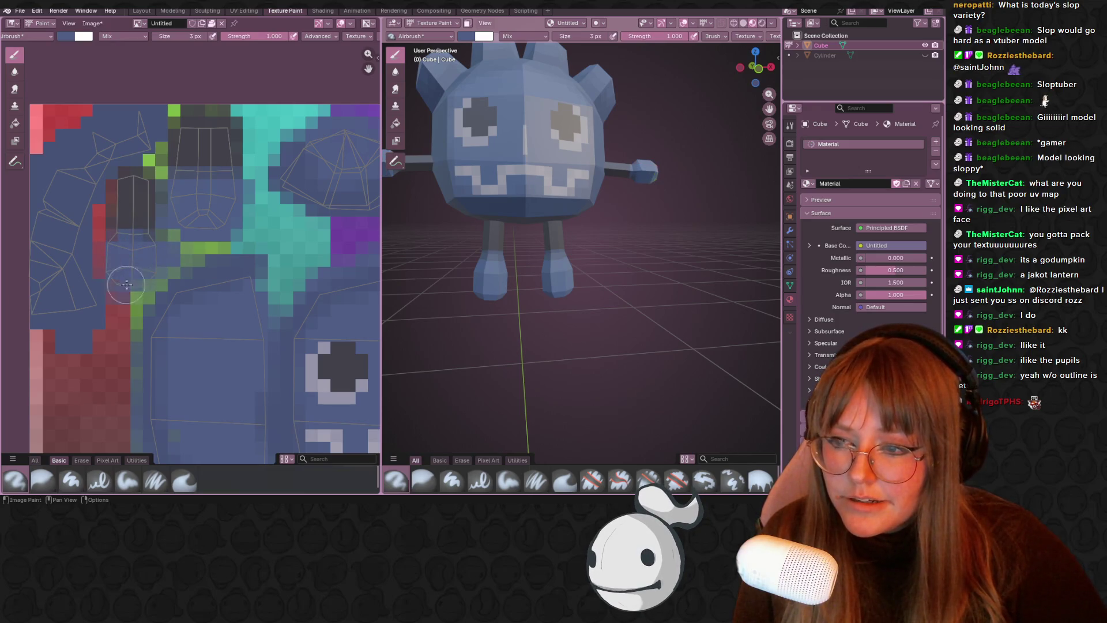
left_click_drag(123, 285, 126, 288)
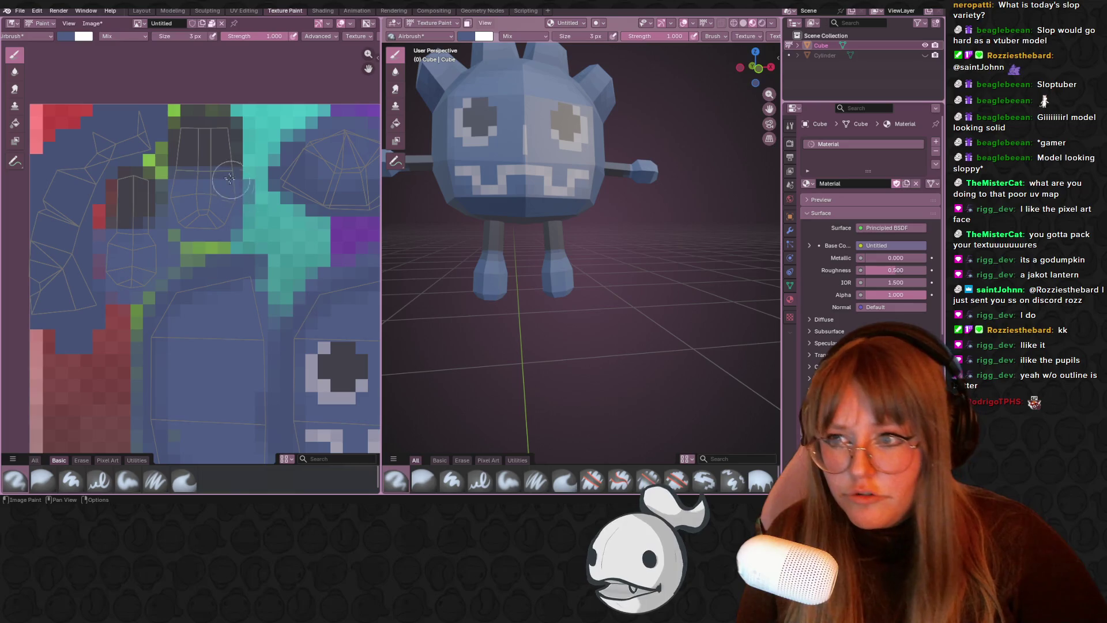
- Touch up the leg pixels in dark grey and orbit to check the whole figure
key("s")
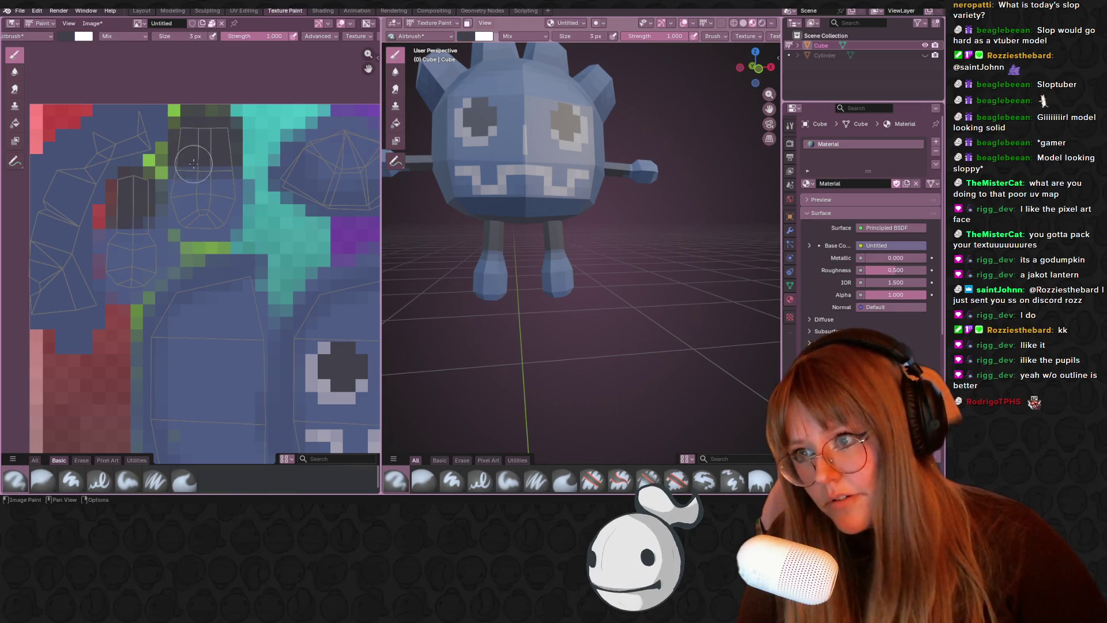
left_click_drag(199, 154, 249, 154)
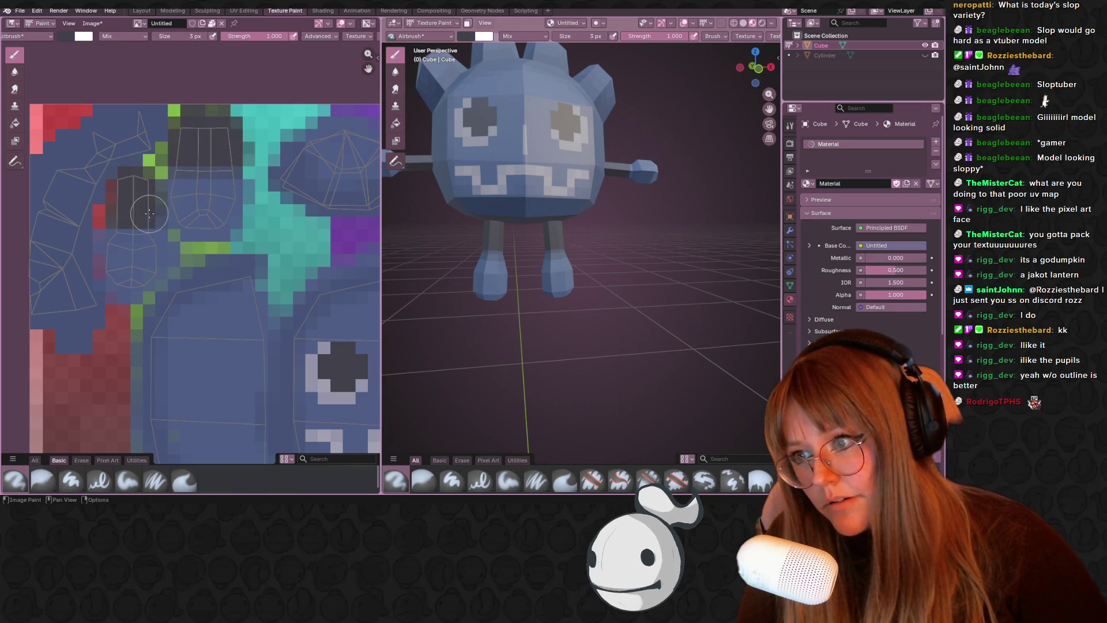
mouse_move(576, 231)
middle_mouse_down()
mouse_move(663, 225)
mouse_move(404, 363)
middle_mouse_up()
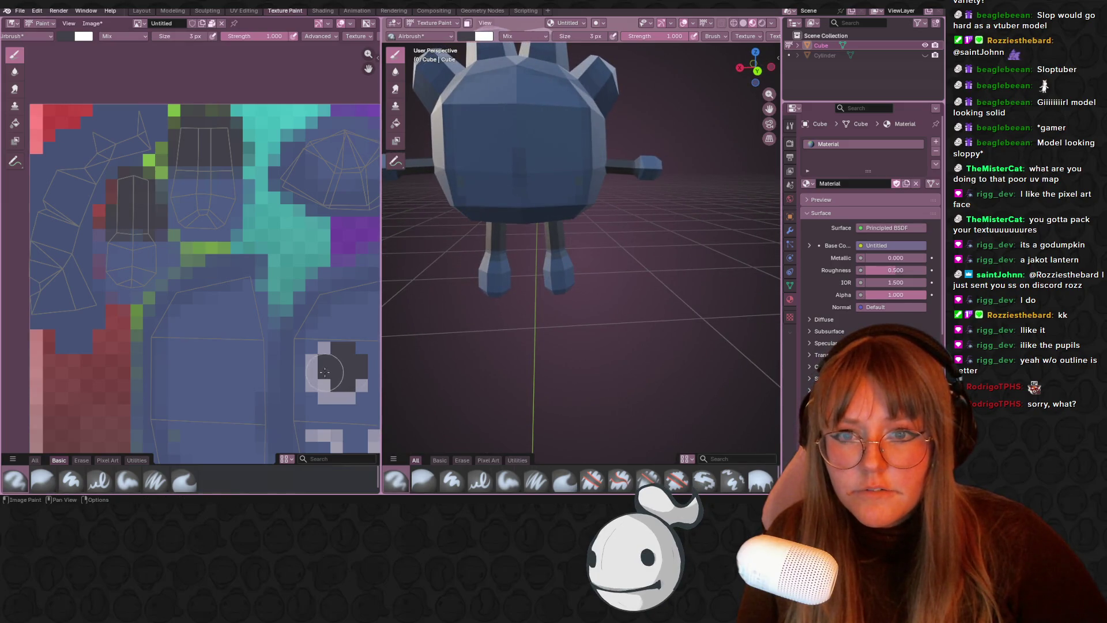
mouse_move(439, 266)
middle_mouse_down()
mouse_move(519, 249)
mouse_move(502, 254)
middle_mouse_up()
middle_click_drag(228, 384, 154, 244)
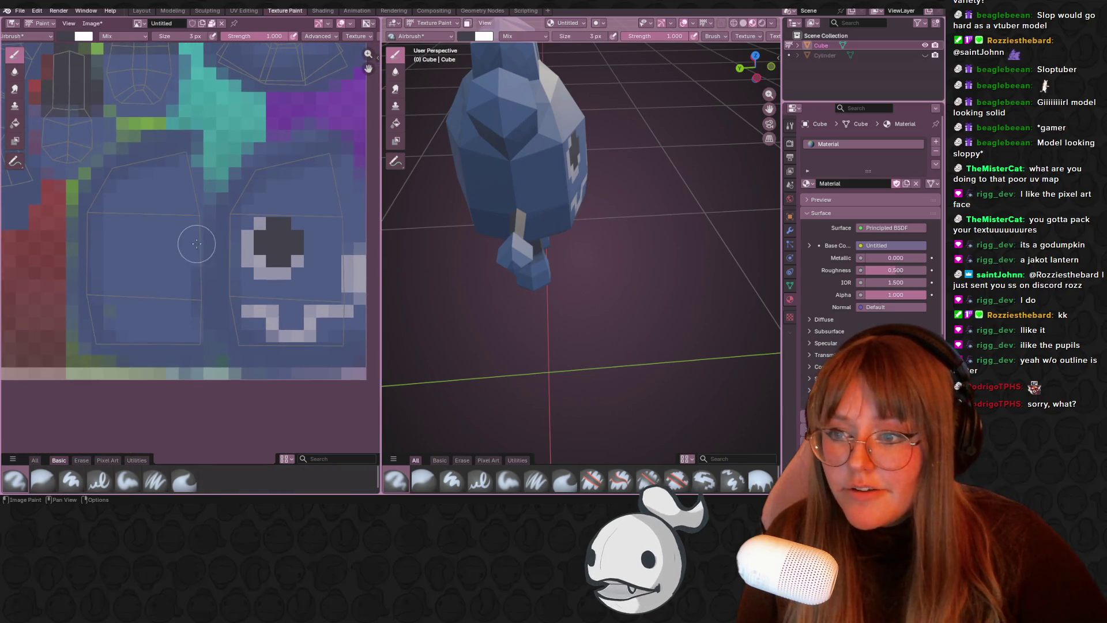
mouse_move(438, 202)
middle_mouse_down()
mouse_move(770, 204)
mouse_move(455, 199)
mouse_move(528, 191)
middle_mouse_up()
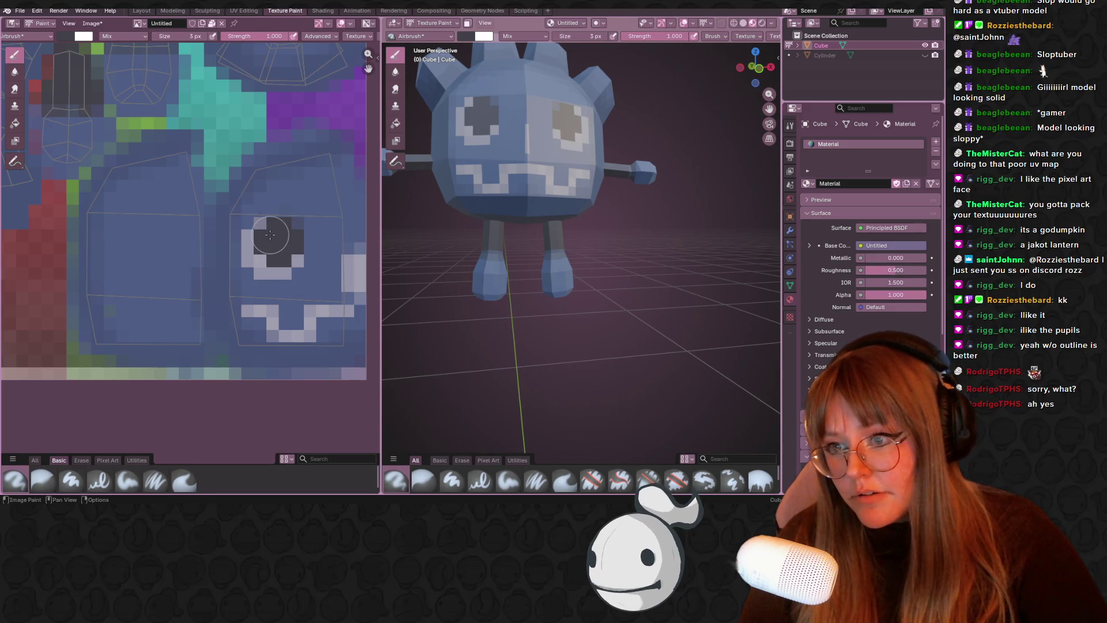
mouse_move(507, 230)
middle_mouse_down()
mouse_move(521, 197)
mouse_move(511, 164)
mouse_move(494, 169)
middle_mouse_up()
scroll(270, 214, "down", 3)
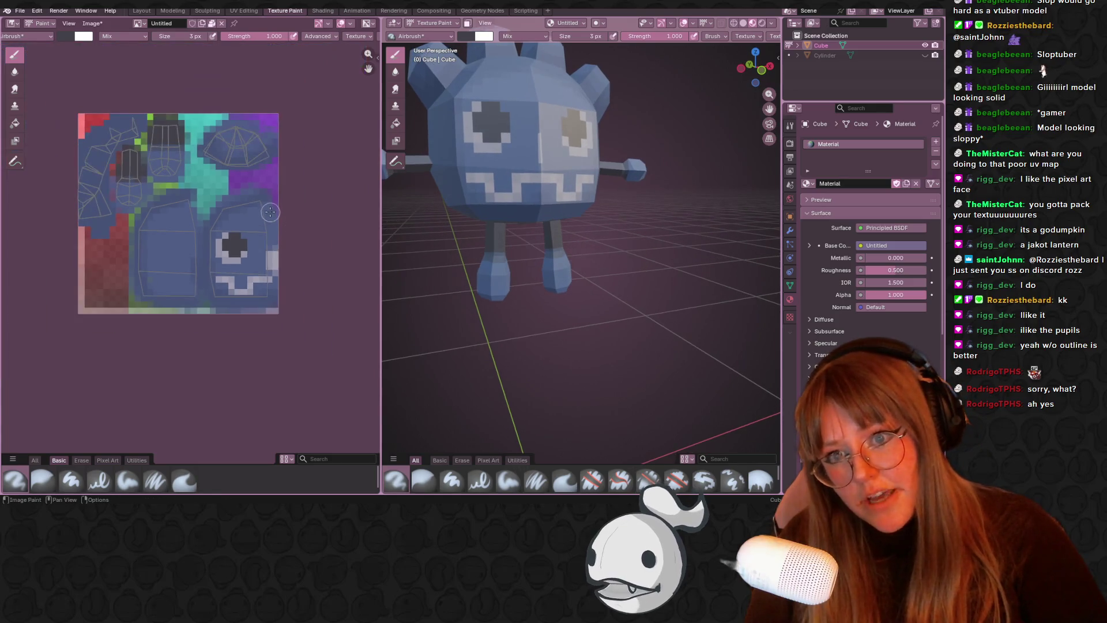
- Save the project as GodotPlush.blend
middle_click_drag(271, 214, 268, 223)
key("ctrl+s")
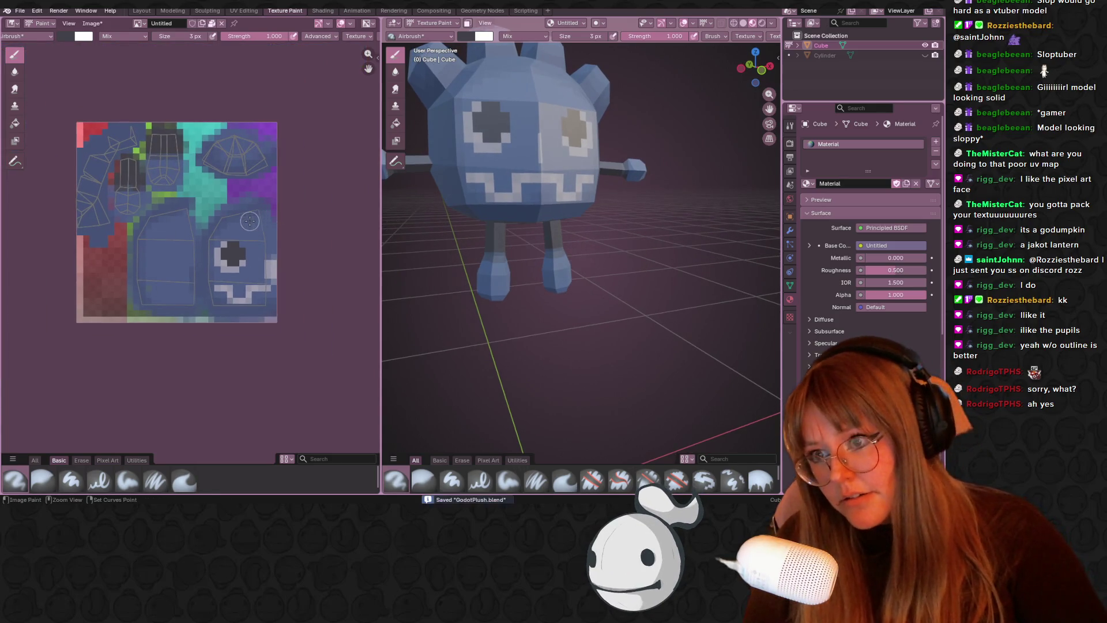
middle_click_drag(519, 202, 779, 210)
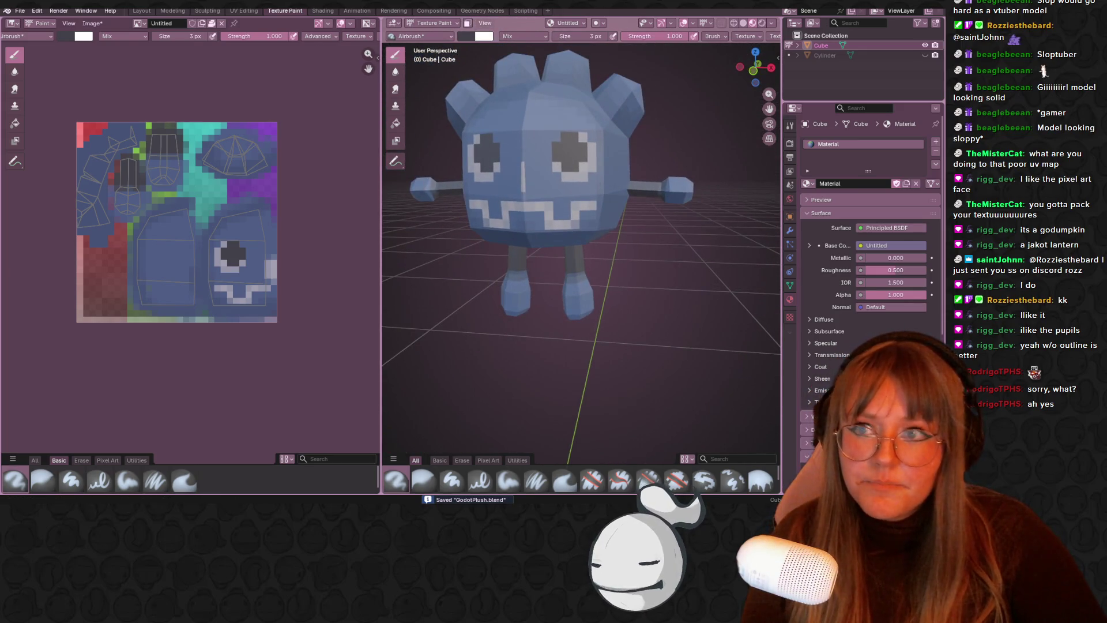
- Pack all external resources into GodotPlush.blend from the Layout workspace
left_click(141, 10)
left_click(20, 11)
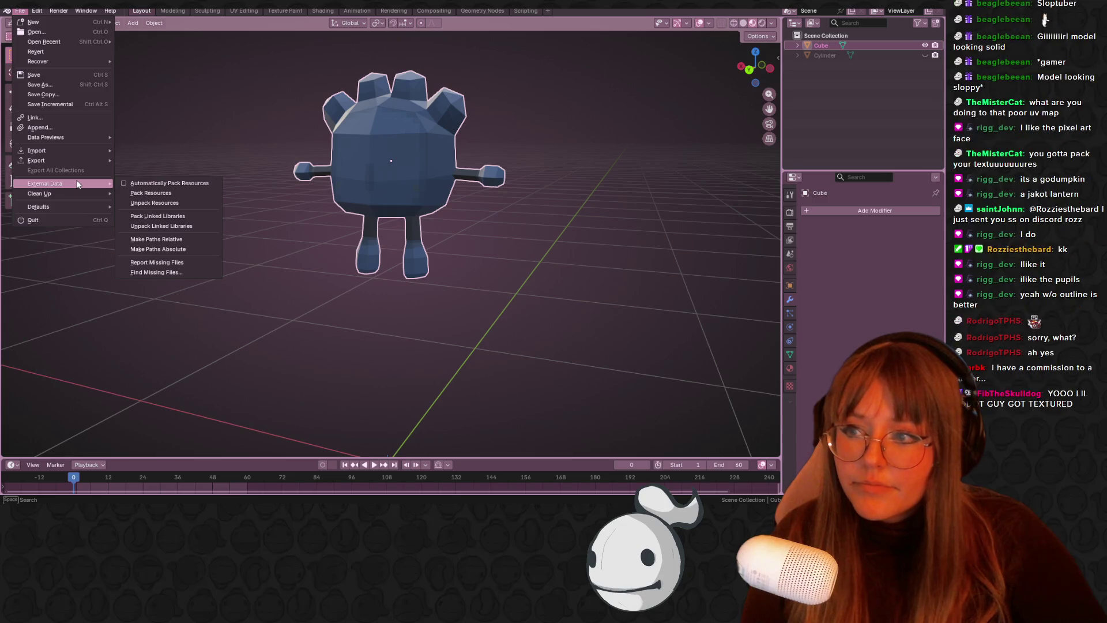
mouse_move(69, 188)
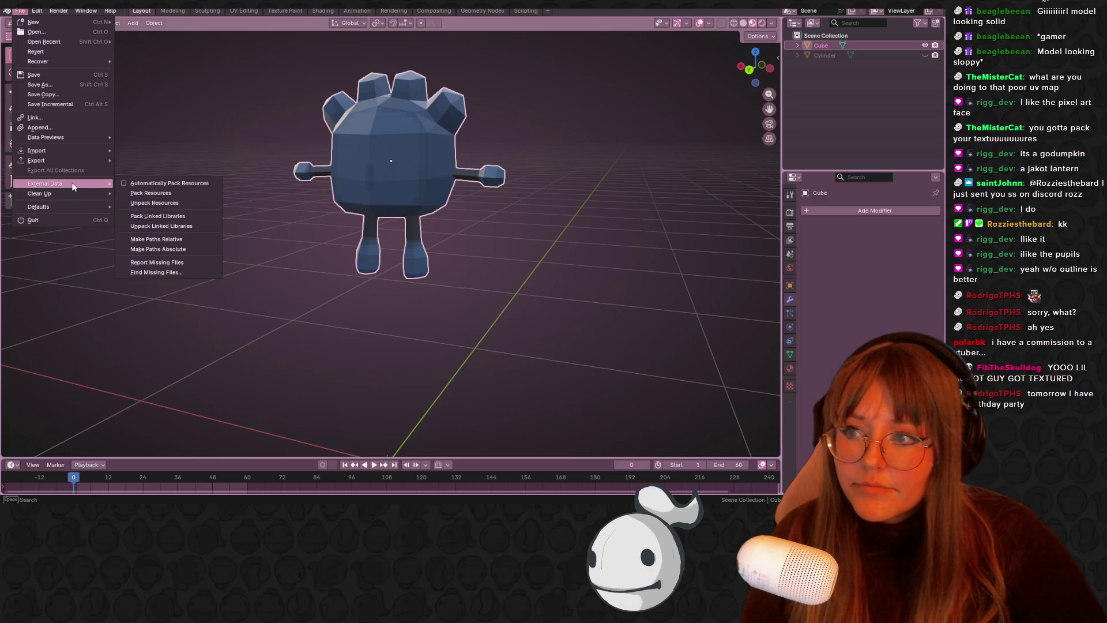
left_click(147, 203)
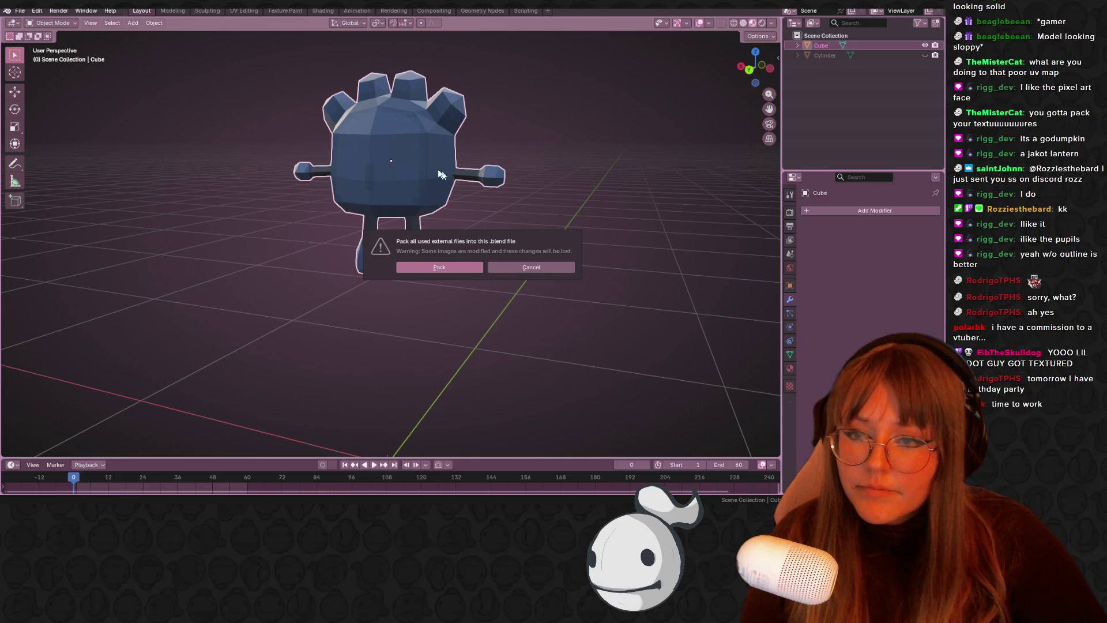
left_click(526, 268)
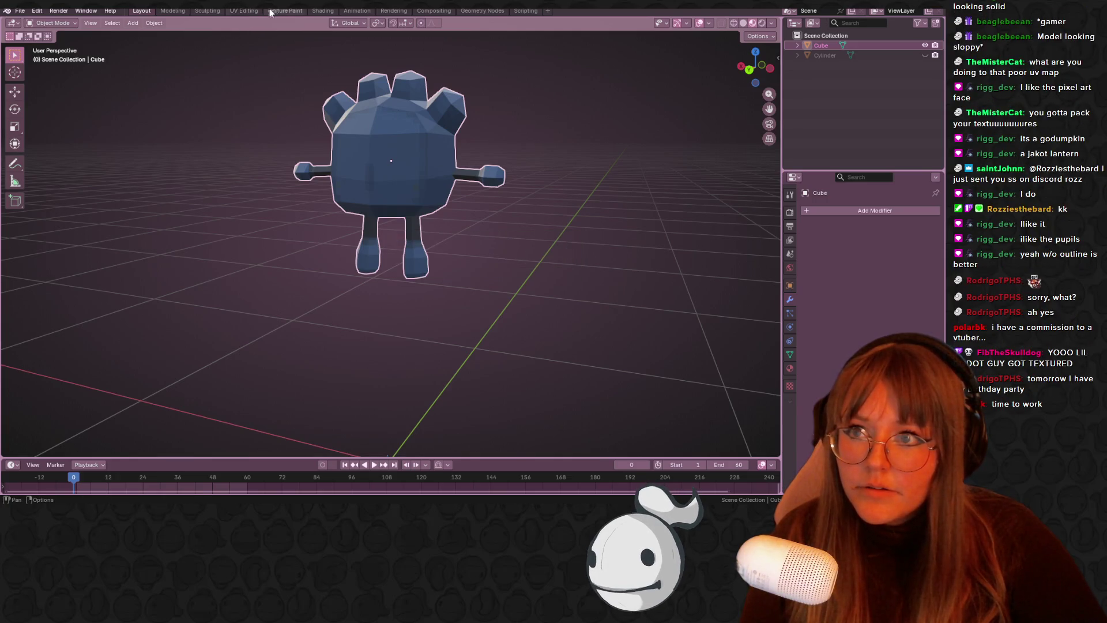
- Back in Texture Paint, save and pack the painted GodotPlush.png image into the file
left_click(285, 10)
key("ctrl+s")
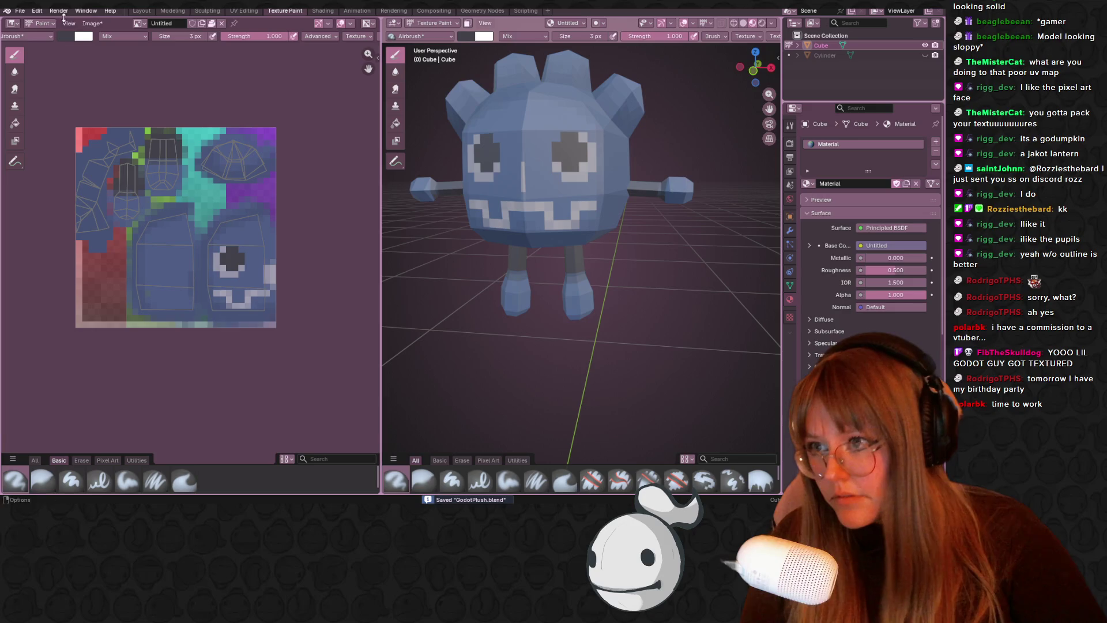
left_click(93, 23)
left_click(101, 123)
left_click(37, 11)
- Run Pack Resources again to pack any remaining external files
left_click(25, 12)
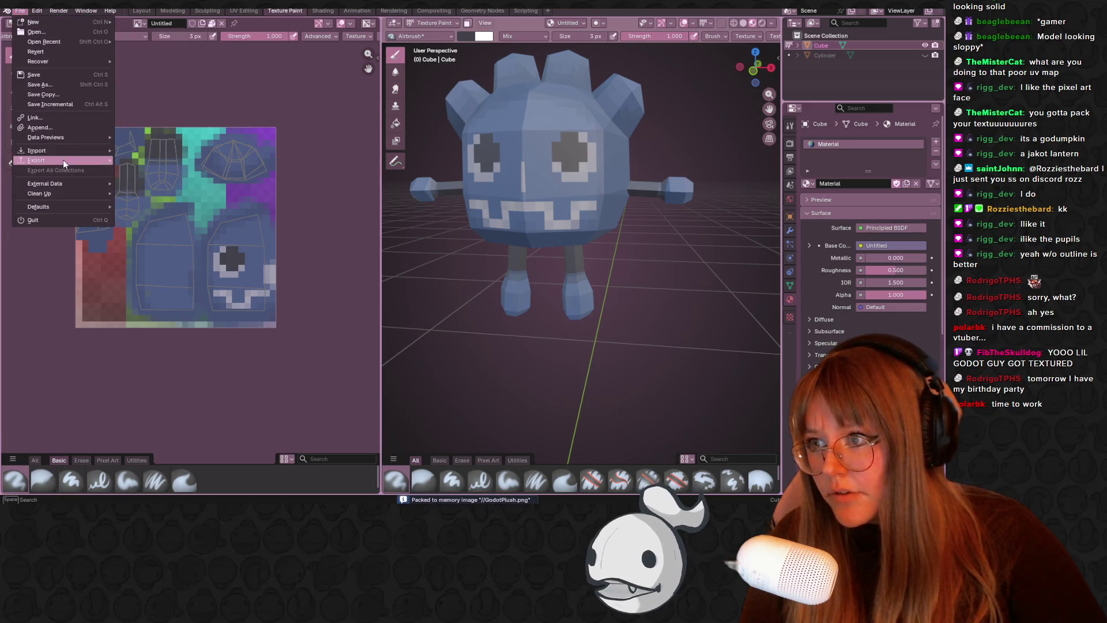
mouse_move(80, 183)
left_click(150, 193)
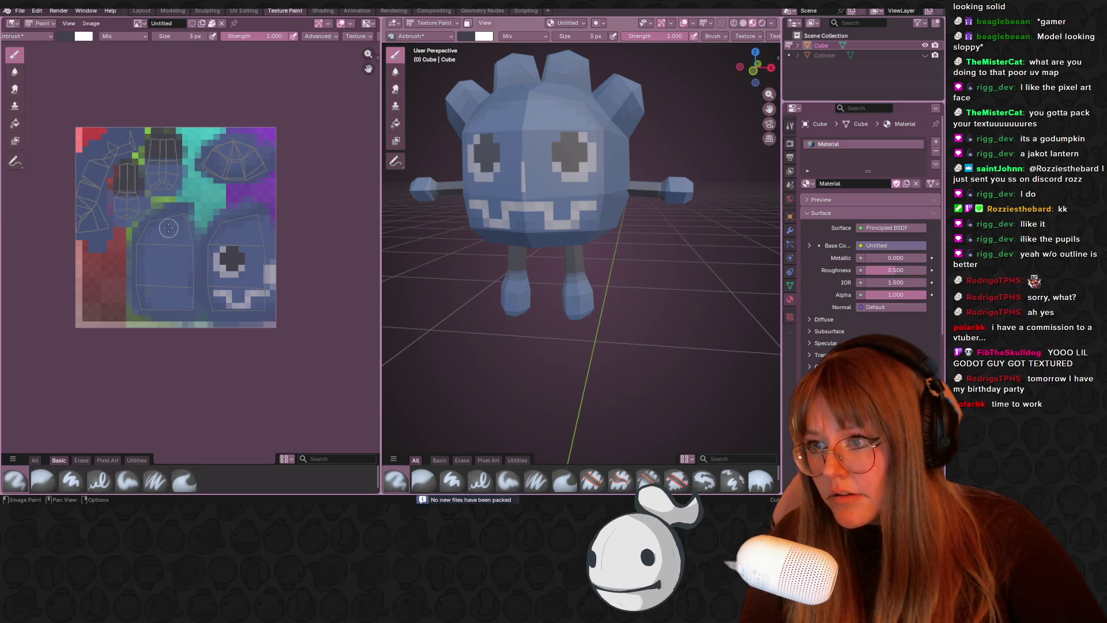
left_click(22, 11)
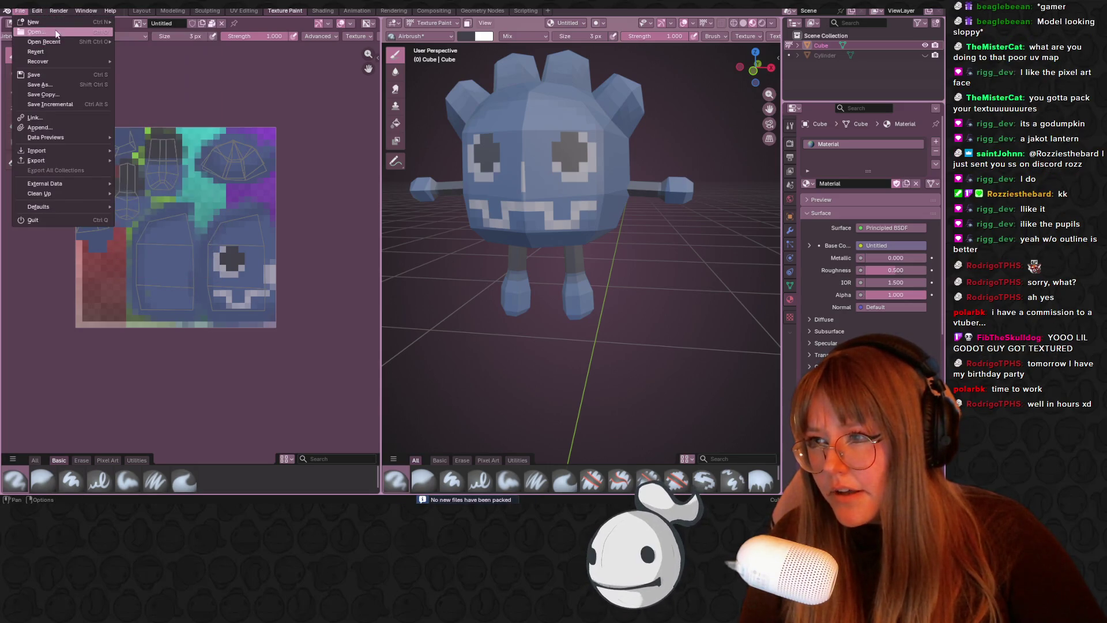
- Save a copy as GodotPlushRig.blend and orbit the viewport around the finished plush
left_click(68, 86)
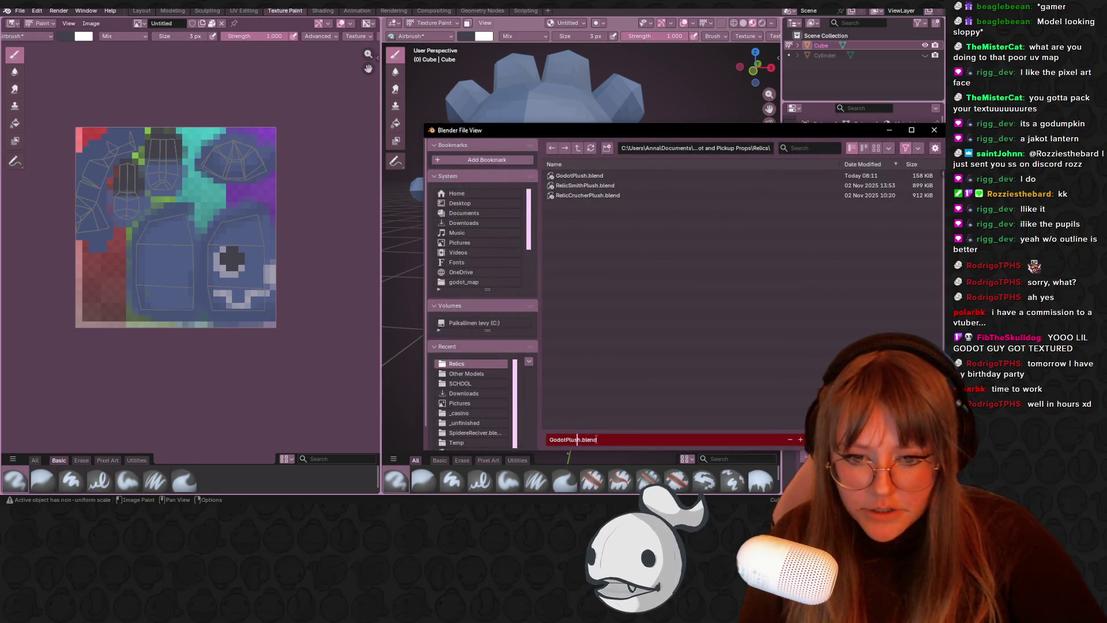
key("Right")
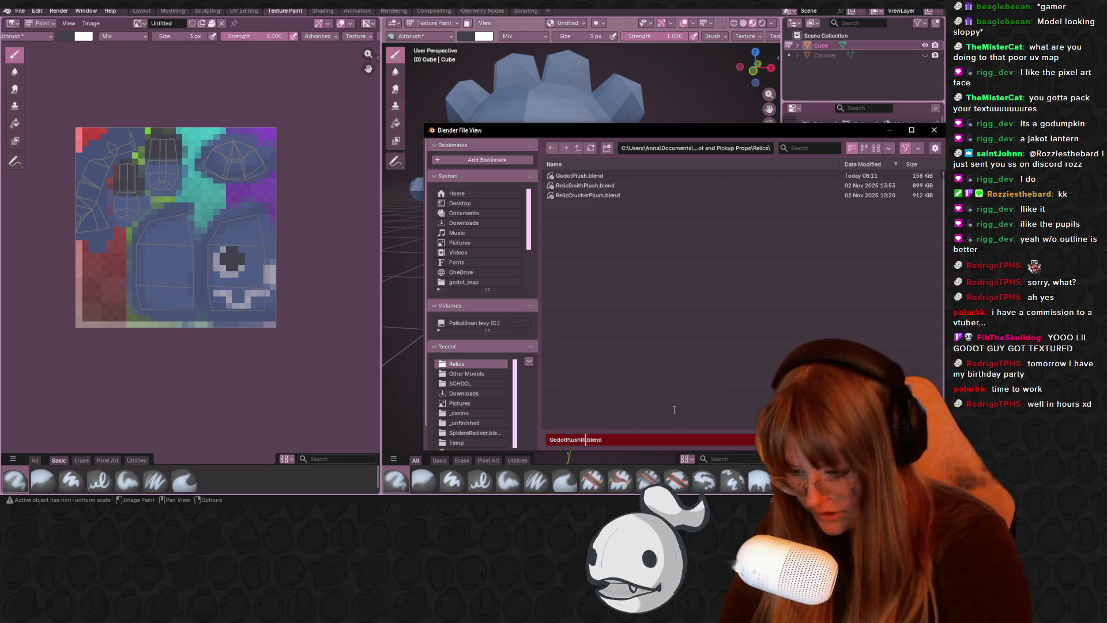
type("ig")
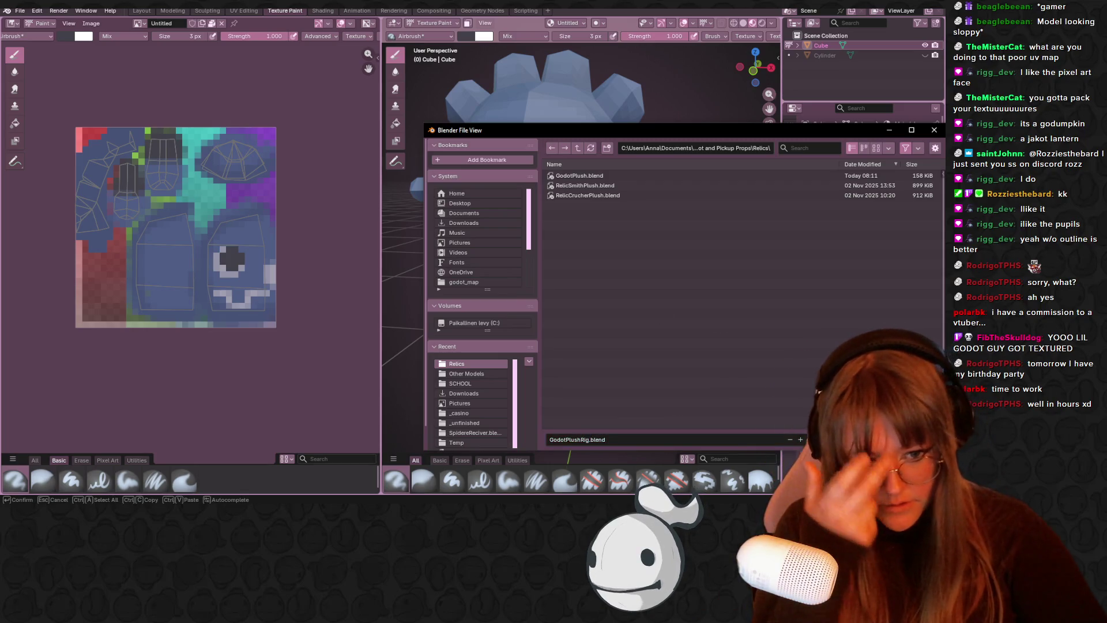
key("Return")
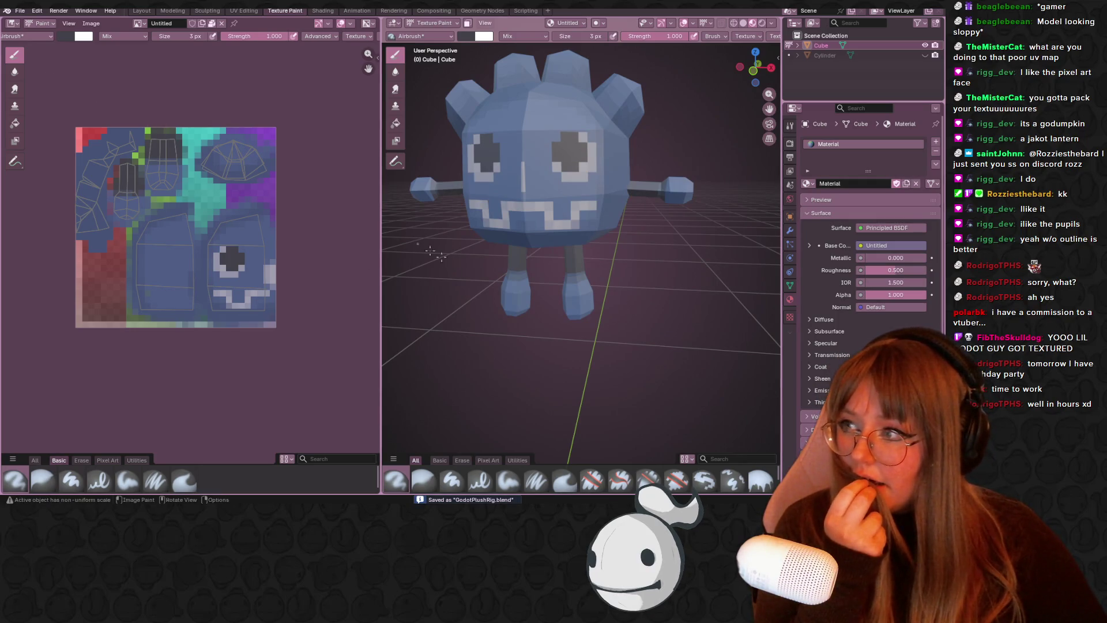
middle_click_drag(398, 231, 599, 268)
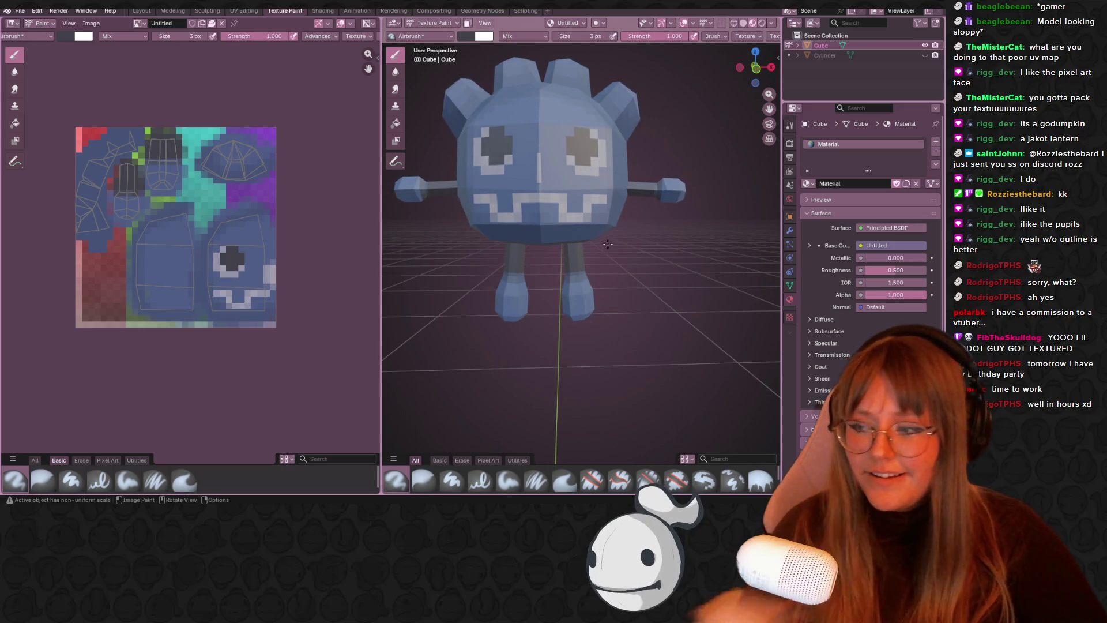
middle_click_drag(608, 170, 631, 212)
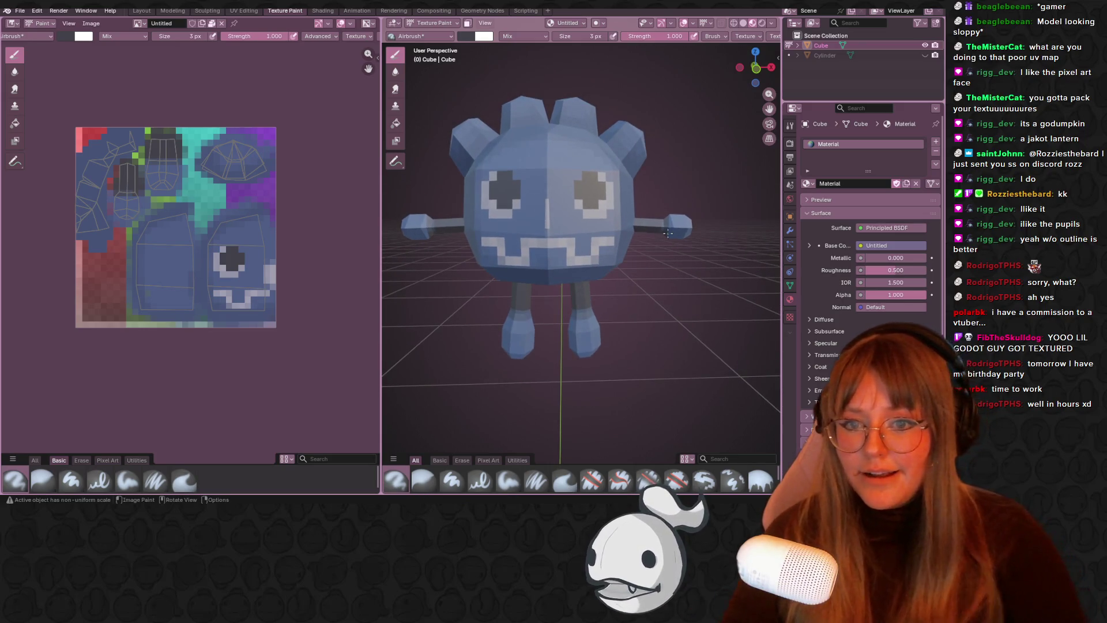
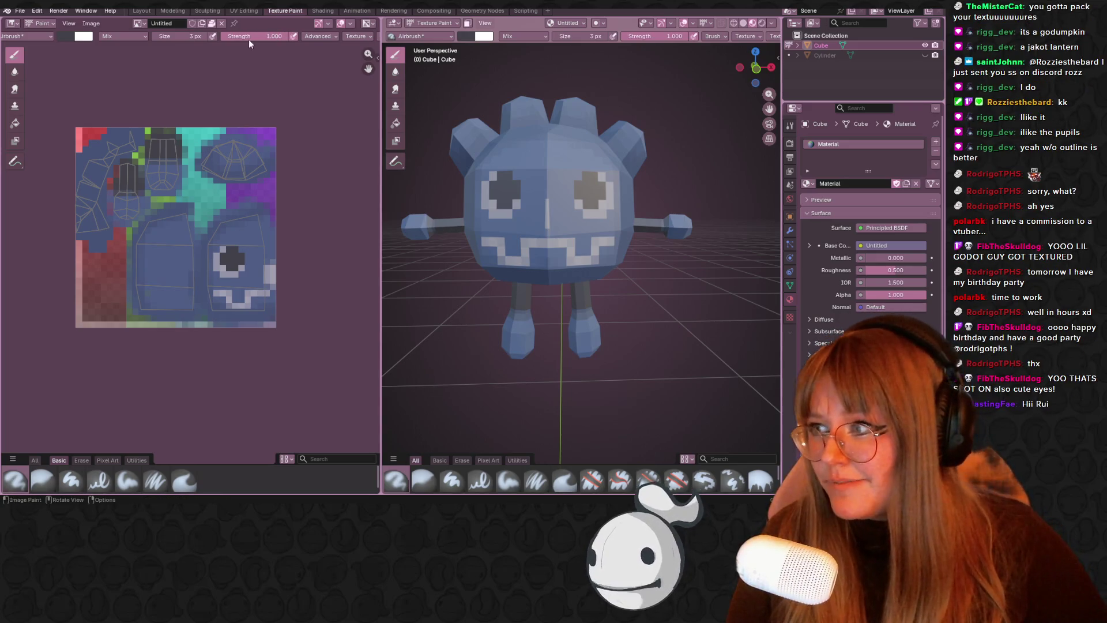
- Switch to the Layout workspace and frame the textured mascot in front view
left_click(142, 12)
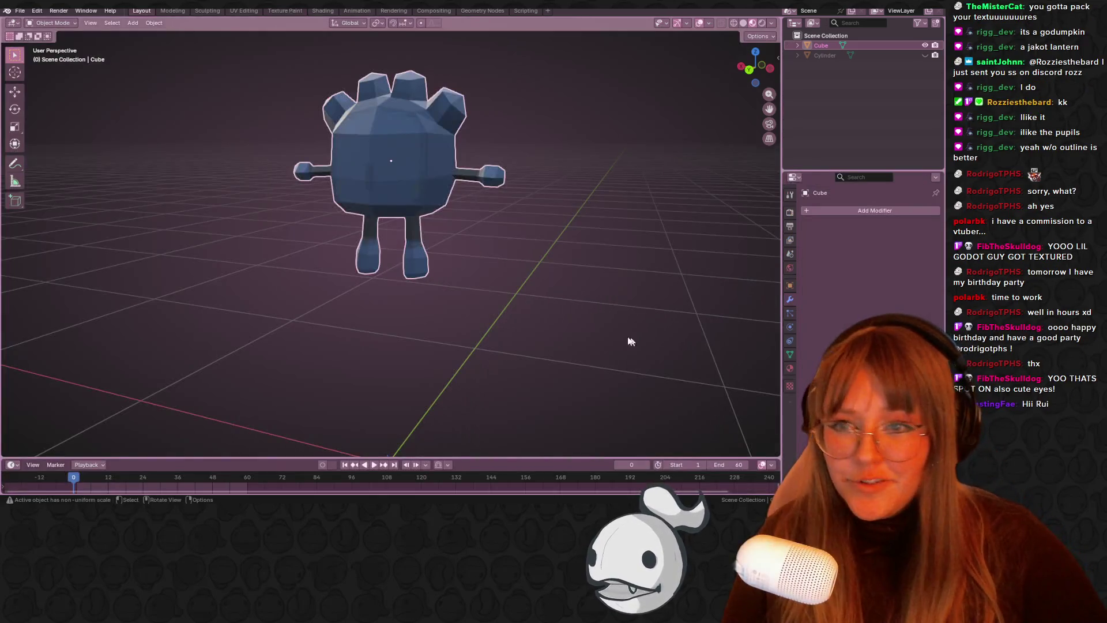
left_click(761, 65)
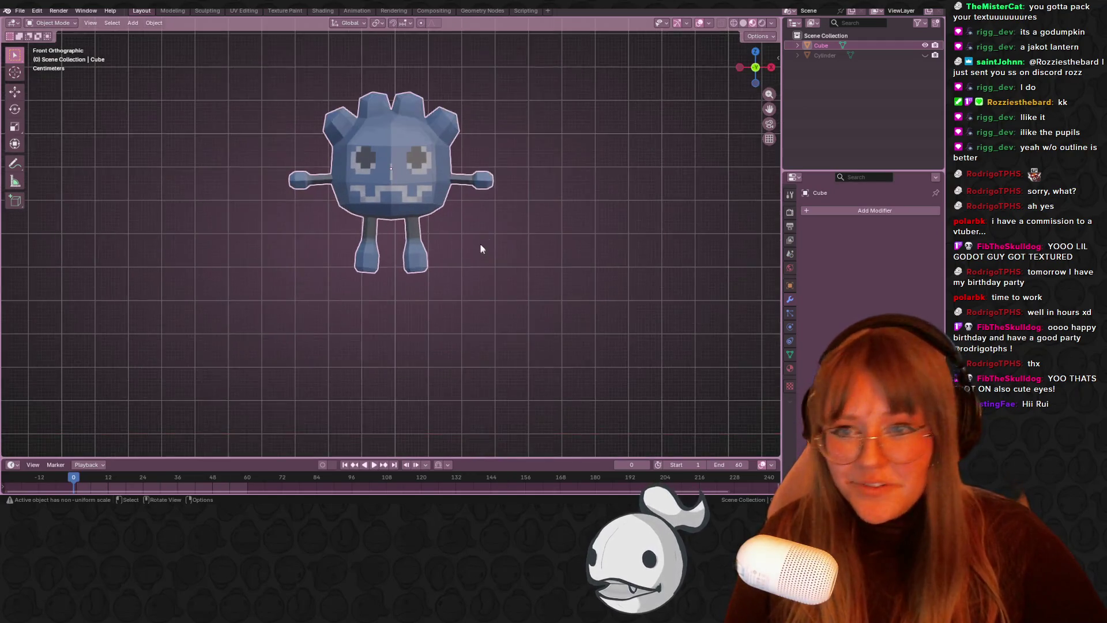
middle_click_drag(497, 252, 490, 277, "shift")
- Select the mascot mesh and bring up its Apply transforms options
left_click(557, 327)
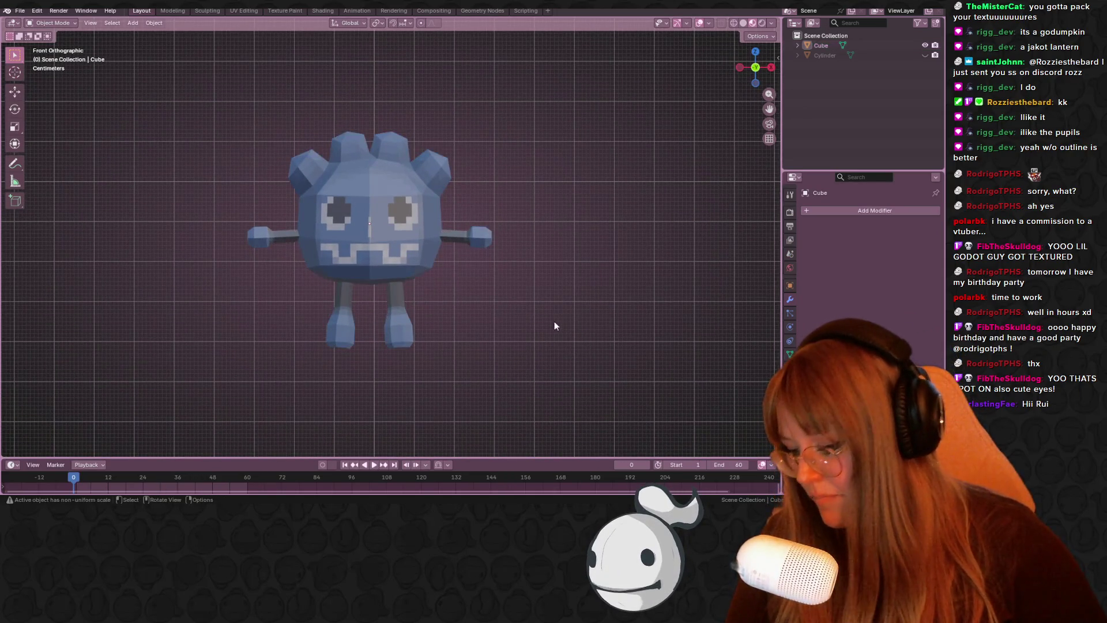
left_click(364, 263)
right_click(521, 309)
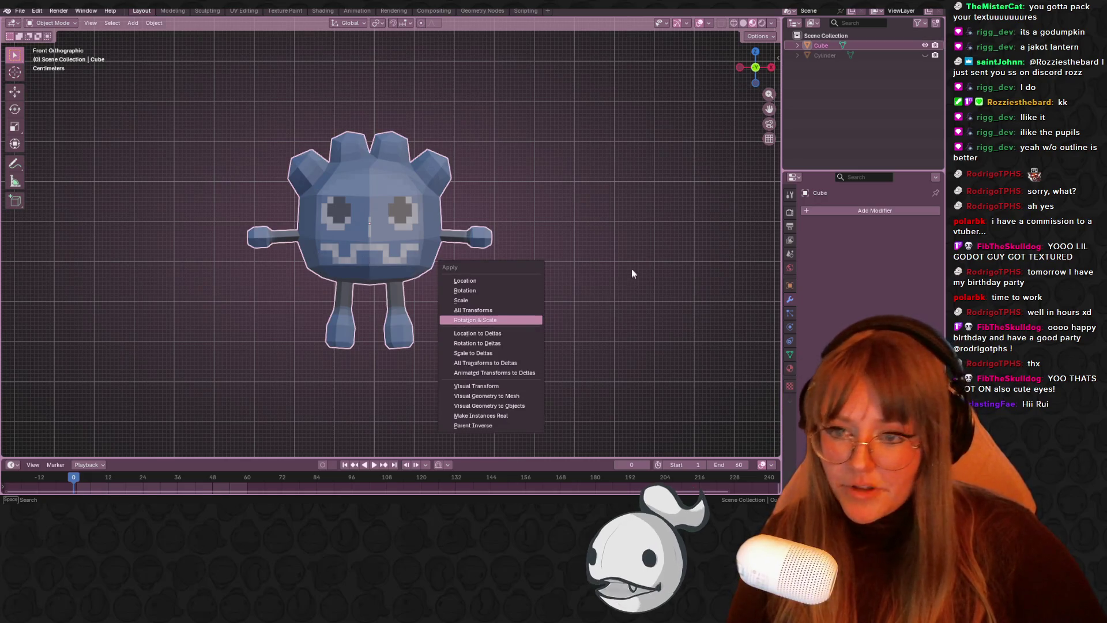
key("ctrl+a")
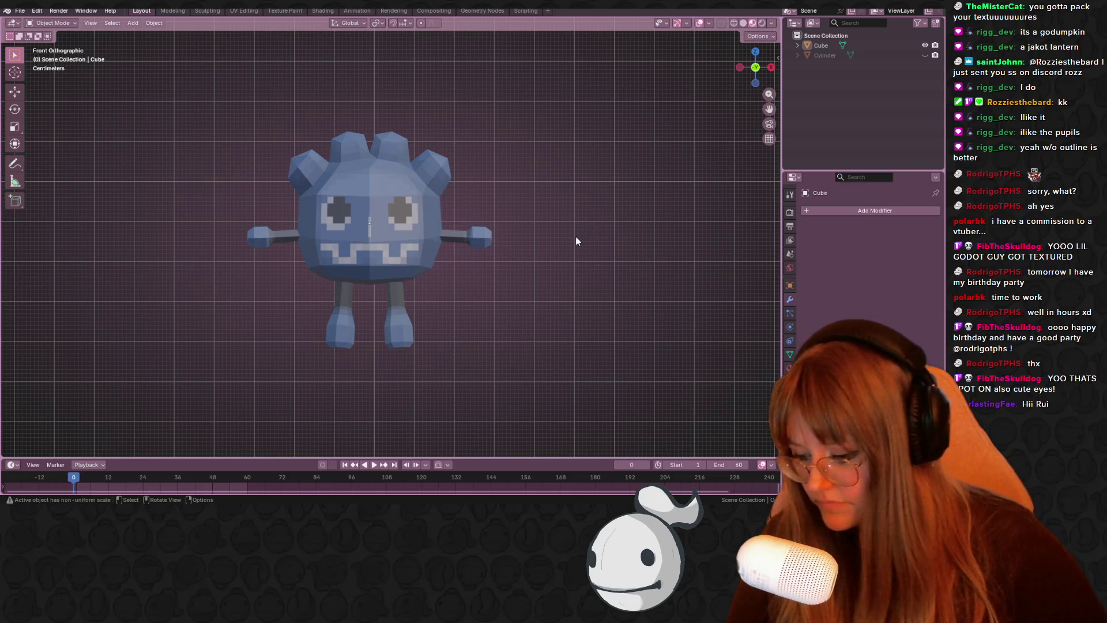
- Add an Armature object to the scene from the Add menu
key("shift+a")
mouse_move(563, 323)
left_click(602, 321)
- Zoom in on the new armature and scale its bone down
scroll(469, 371, "down", 4)
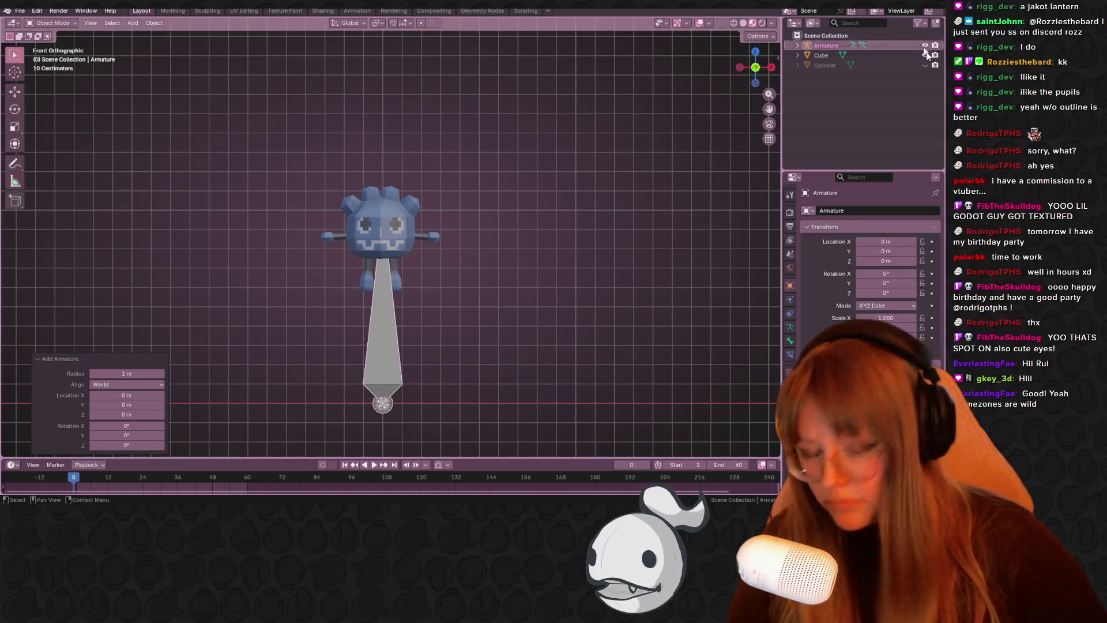
scroll(865, 260, "down", 3)
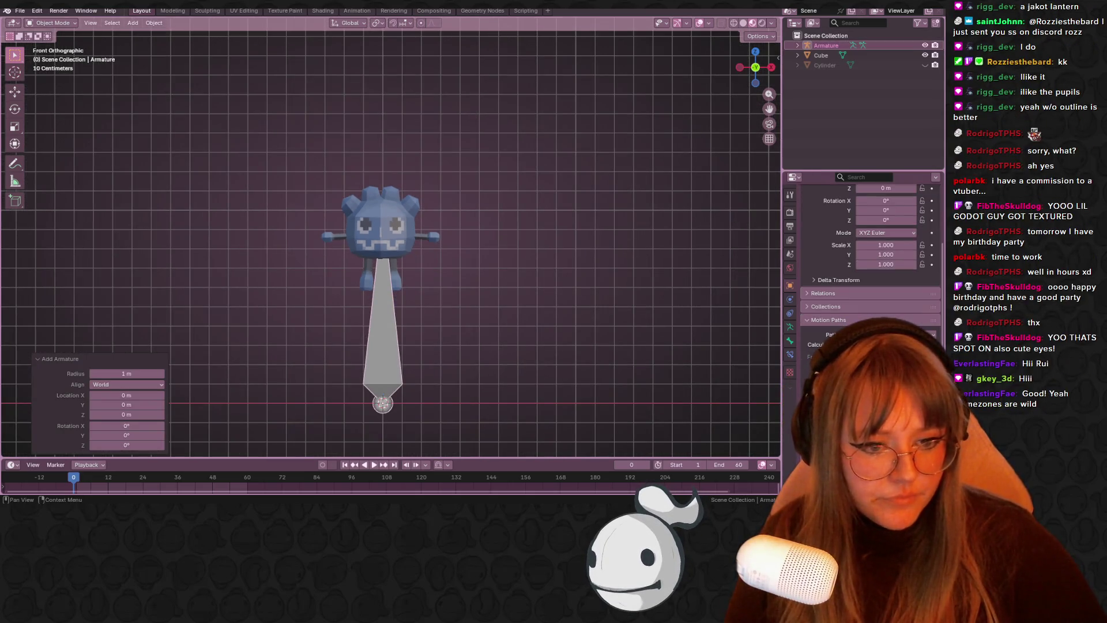
scroll(865, 259, "down", 3)
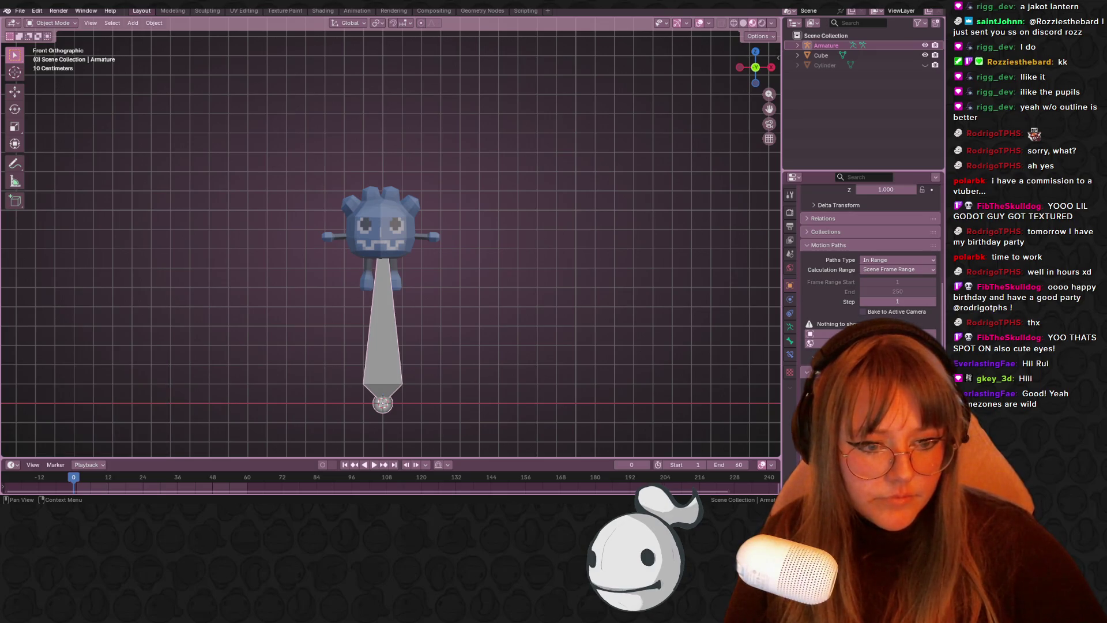
scroll(864, 259, "down", 3)
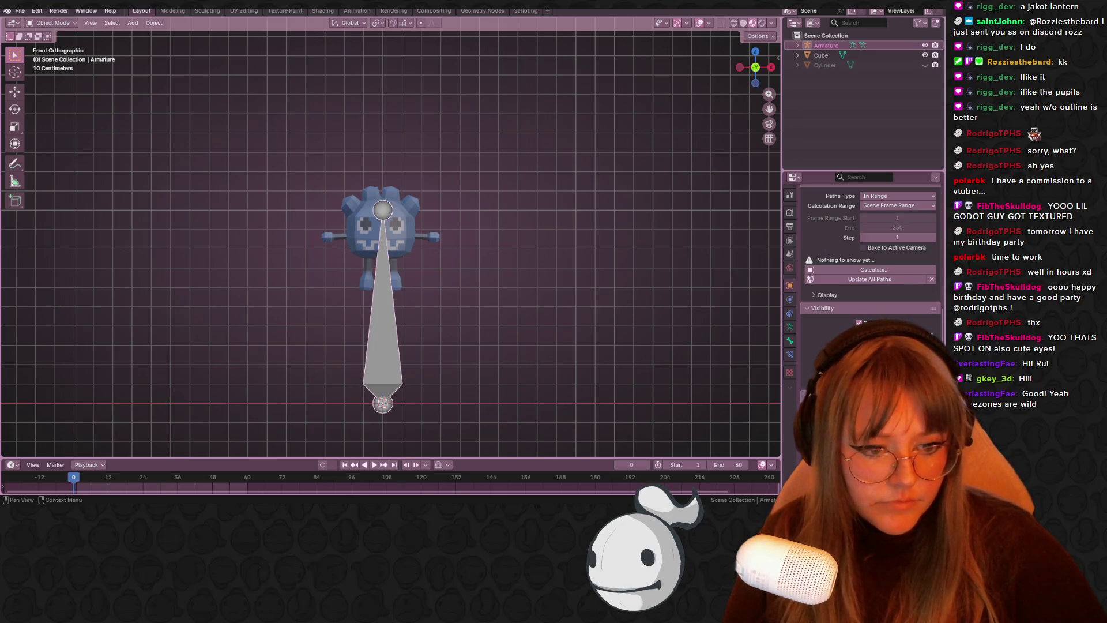
scroll(485, 302, "up", 3)
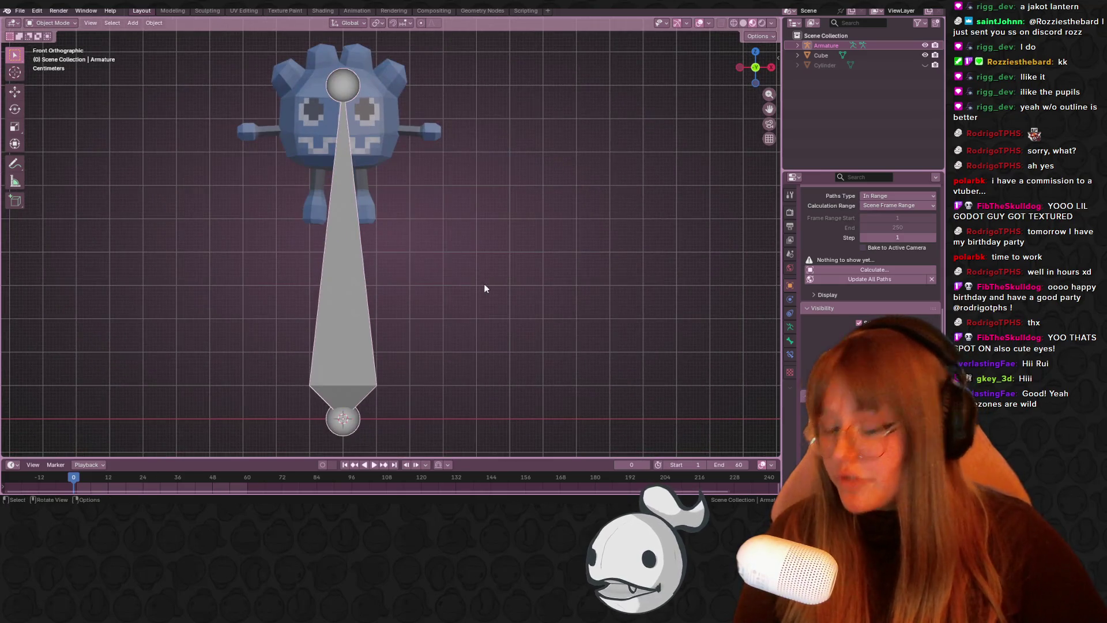
key("s")
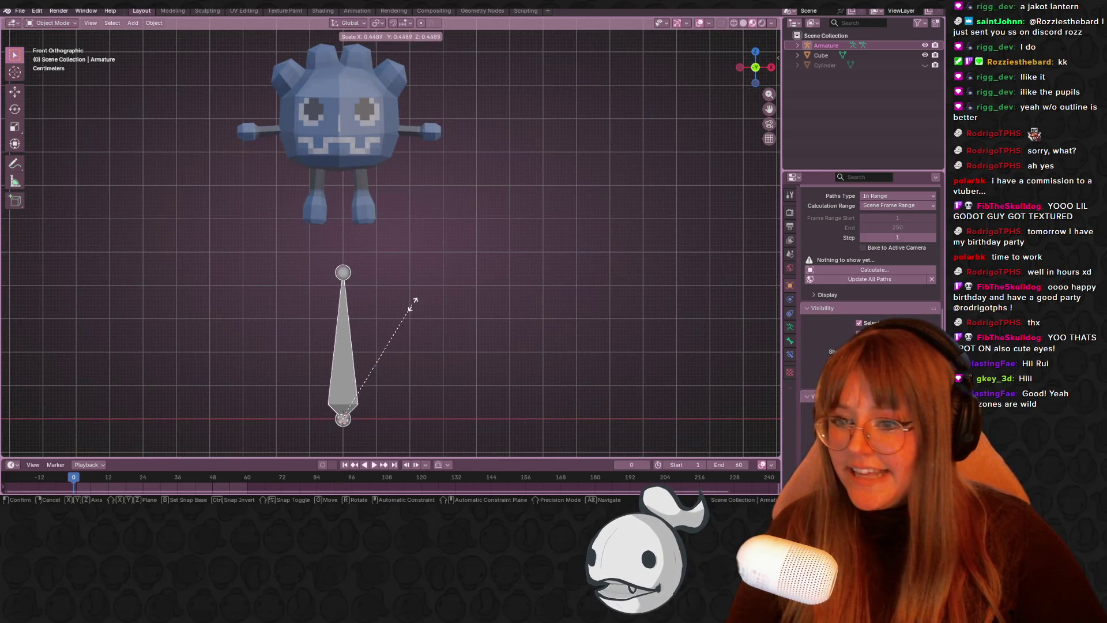
left_click(323, 347)
mouse_move(366, 324)
middle_mouse_down("shift")
mouse_move(420, 436)
mouse_move(421, 344)
mouse_move(438, 346)
middle_mouse_up("shift")
- Move and rescale the bone so it sits centred inside the mascot's body
key("g")
left_click(438, 154)
key("s")
left_click(490, 182)
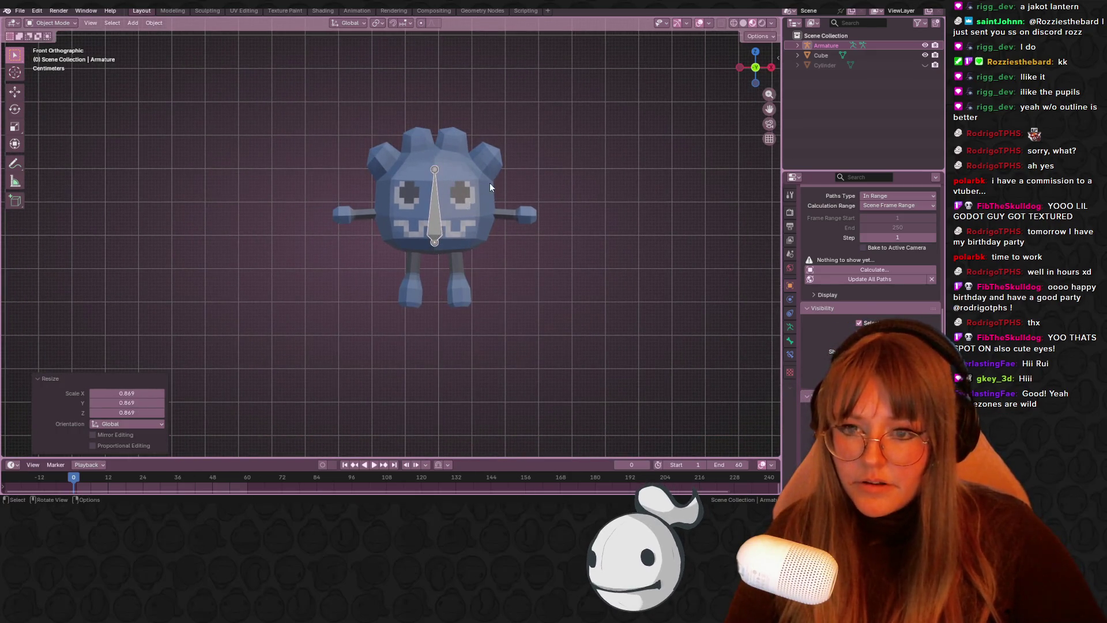
key("g")
left_click(493, 173)
key("g")
left_click(427, 108)
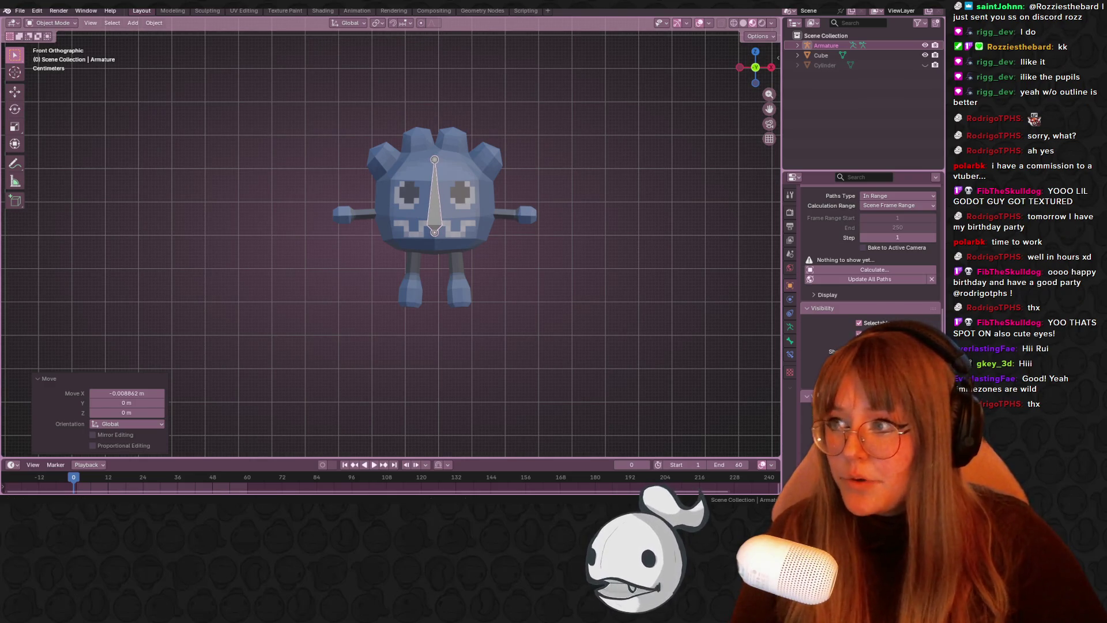
- Fine-tune the bone's placement, then enter Edit Mode with circle selection active
mouse_move(478, 203)
middle_mouse_down("shift")
mouse_move(446, 163)
mouse_move(424, 173)
middle_mouse_up("shift")
key("g")
right_click(403, 187)
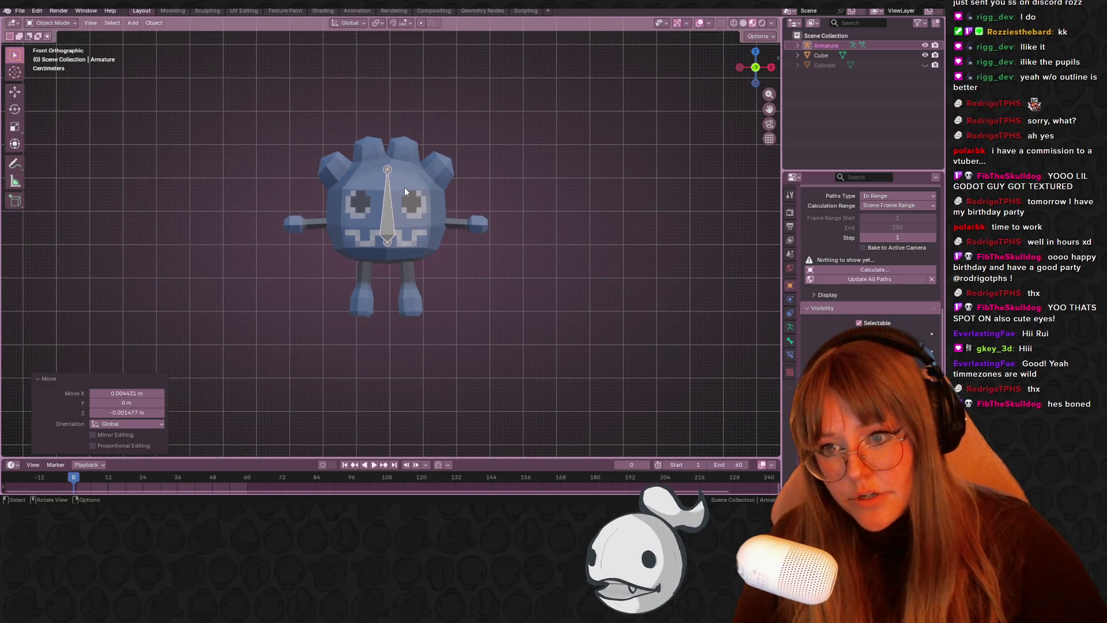
scroll(410, 201, "up", 2)
key("Tab")
key("c")
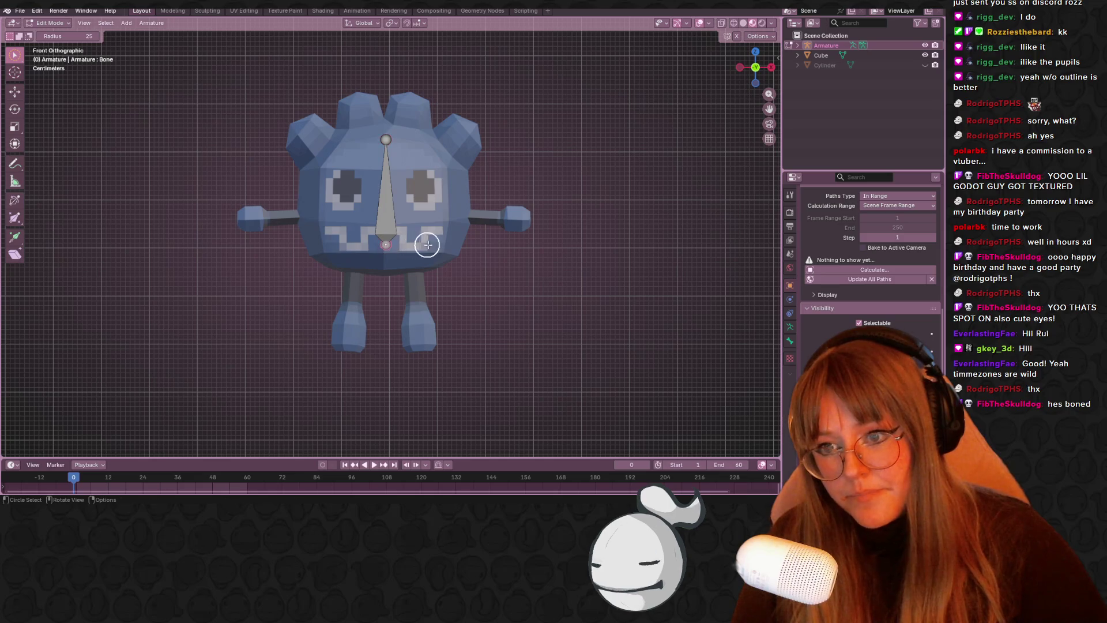
- Add a second bone, rotate it horizontal and shrink it considerably
scroll(437, 229, "down", 1)
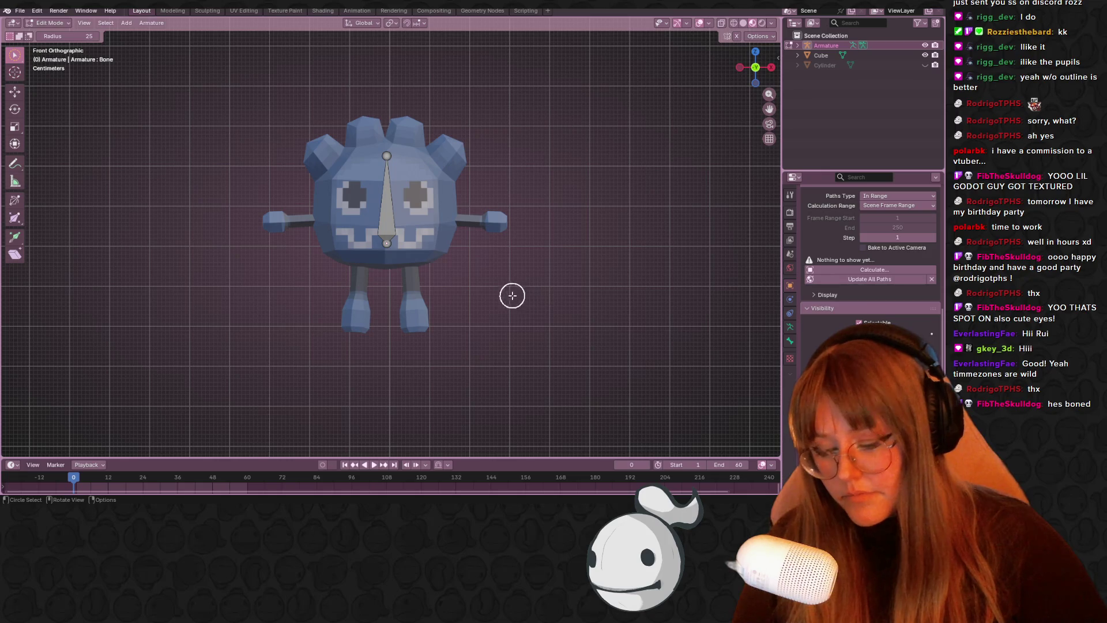
key("shift+a")
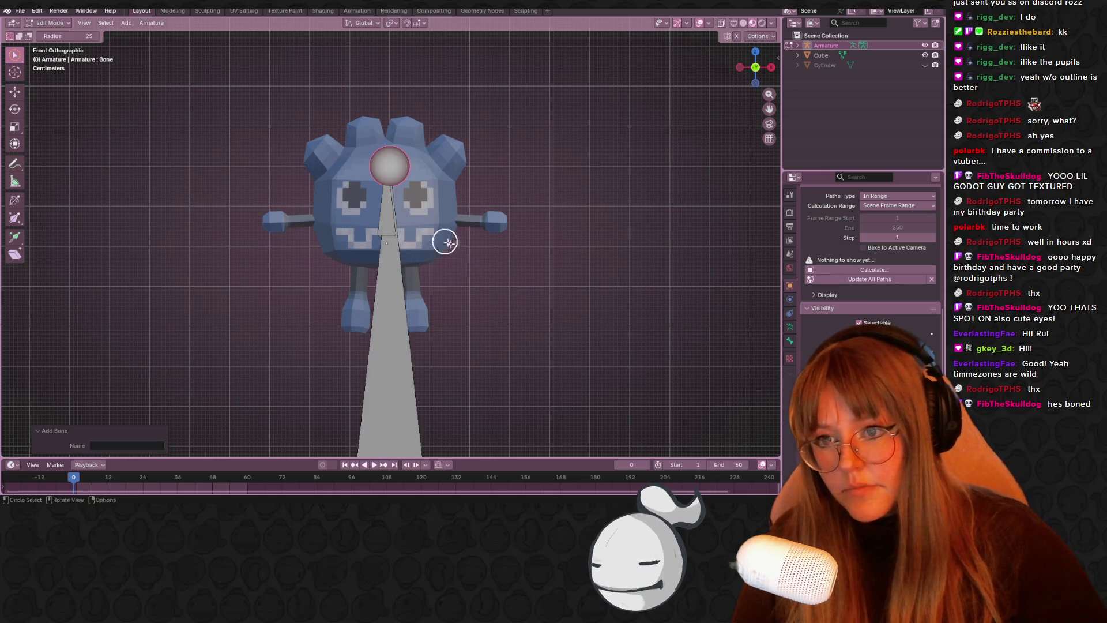
scroll(455, 245, "down", 3)
key("r")
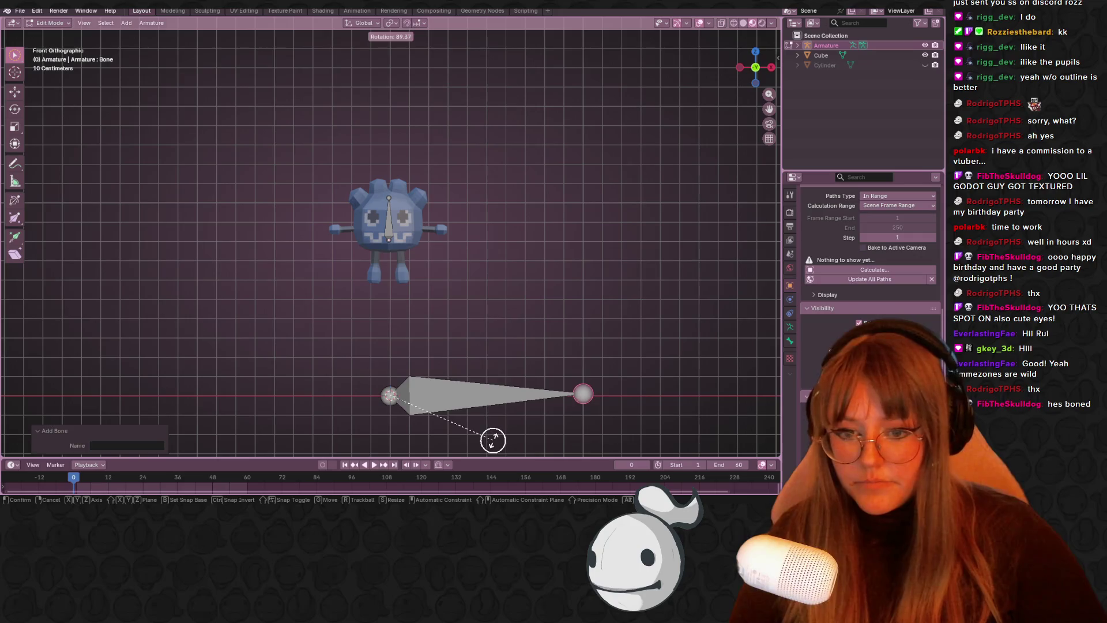
left_click(493, 440)
key("s")
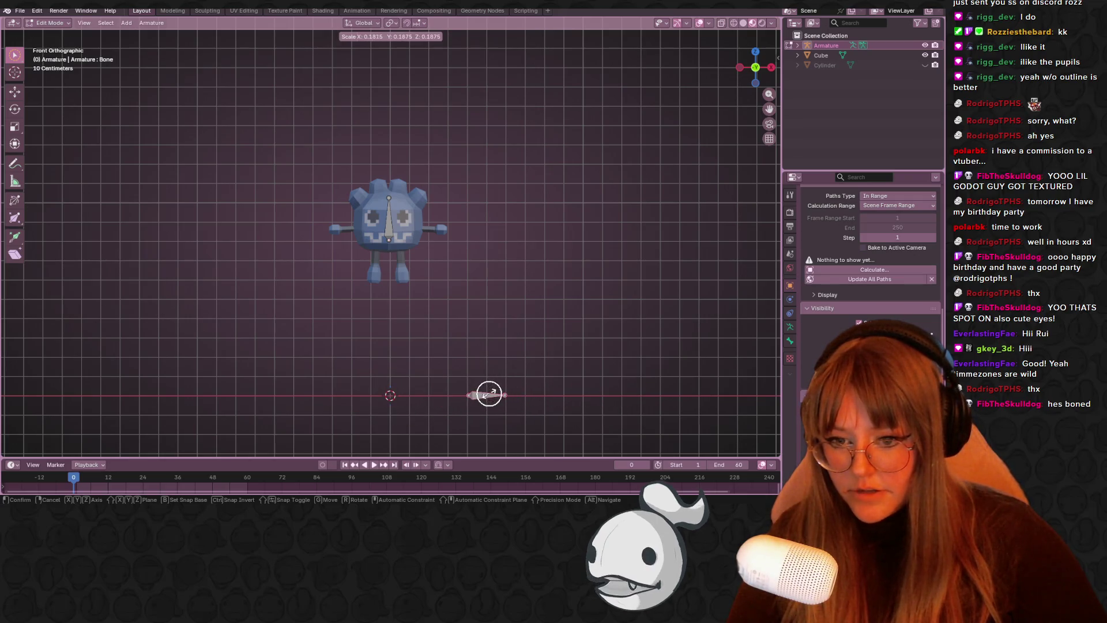
left_click(490, 395)
- Place the small bone inside the right arm at 0.473 scale with a slight tilt
key("g")
left_click(425, 223)
scroll(415, 230, "up", 10)
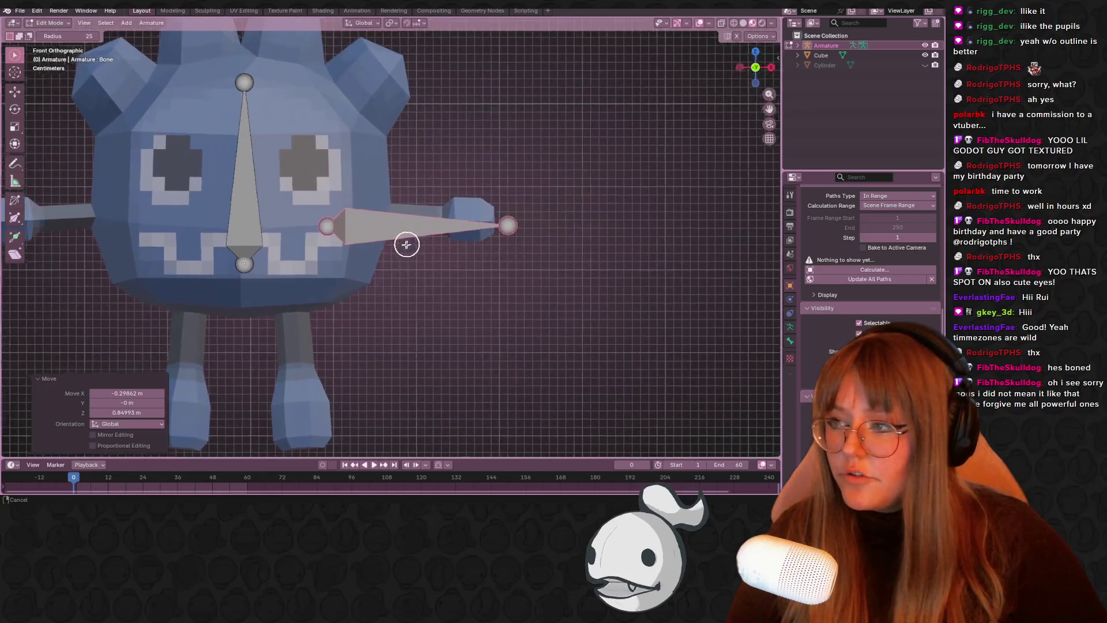
key("s")
left_click(419, 250)
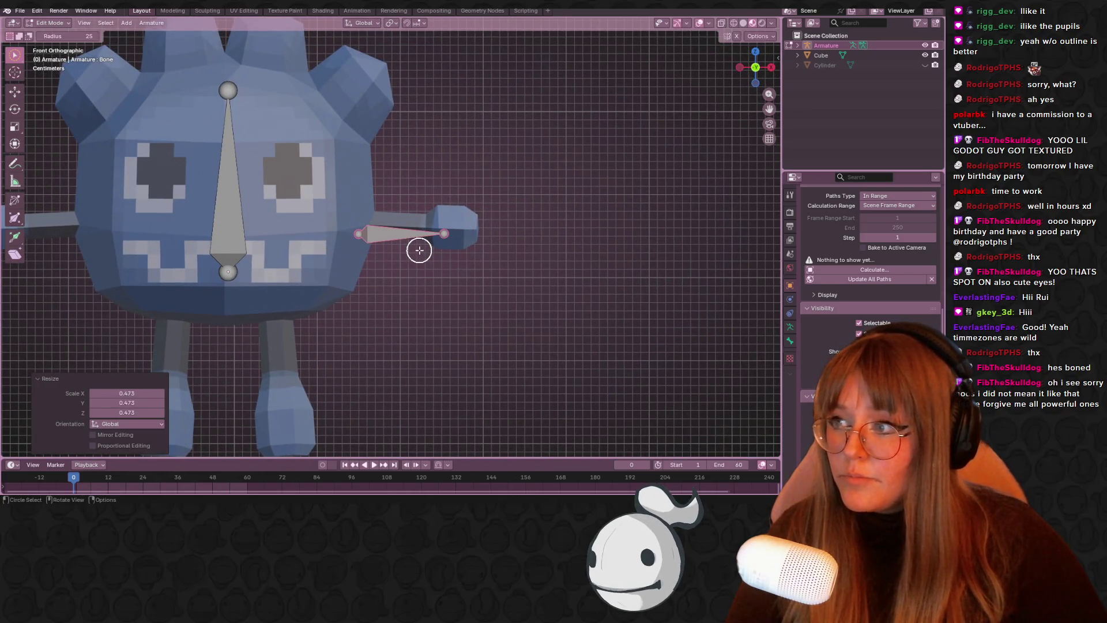
key("g")
left_click(442, 244)
key("r")
key("Escape")
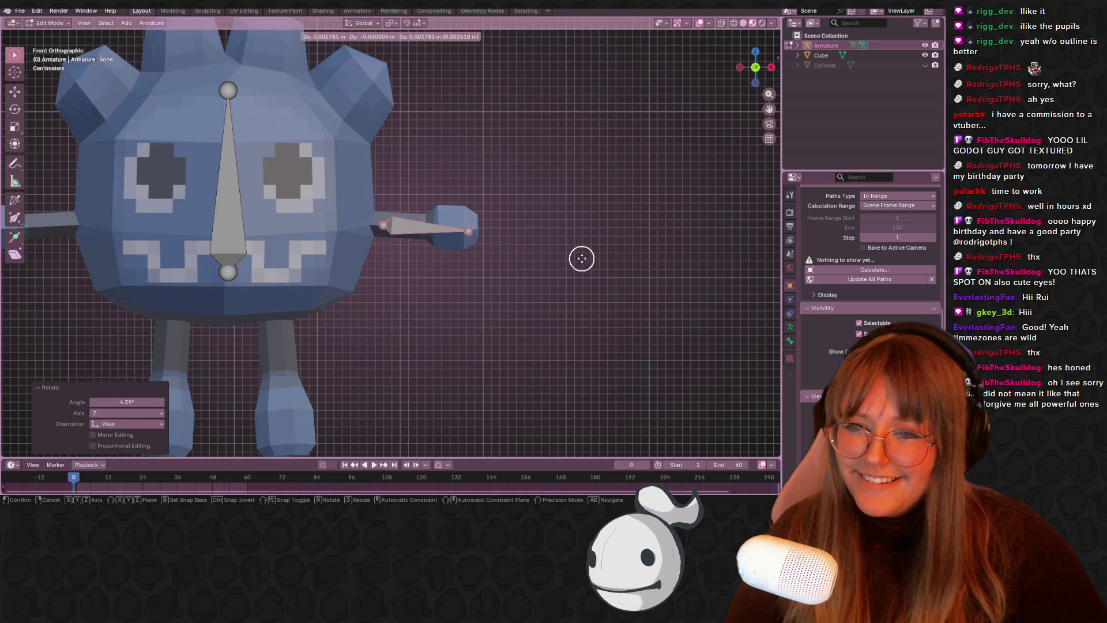
- Select both the central body bone and the arm bone
key("c")
left_click(225, 213)
left_click(427, 227)
key("Escape")
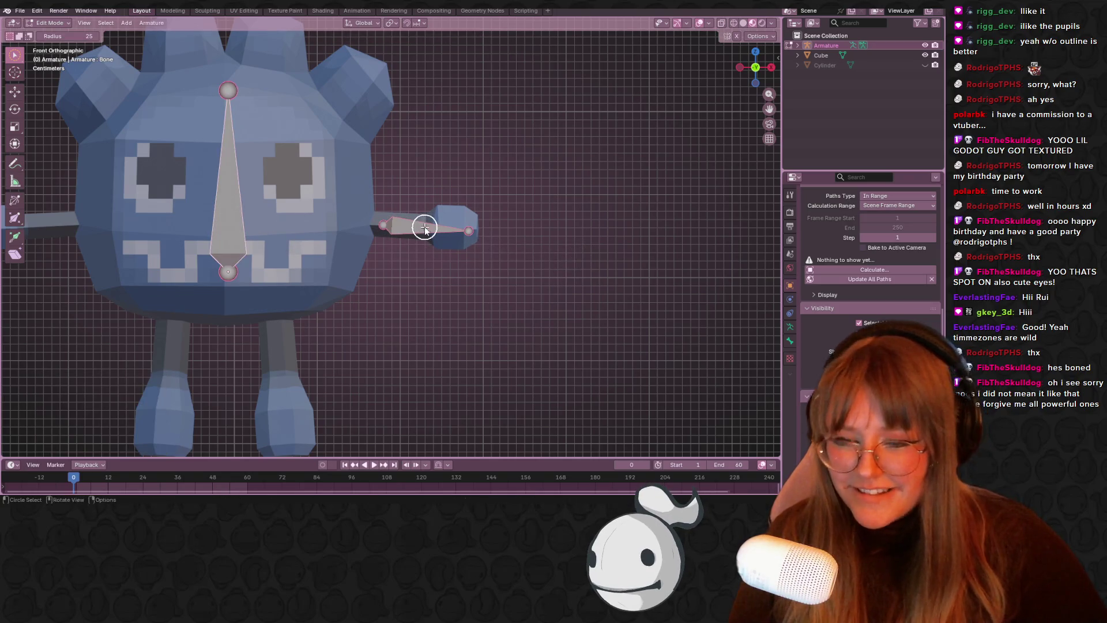
- Look through the arm bone's editing options a few times without making changes
right_click(424, 226)
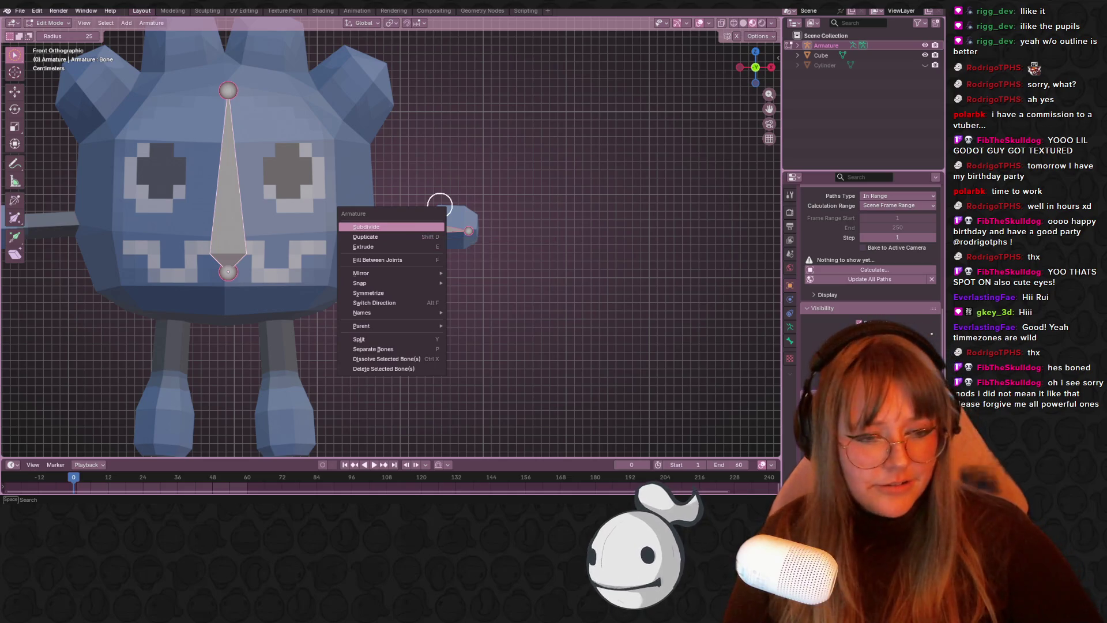
scroll(808, 310, "up", 3)
scroll(821, 257, "up", 5)
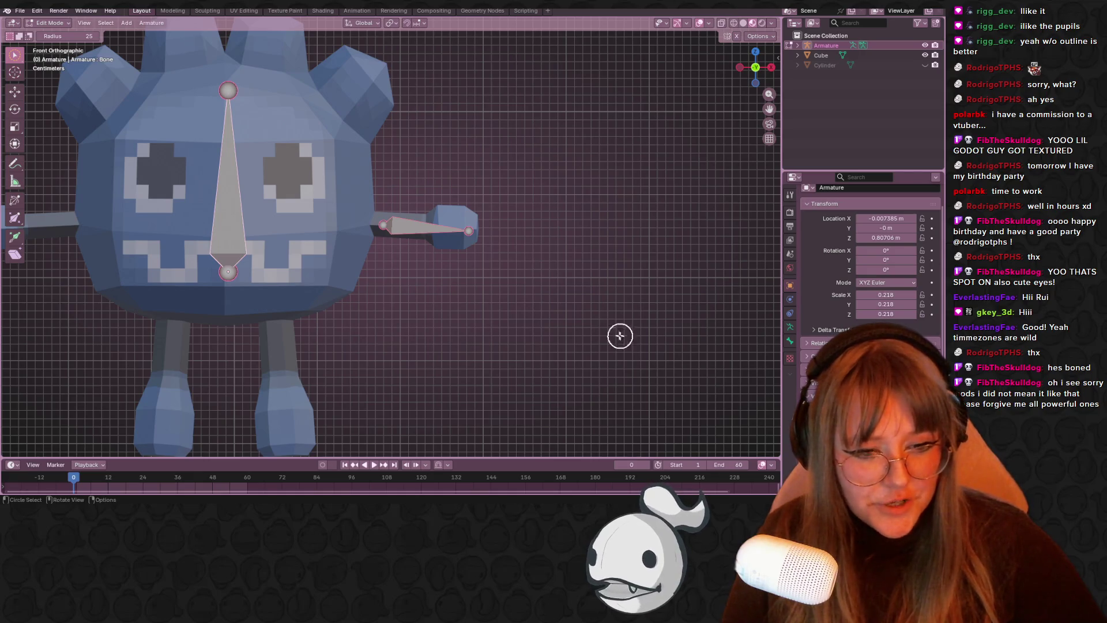
right_click(427, 228)
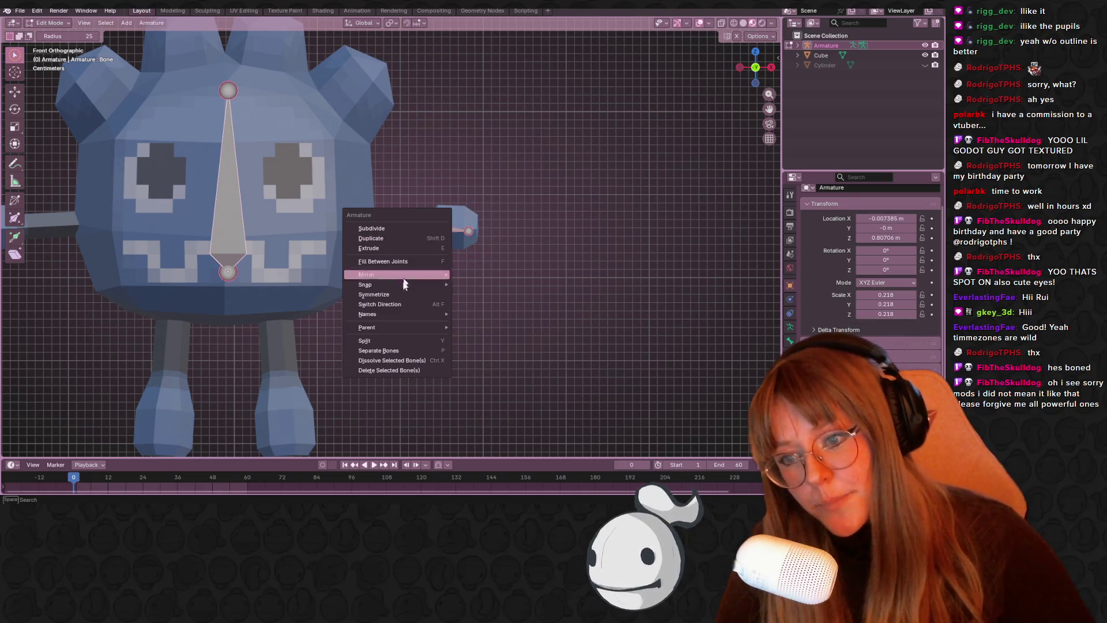
mouse_move(398, 326)
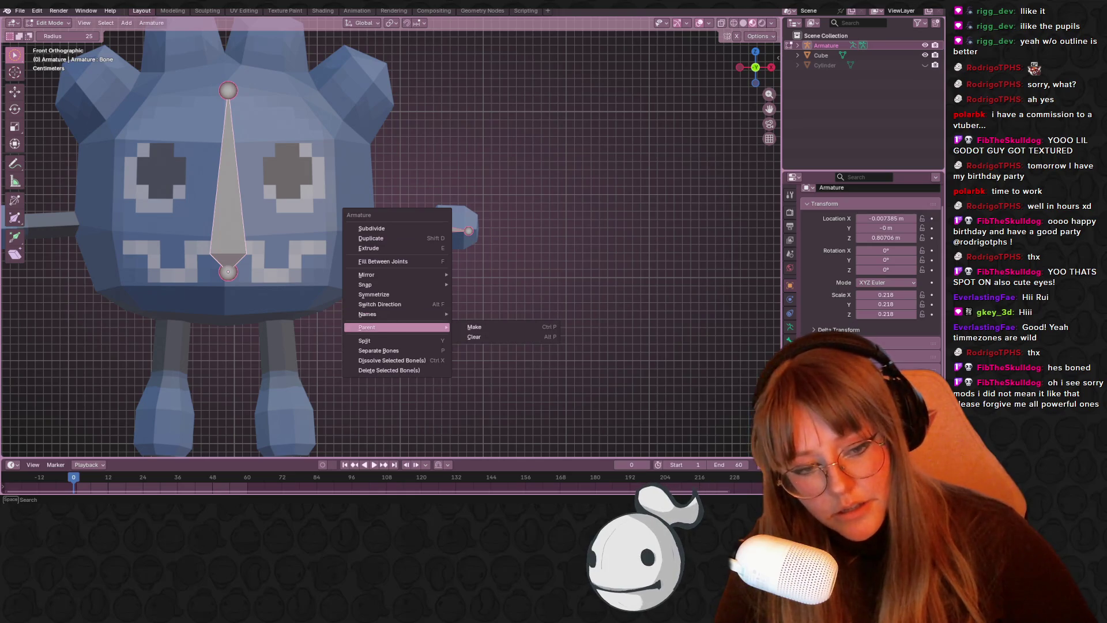
key("Escape")
scroll(871, 260, "up", 1)
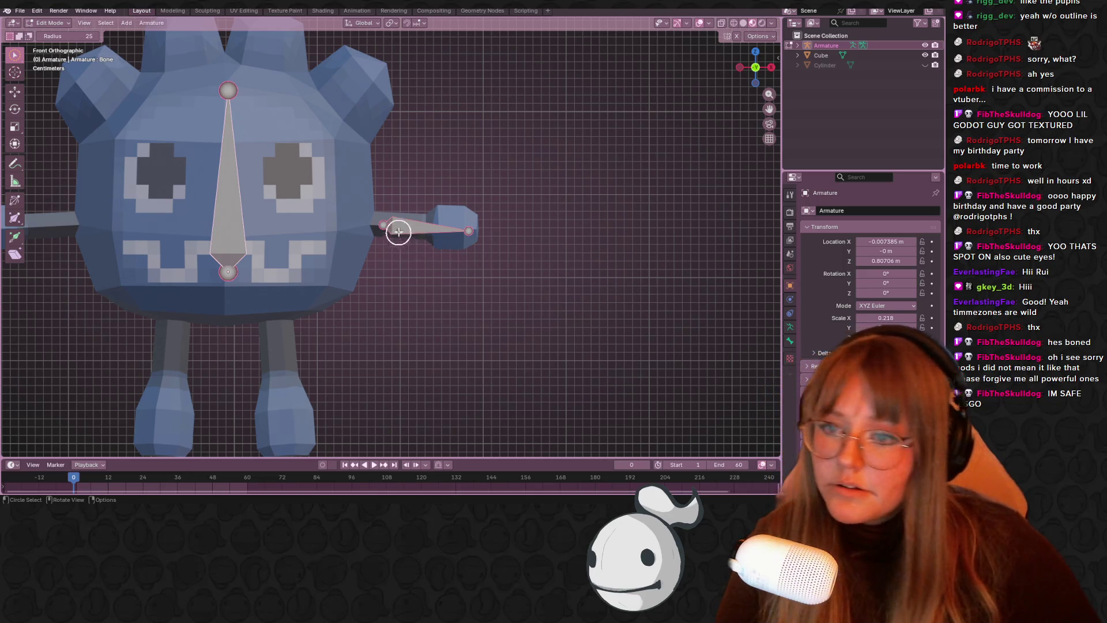
right_click(394, 228)
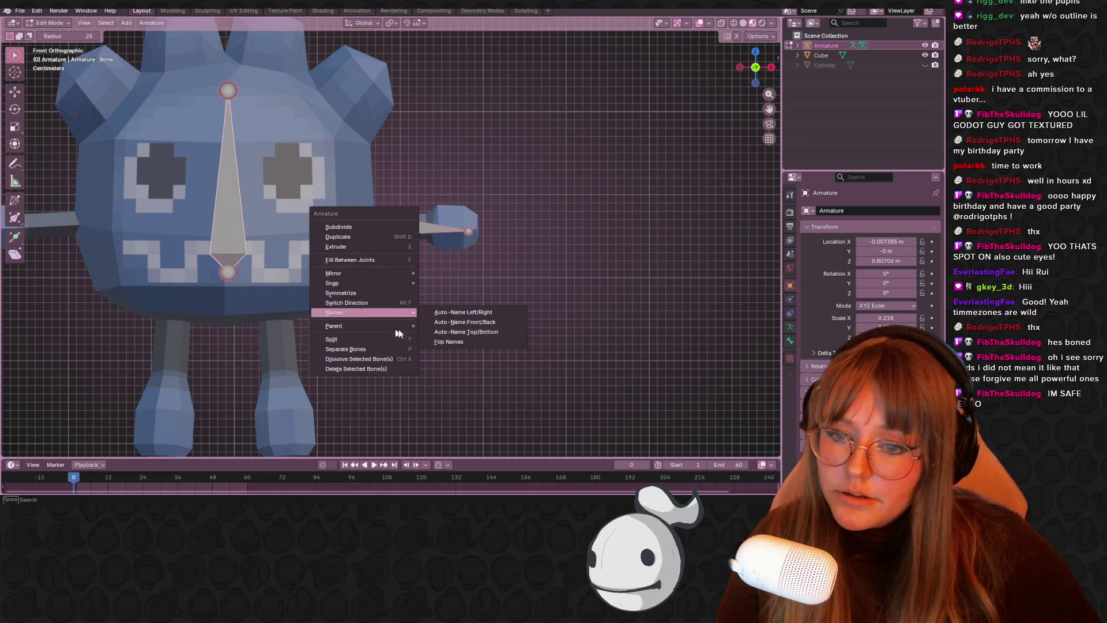
key("Escape")
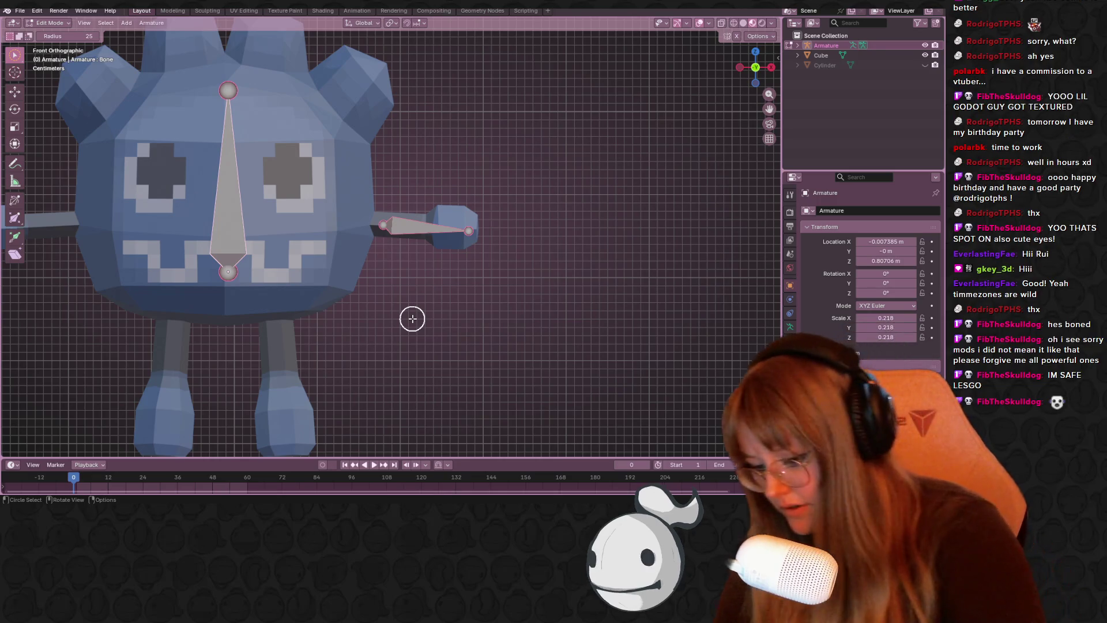
- Separate the arm bone into its own armature, then join the armatures back together
key("p")
key("ctrl+p")
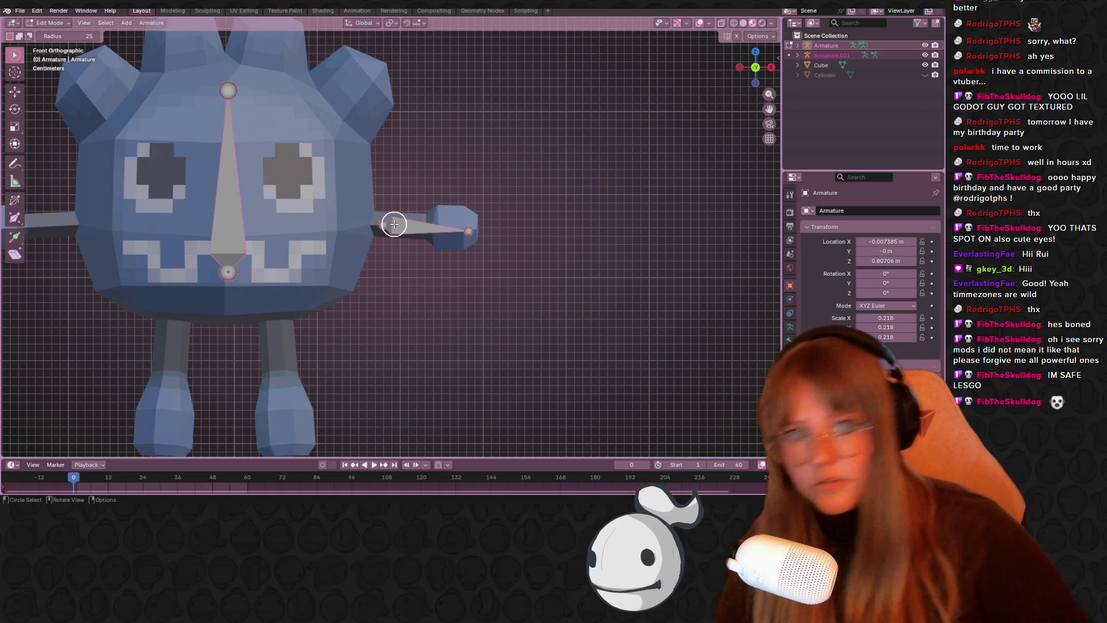
left_click(49, 22)
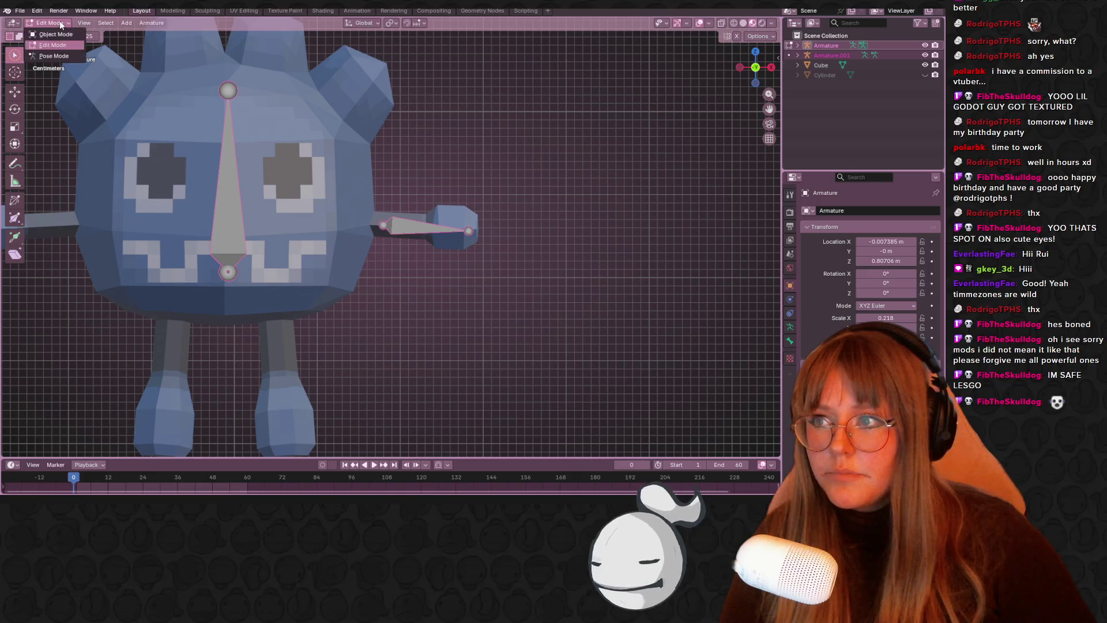
left_click(51, 33)
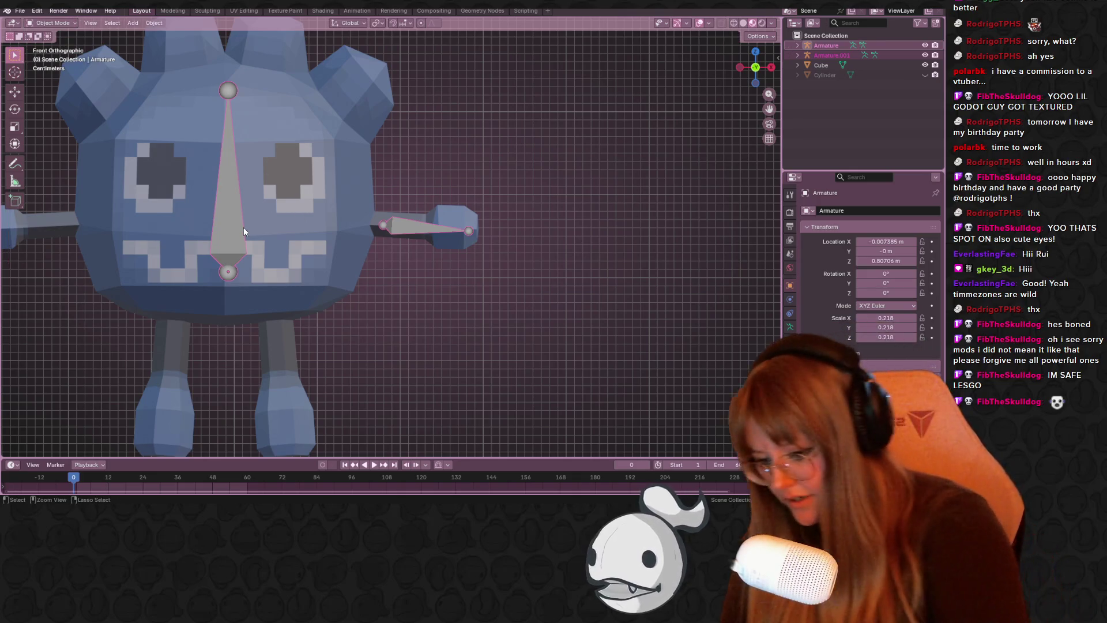
key("ctrl+j")
key("Tab")
- Circle-select the arm bone, separate it again and rejoin the two armatures
key("w")
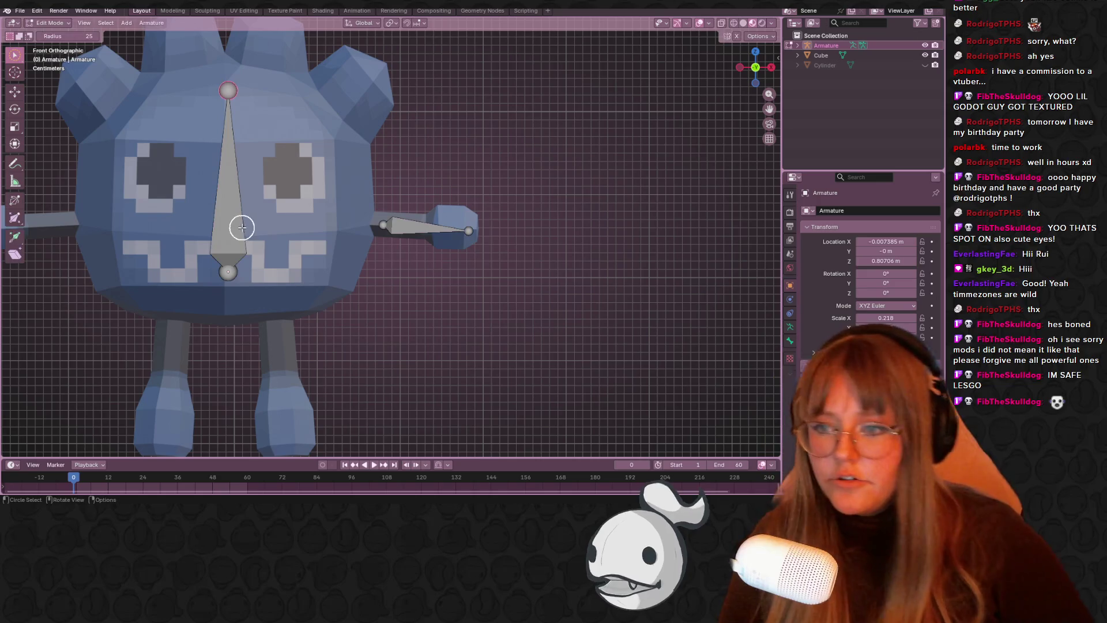
left_click_drag(267, 237, 417, 227)
key("p")
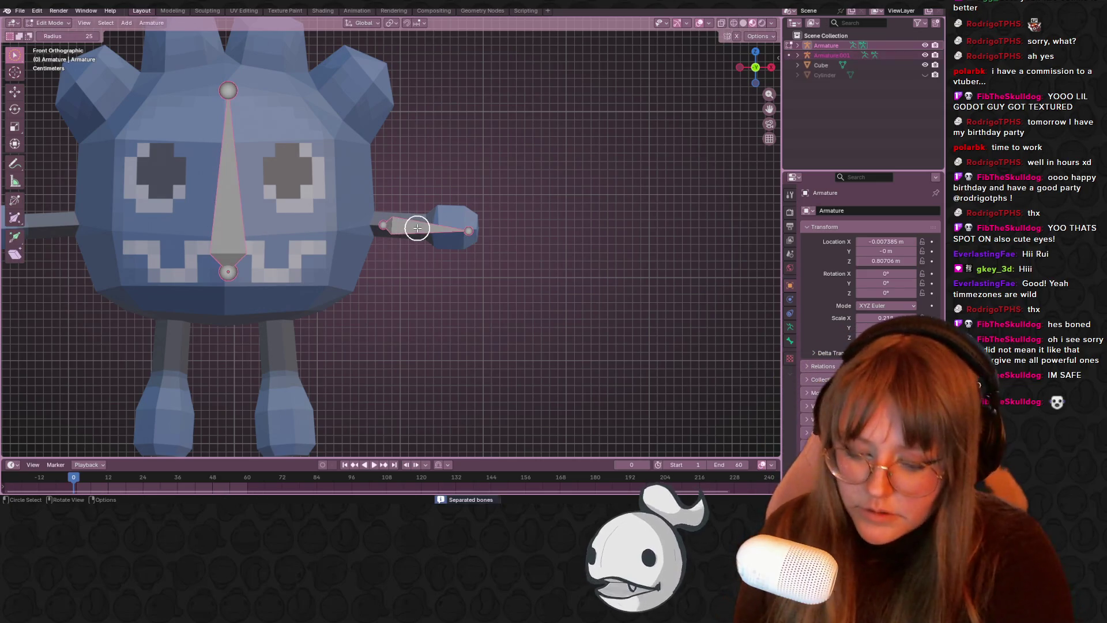
key("ctrl+p")
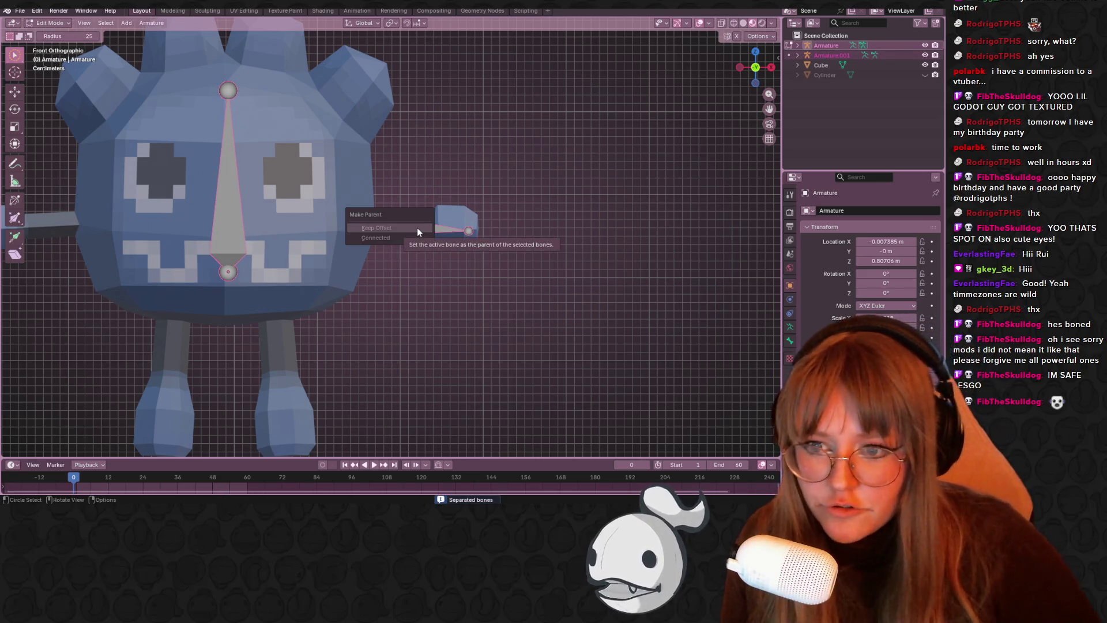
left_click(49, 23)
left_click(57, 34)
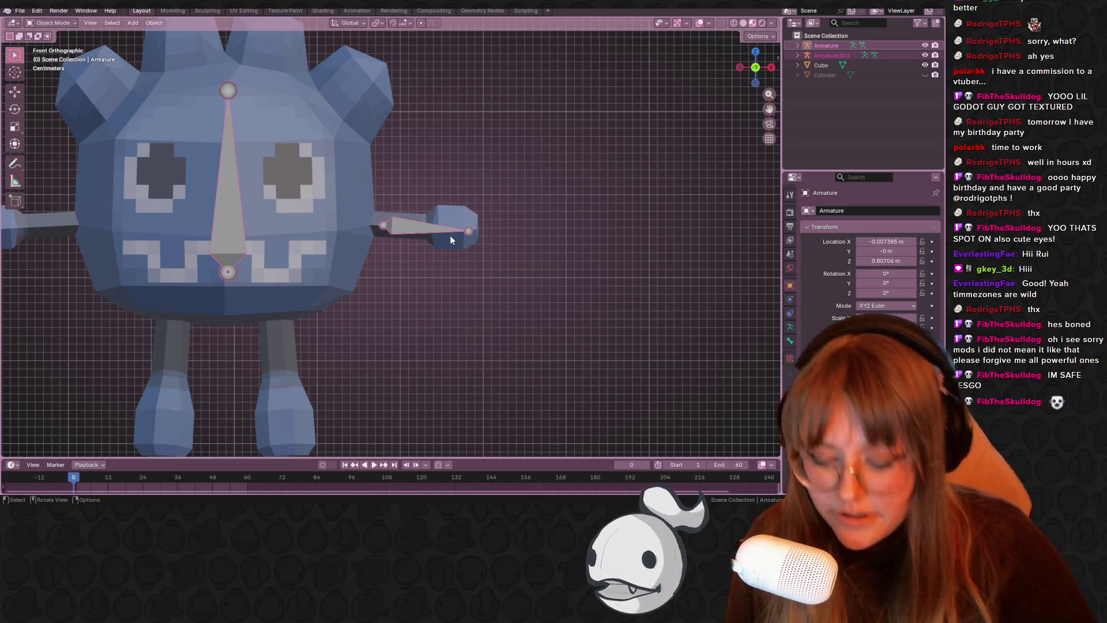
key("ctrl+j")
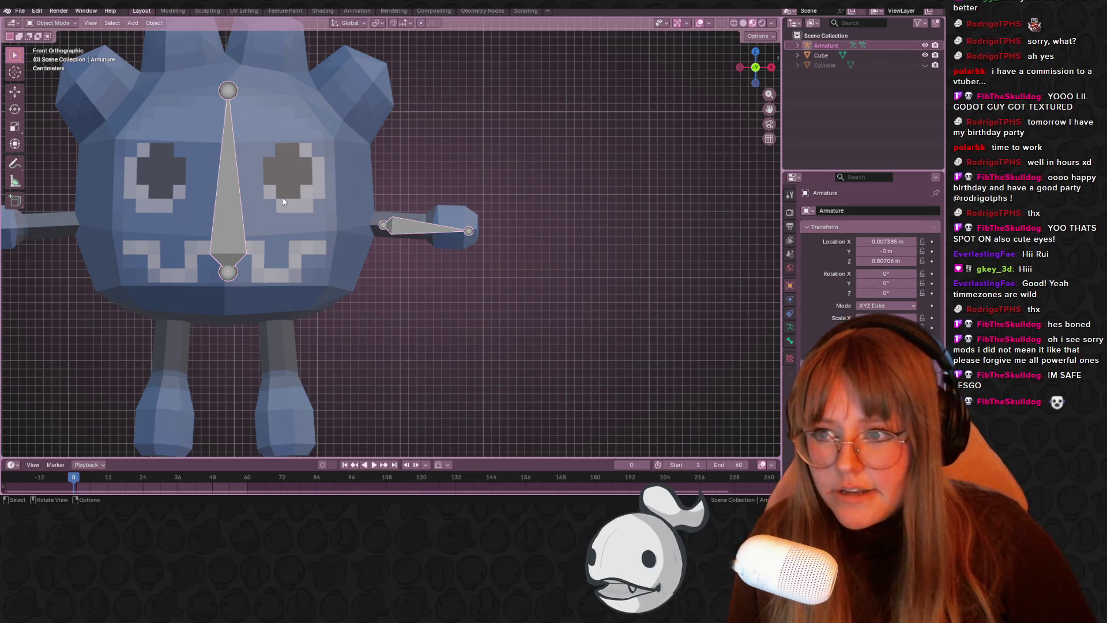
key("Tab")
- Select the central and arm bones and try connecting them with Parent > Connected
left_click_drag(226, 198, 415, 225)
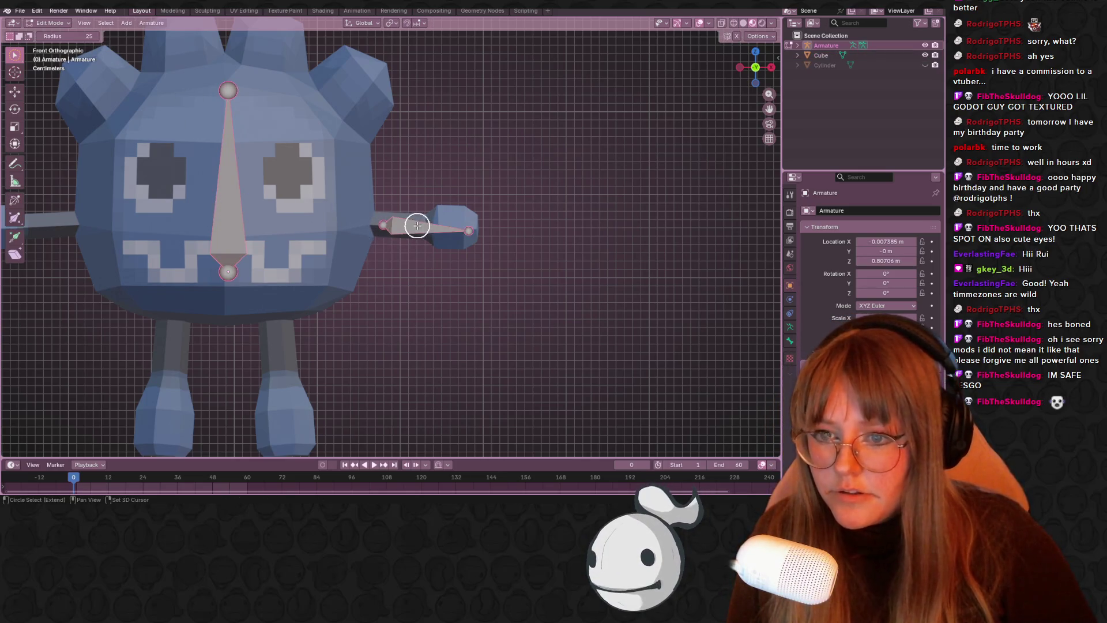
key("ctrl+p")
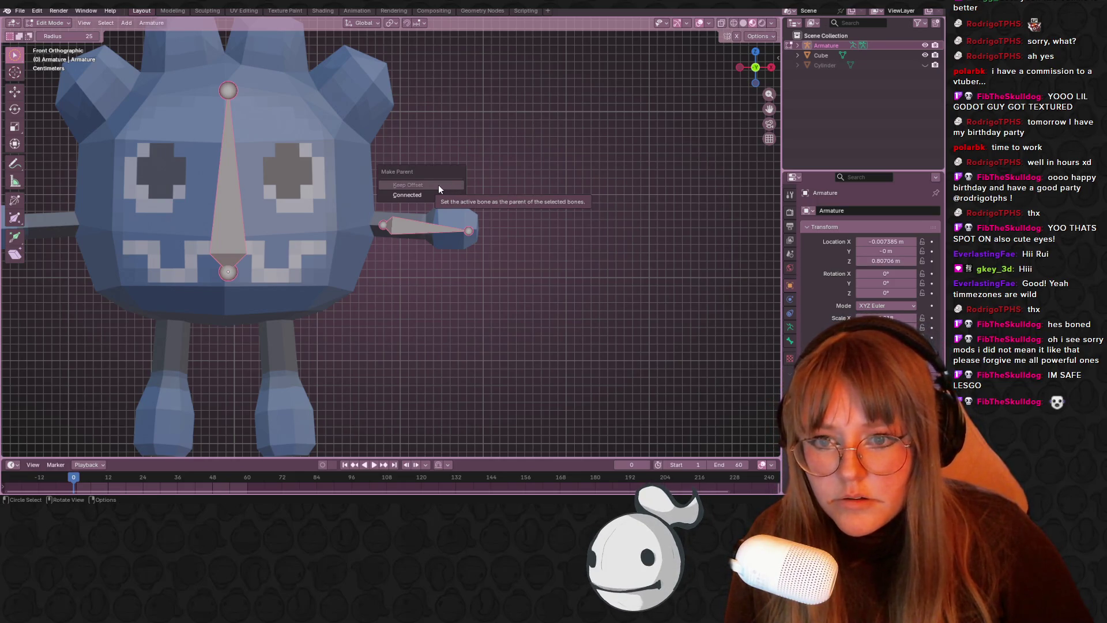
left_click(407, 196)
left_click(541, 183)
middle_click_drag(514, 196, 415, 217)
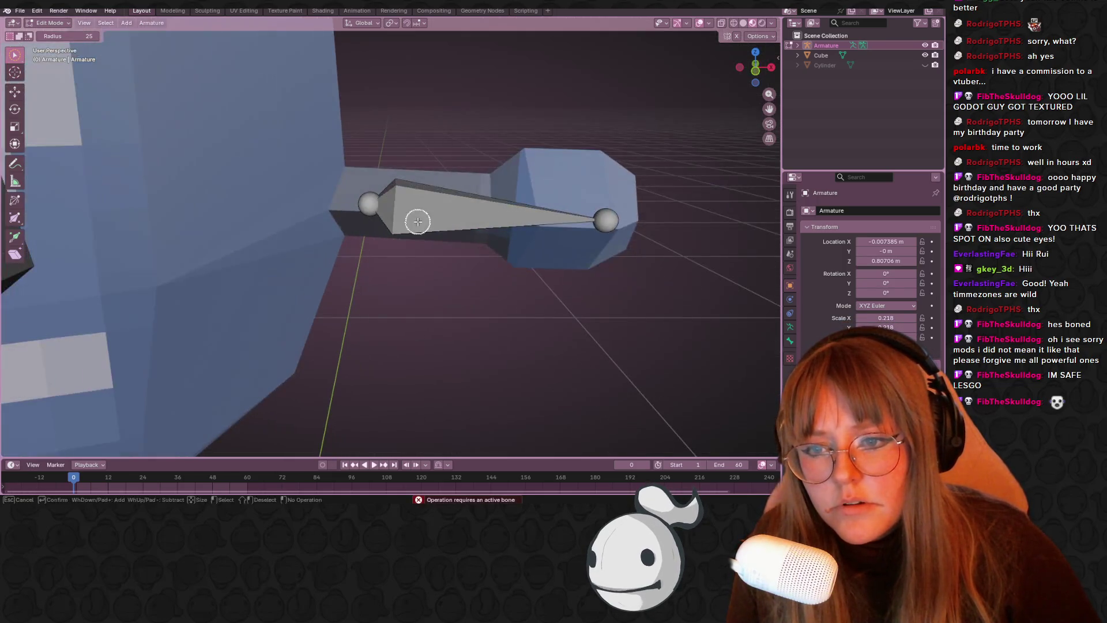
scroll(417, 212, "down", 3)
left_click(224, 233)
left_click(406, 233, "shift")
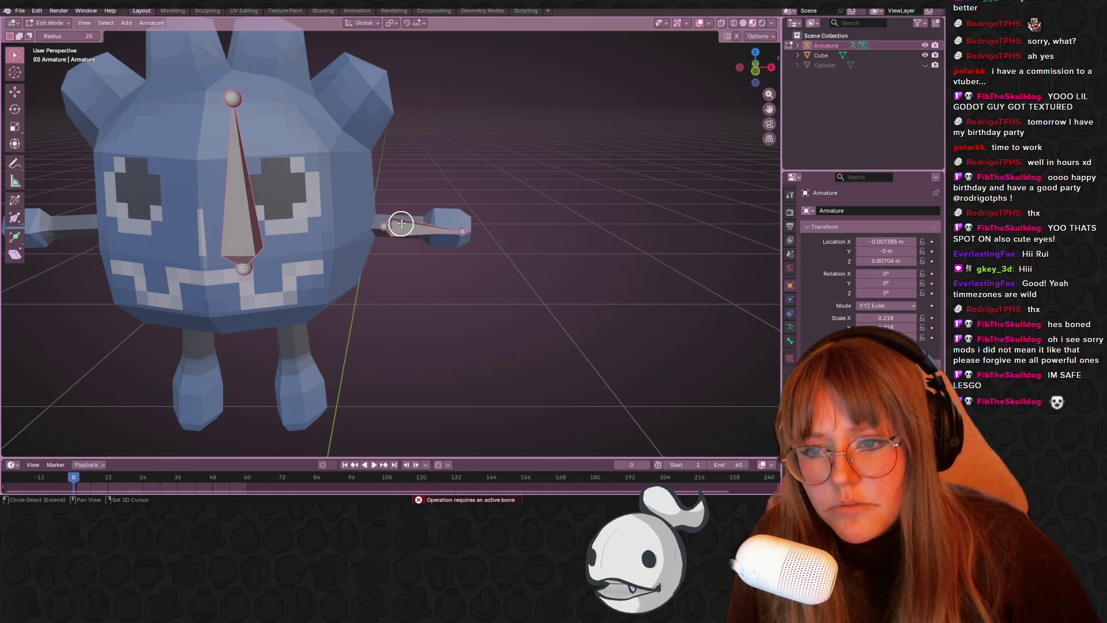
key("ctrl+p")
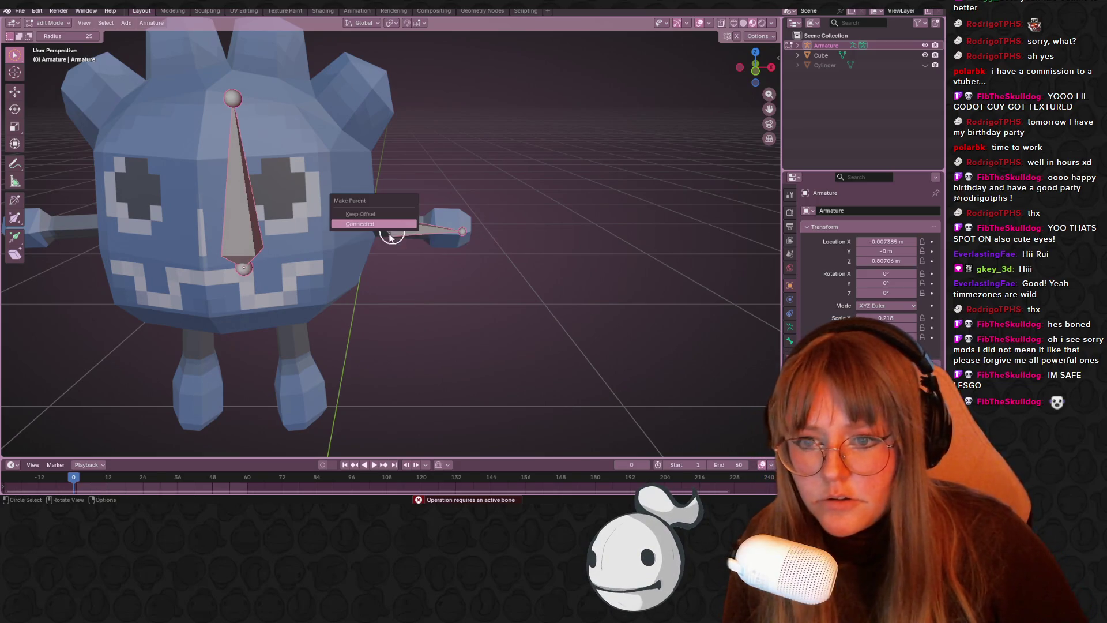
left_click(420, 226)
- Retry parenting by selecting the bones' joints in different orders
left_click(225, 224, "shift")
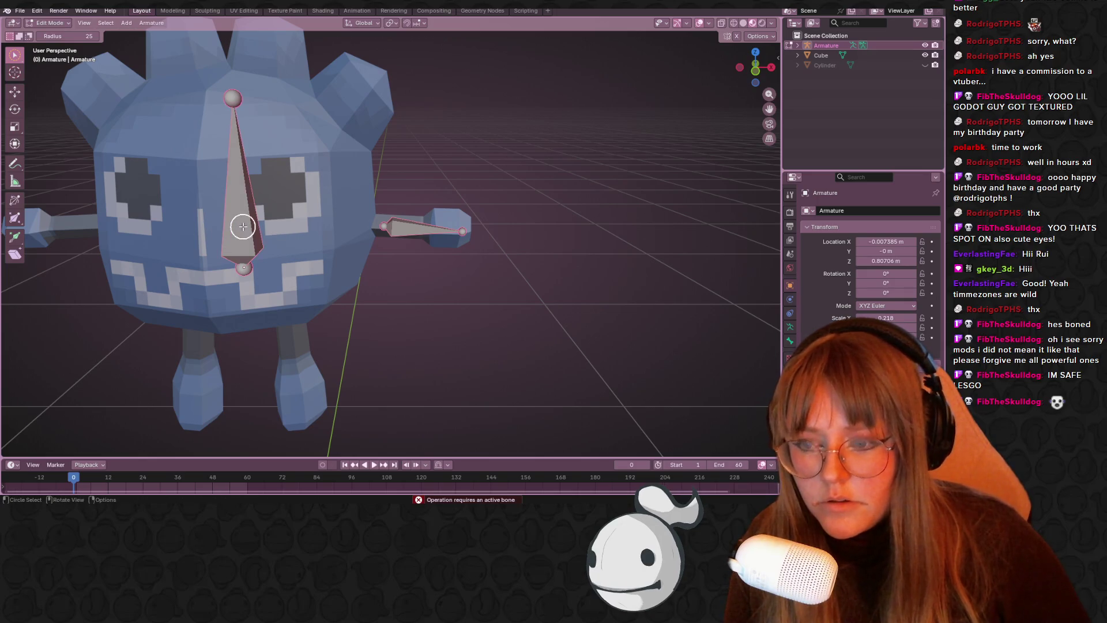
key("ctrl+p")
left_click(243, 228)
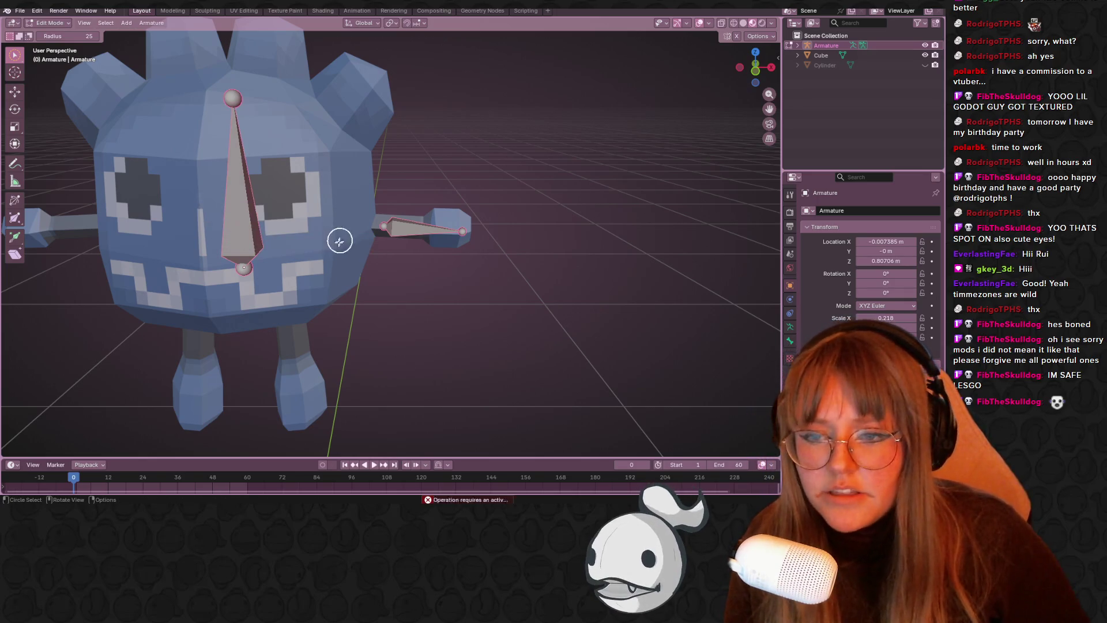
left_click(245, 264)
left_click(384, 227, "shift")
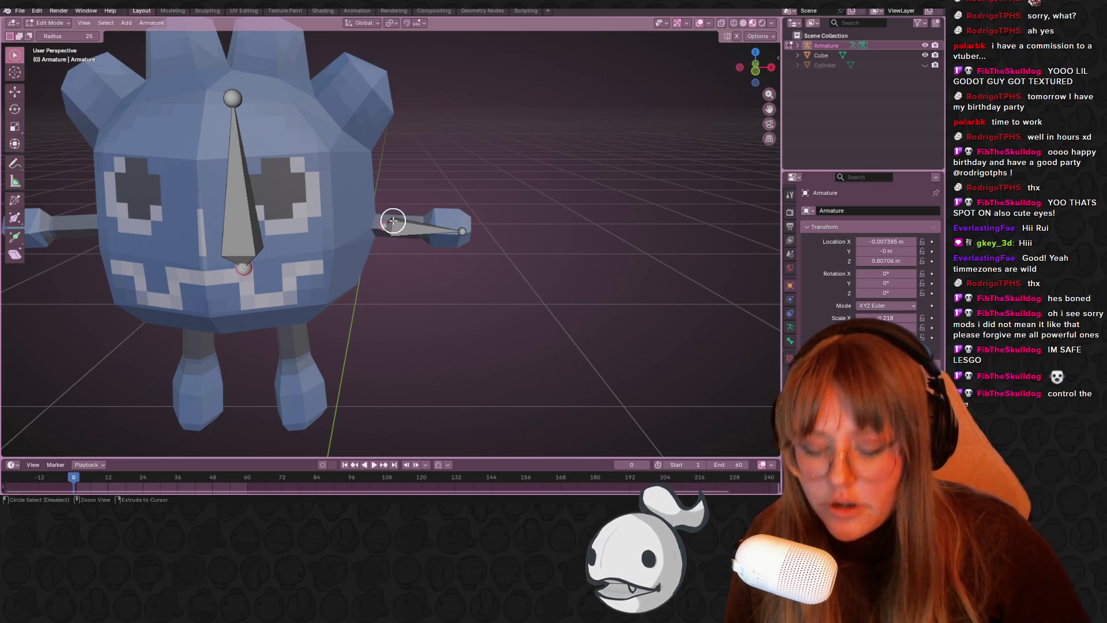
key("ctrl+p")
middle_click_drag(445, 274, 432, 238)
left_click(248, 131, "shift")
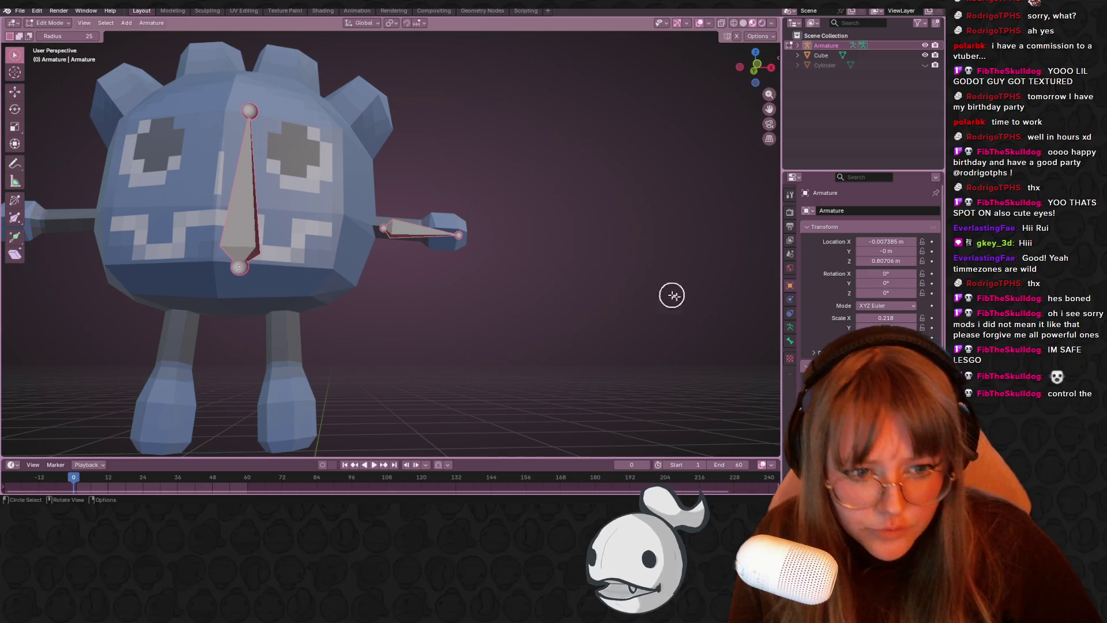
left_click(403, 232)
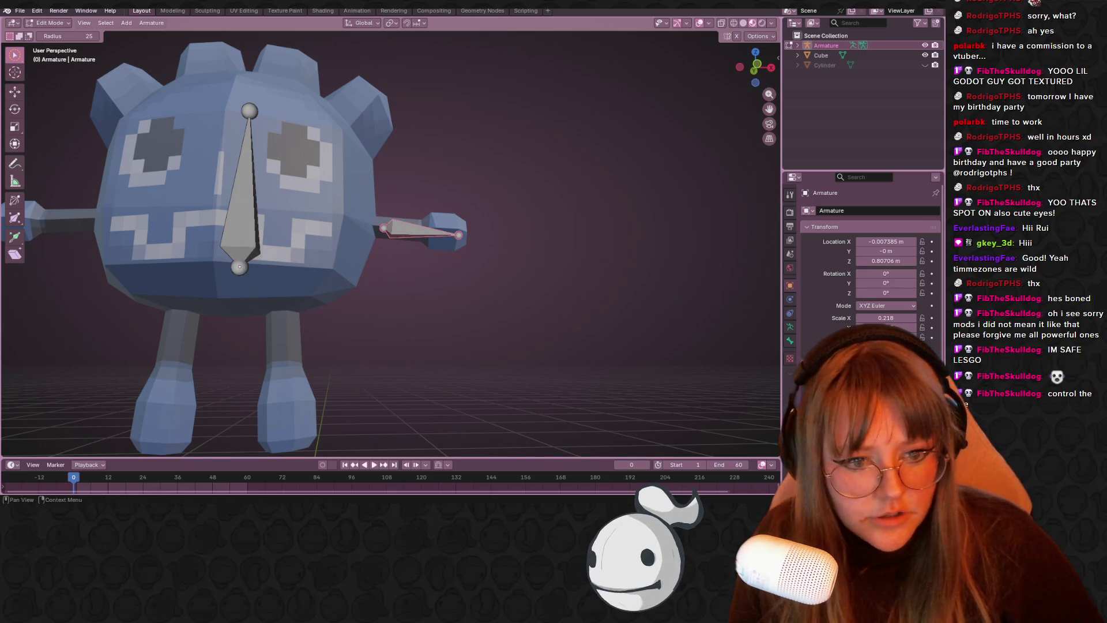
left_click(243, 228)
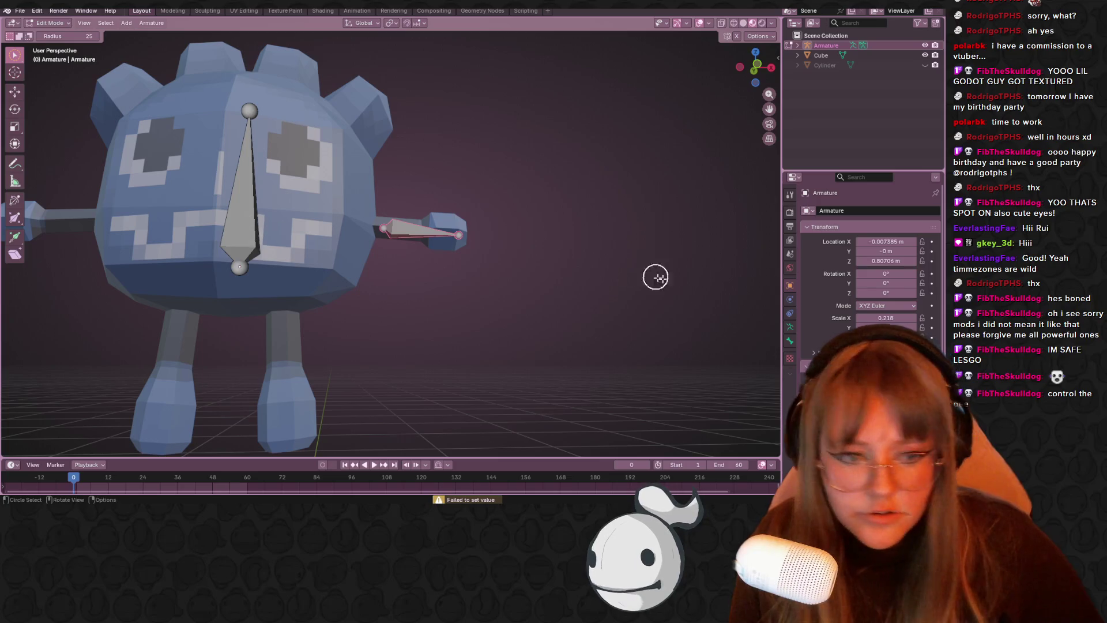
- Toggle out of and back into Edit Mode, then select only the arm bone
middle_click_drag(560, 241, 546, 267)
left_click(885, 327)
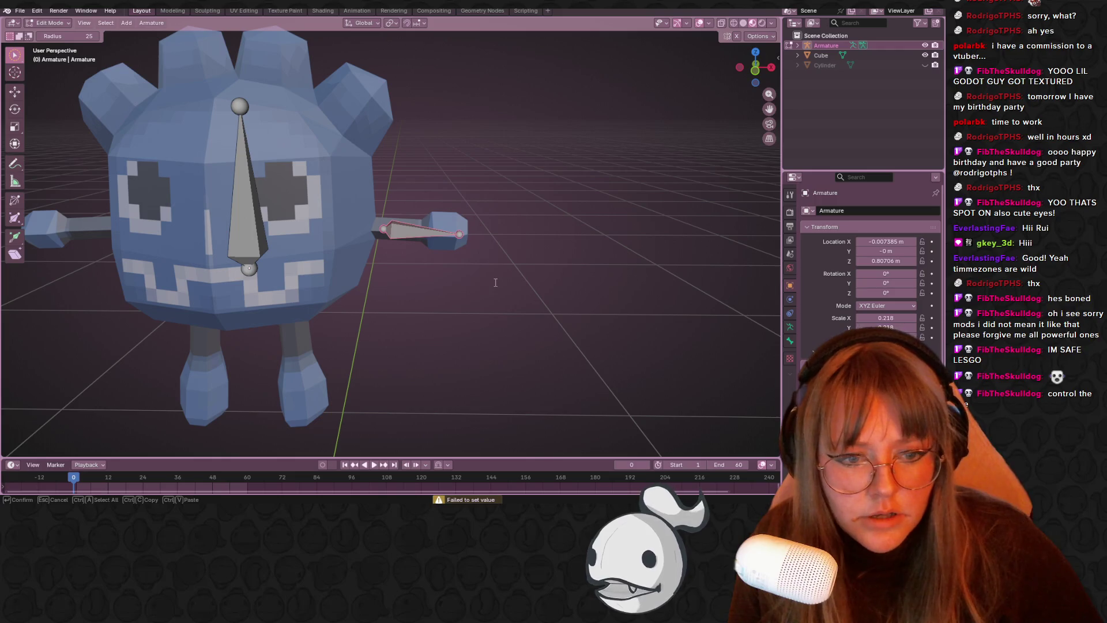
key("Escape")
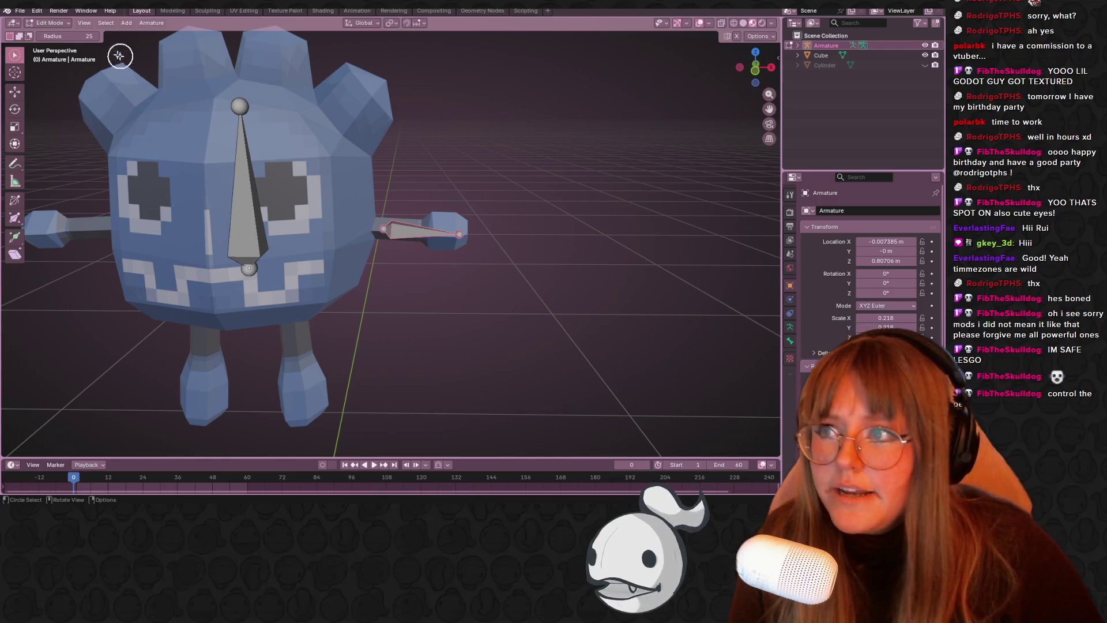
key("Tab")
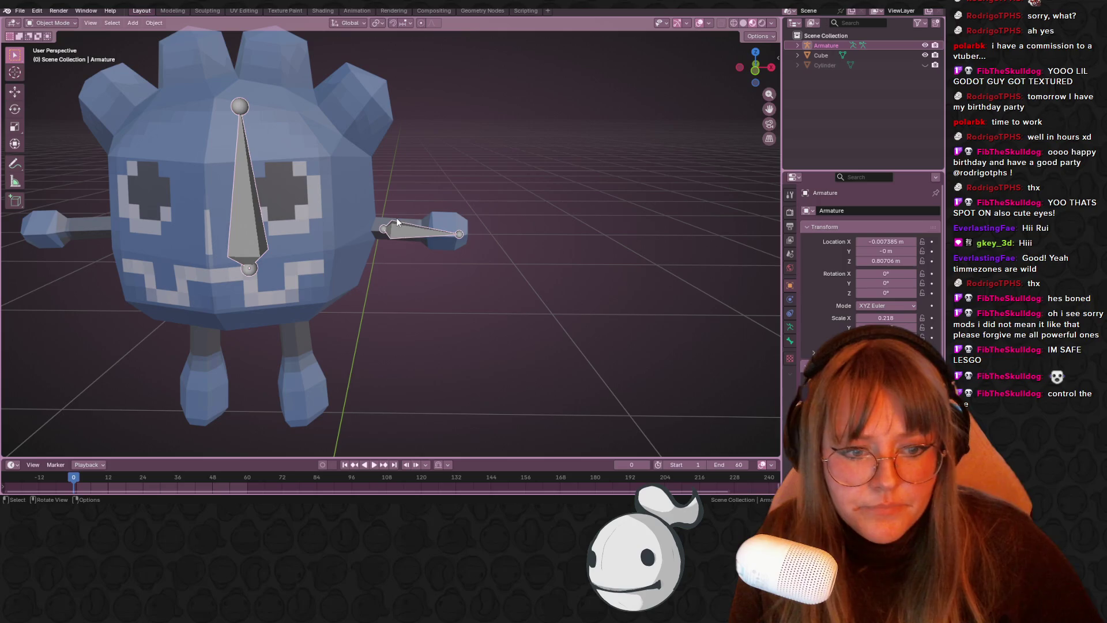
key("Tab")
left_click_drag(406, 229, 247, 231)
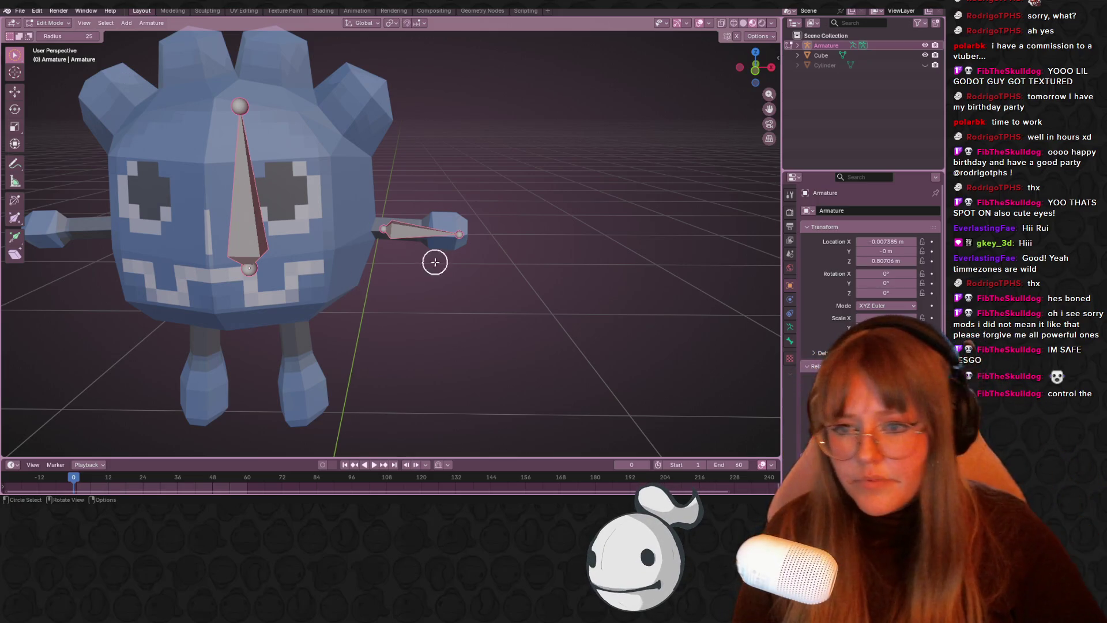
key("alt+a")
left_click(414, 229)
- Delete the old arm bone and extrude a new bone from the central bone's tail toward the left arm
key("x")
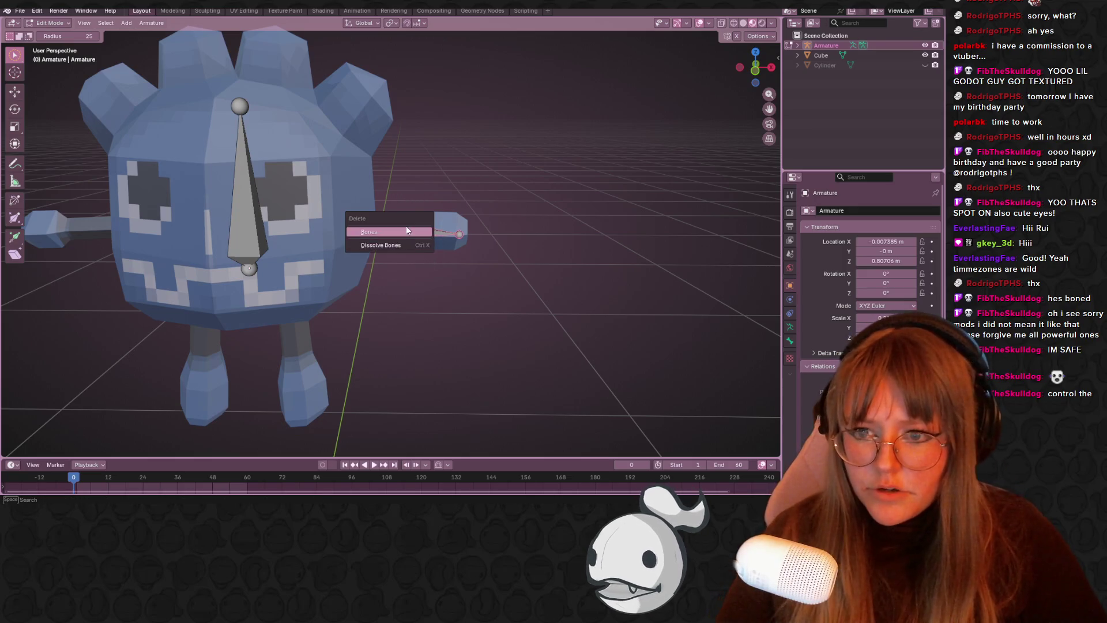
left_click(429, 246)
left_click(244, 283)
mouse_move(244, 282)
middle_mouse_down()
mouse_move(338, 198)
mouse_move(479, 205)
middle_mouse_up()
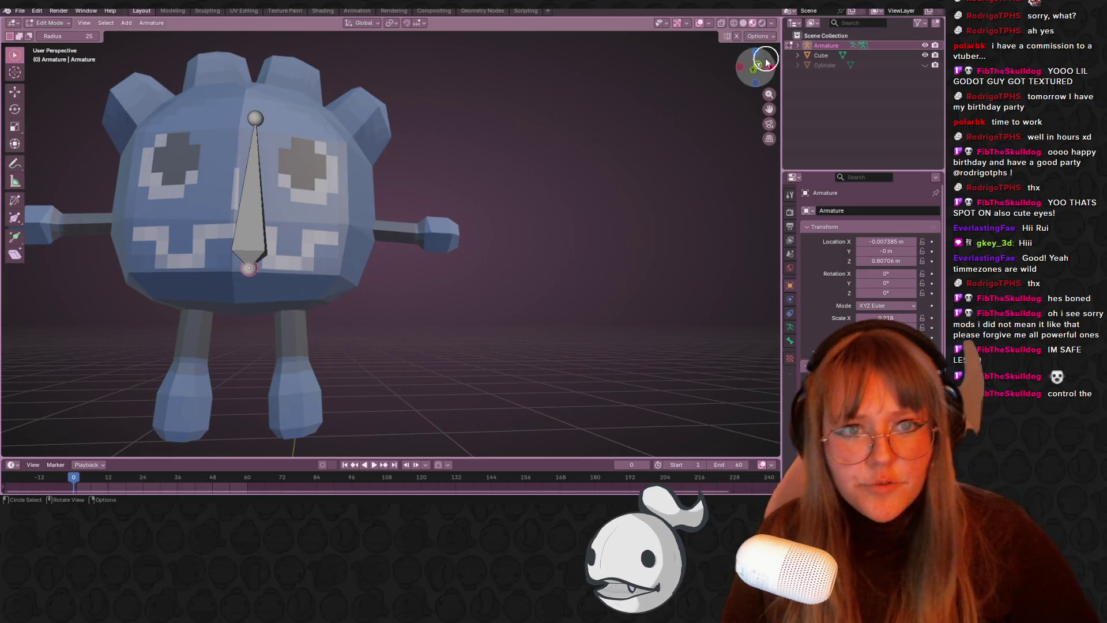
left_click_drag(740, 78, 755, 72)
key("KP_1")
key("e")
left_click(339, 259)
left_click(337, 256)
key("g")
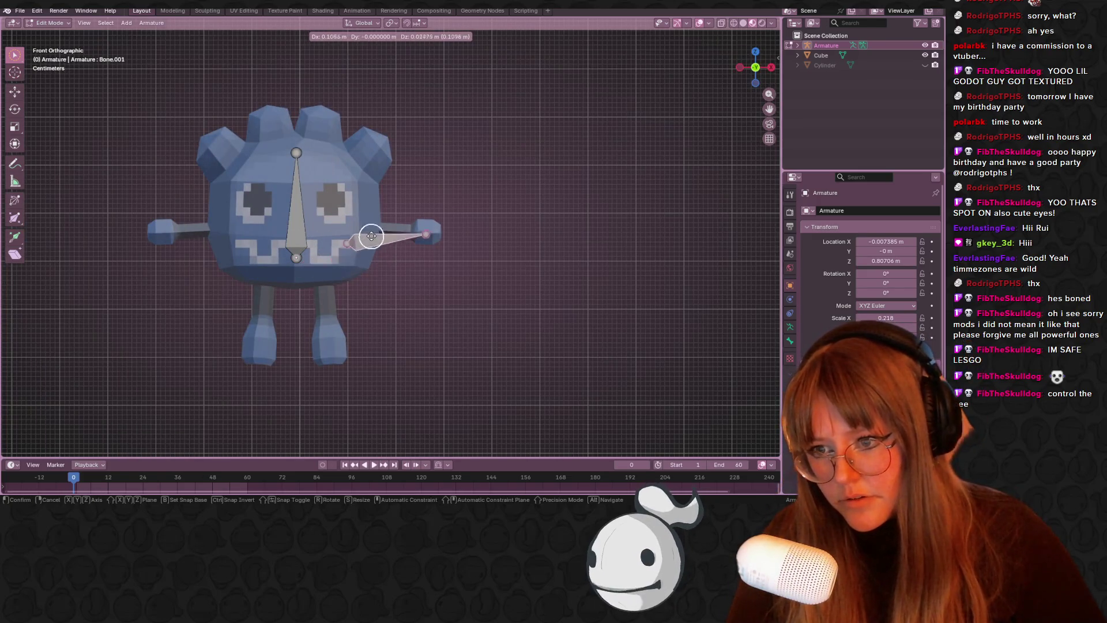
key("Escape")
key("g")
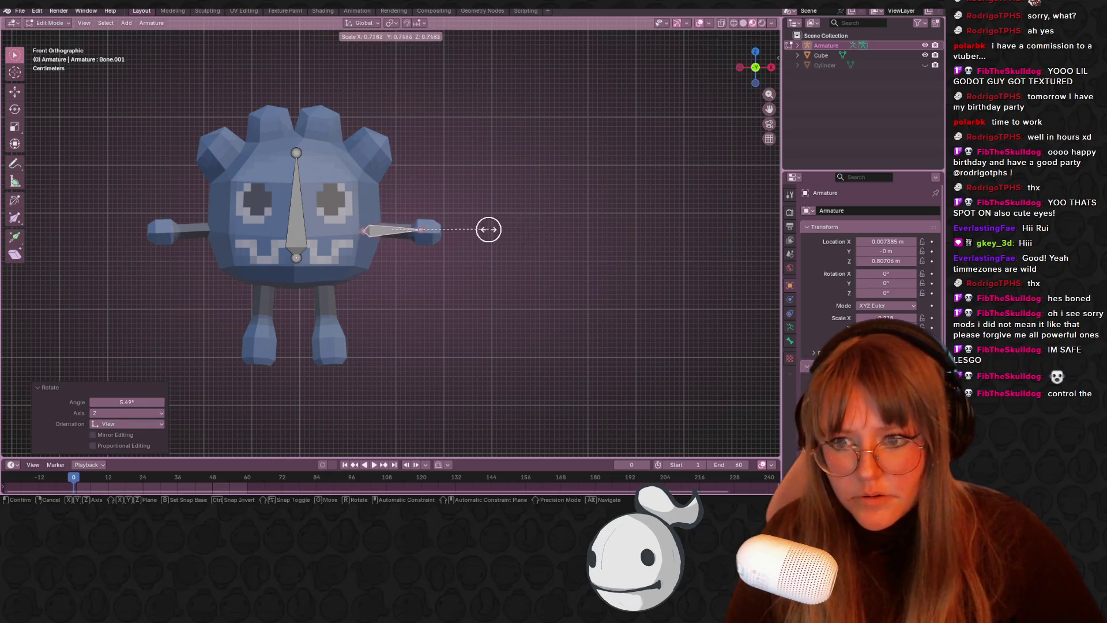
left_click(506, 239)
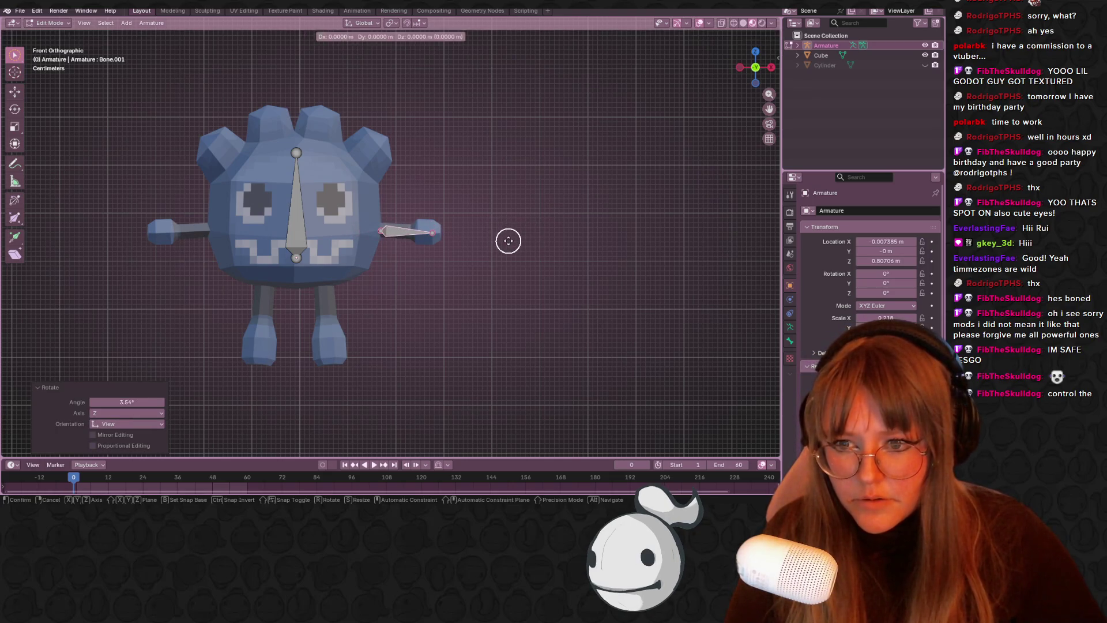
- Reposition the new bone's joint and body so it sits inside the left arm
key("c")
middle_click_drag(507, 240, 540, 250, "shift")
left_click(335, 275)
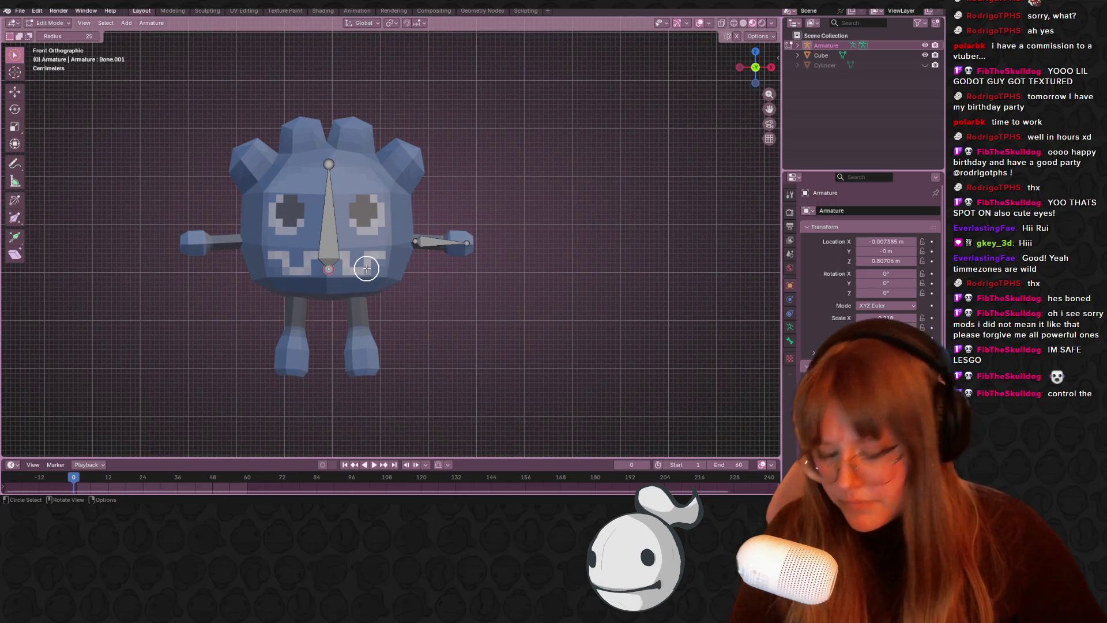
key("Escape")
key("g")
key("Escape")
key("c")
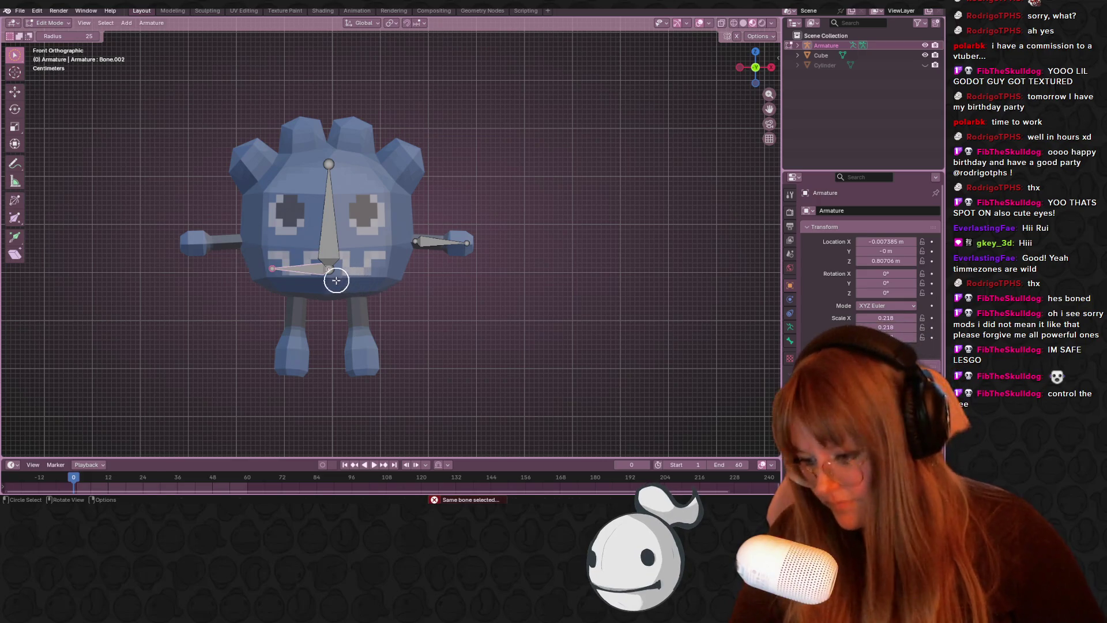
key("Escape")
key("g")
left_click(271, 240)
key("r")
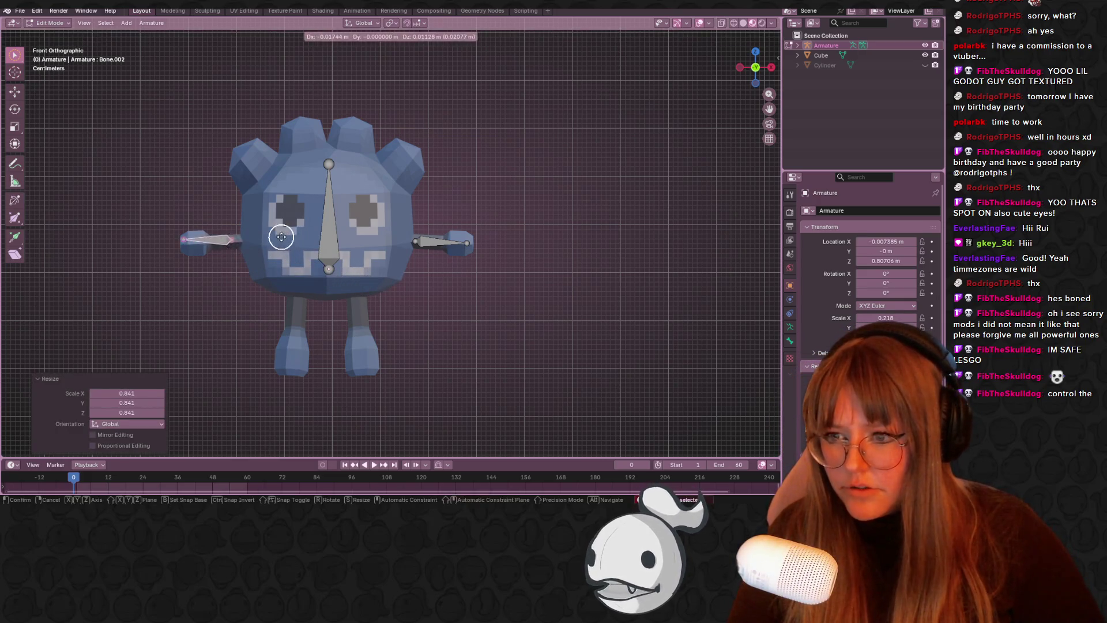
key("g")
left_click(295, 233)
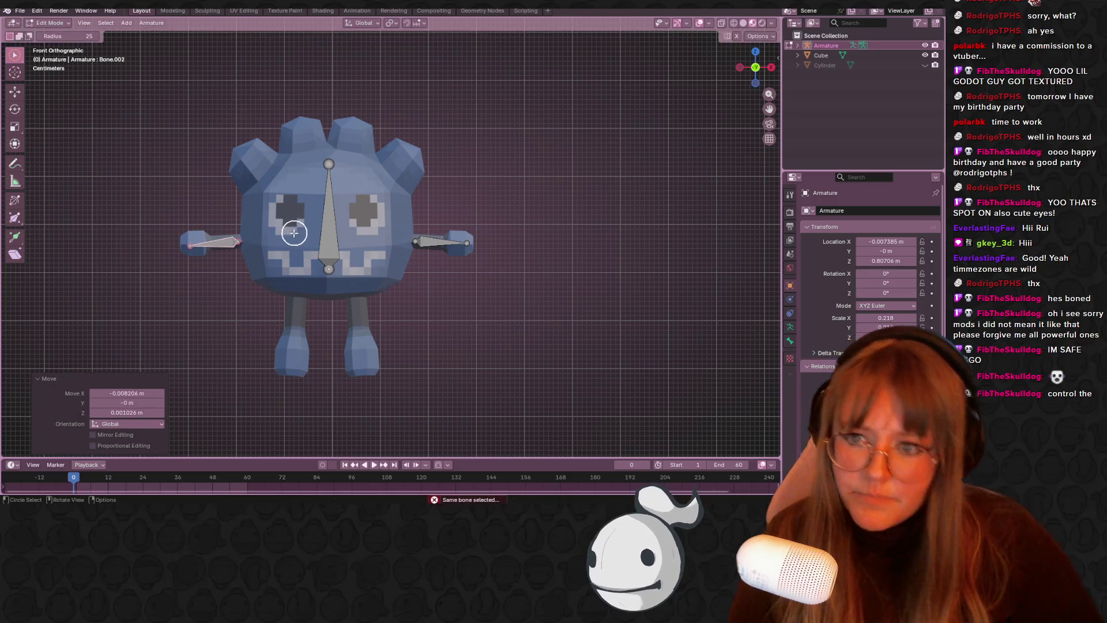
key("g")
key("Escape")
key("c")
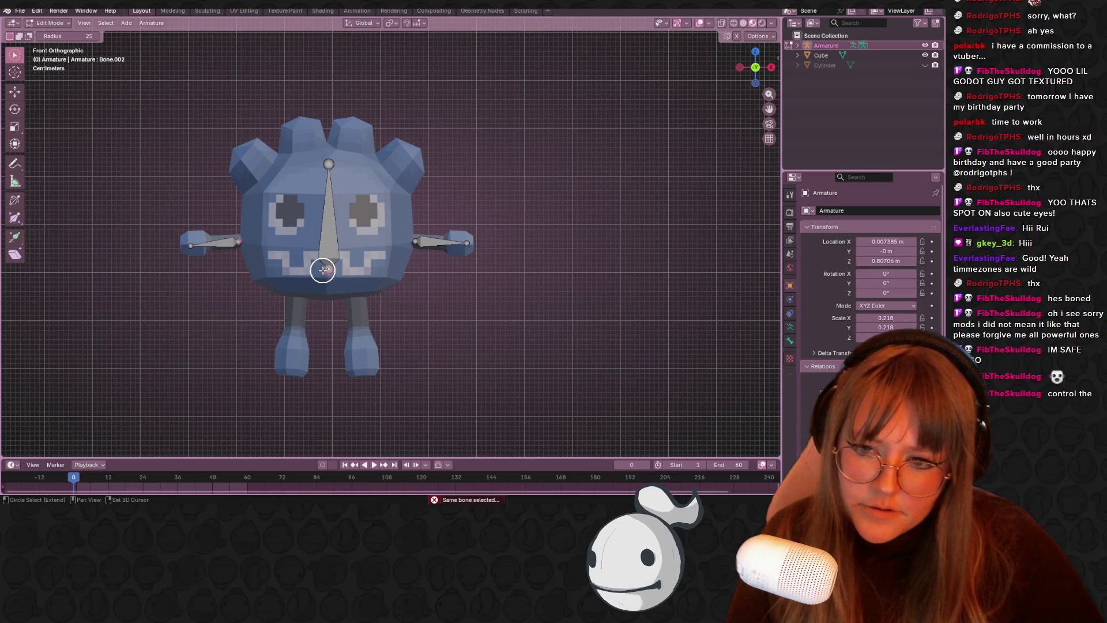
- Try parenting the left arm bone to the central bone with Keep Offset, undoing both attempts
left_click(317, 240)
left_click(224, 244)
left_click(318, 234, "shift")
key("ctrl+p")
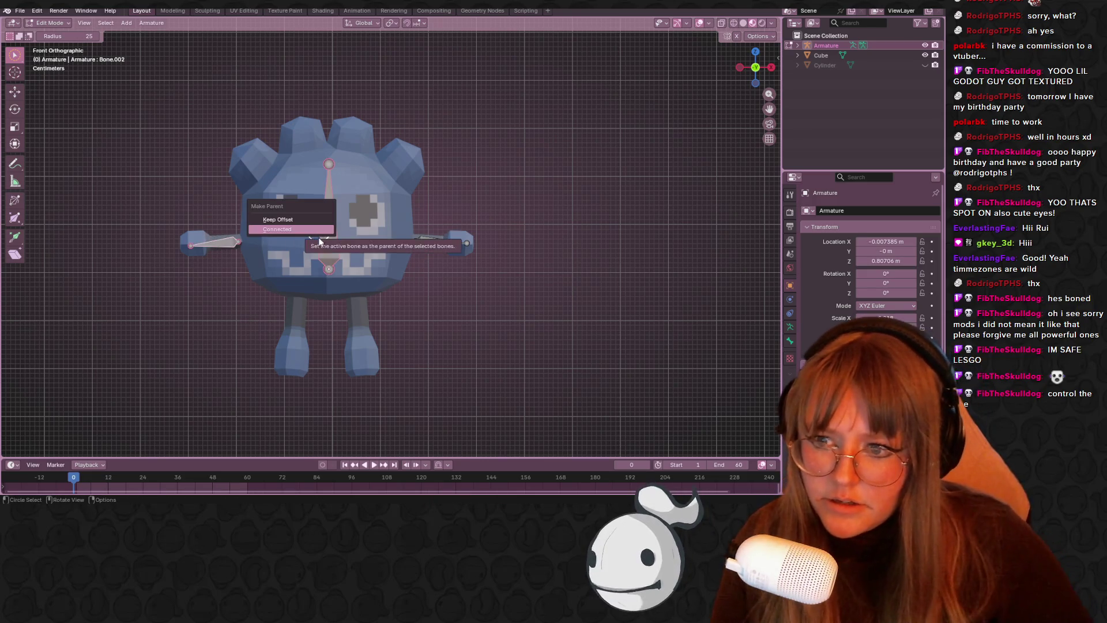
left_click(302, 220)
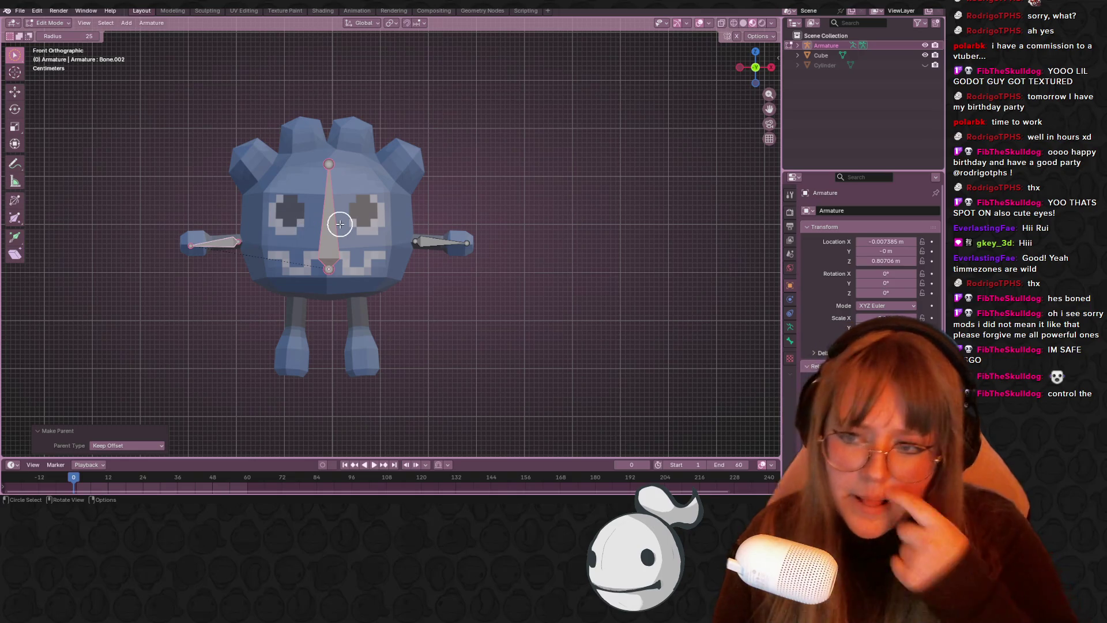
key("ctrl+z")
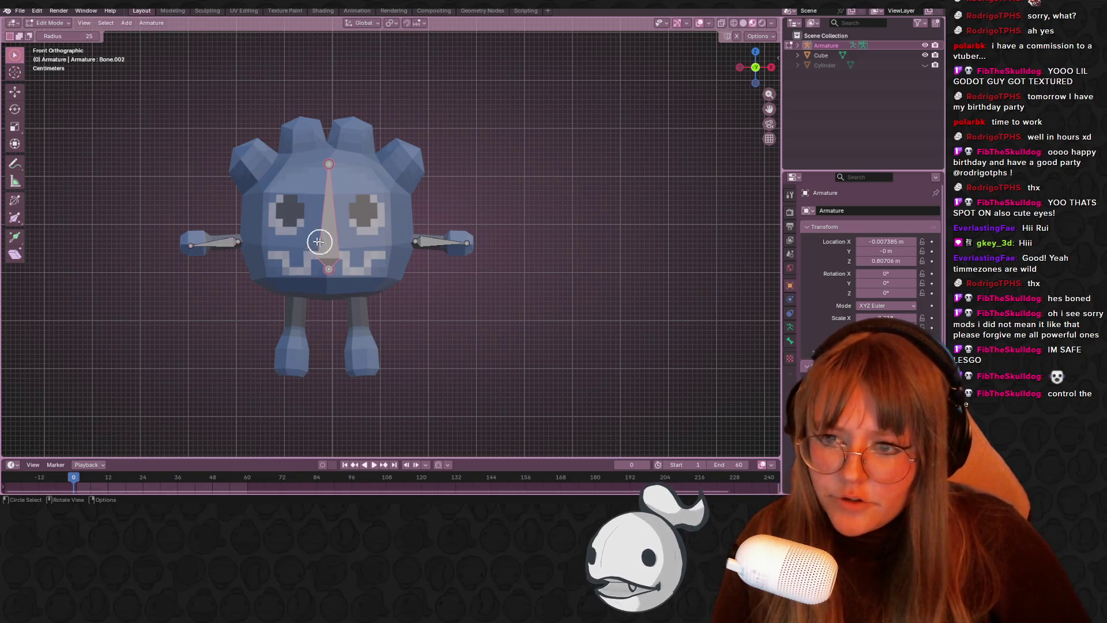
left_click(224, 244, "shift")
key("ctrl+p")
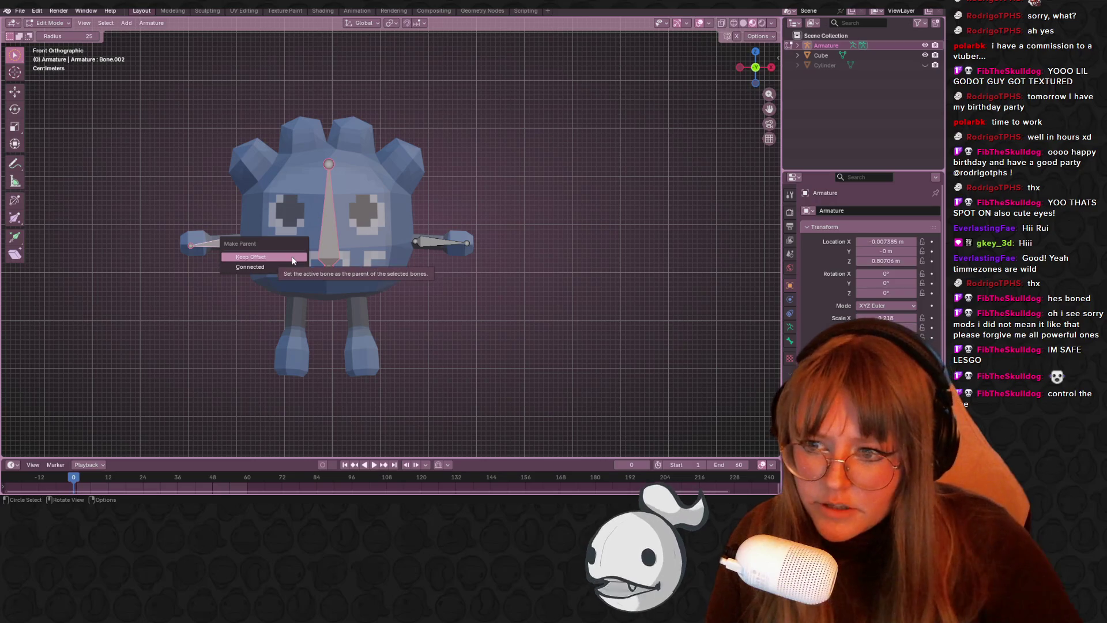
left_click(293, 259)
key("ctrl+z")
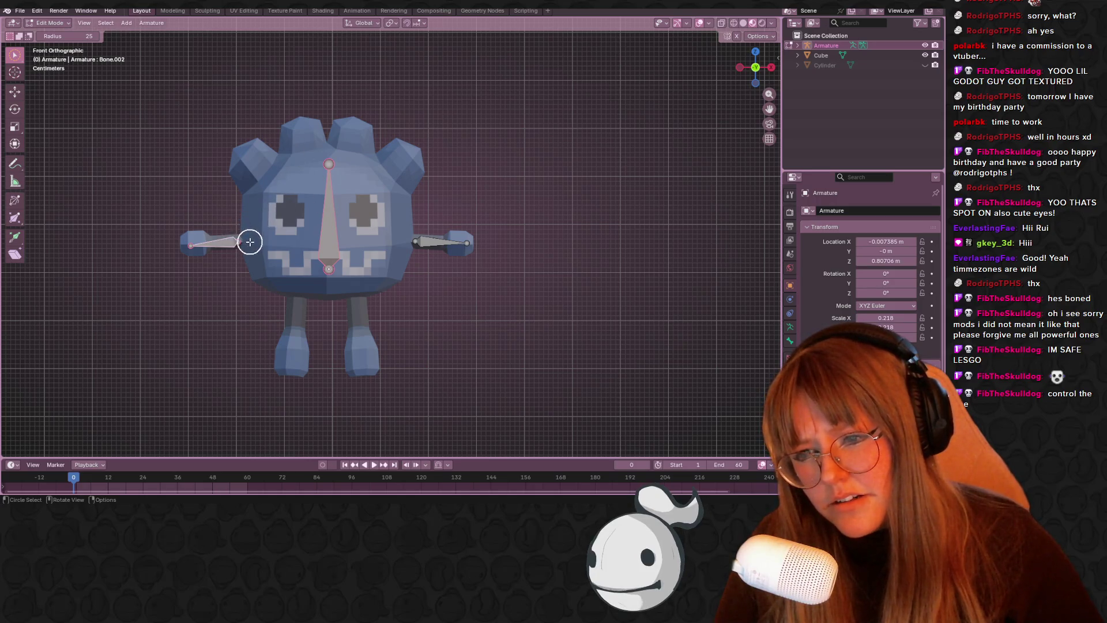
- Parent the left arm bone to the central body bone, keeping its offset
left_click(234, 233)
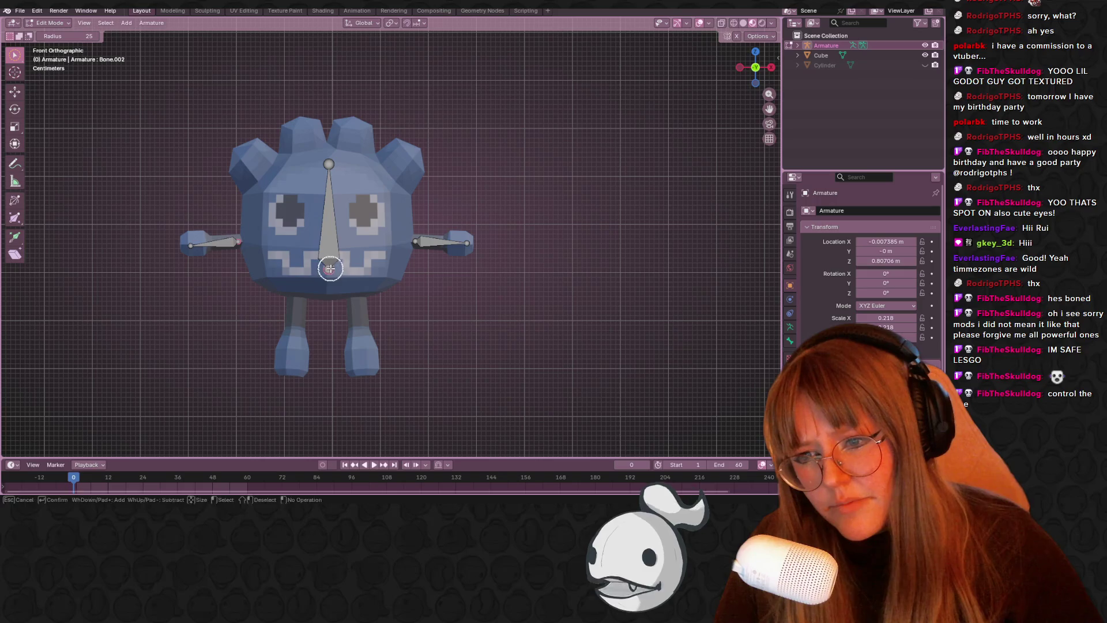
key("ctrl+p")
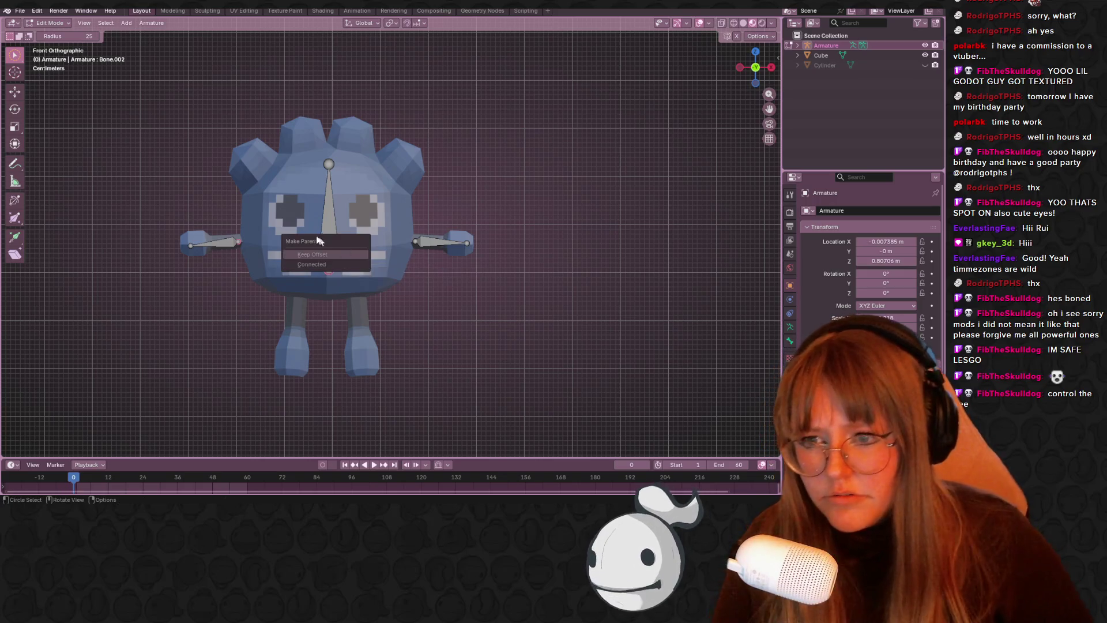
key("Escape")
left_click(328, 241, "shift")
key("ctrl+p")
left_click(329, 243)
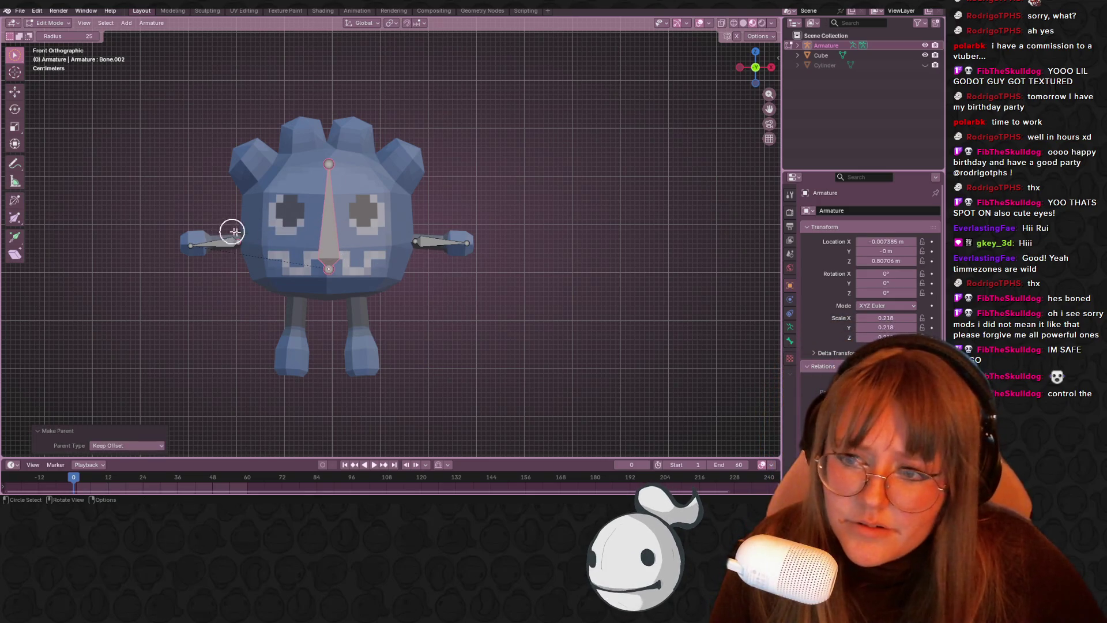
- Switch the armature into Pose Mode
key("b")
key("Escape")
left_click(49, 23)
left_click(57, 55)
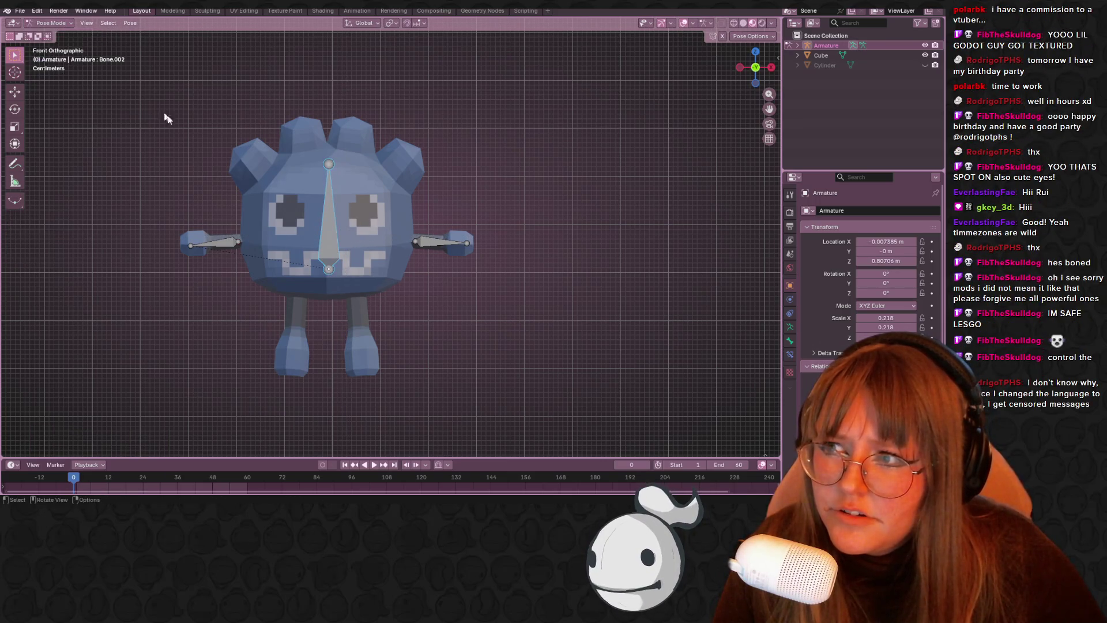
- Test-move the central body bone in Pose Mode, then undo the move
left_click(330, 228)
key("b")
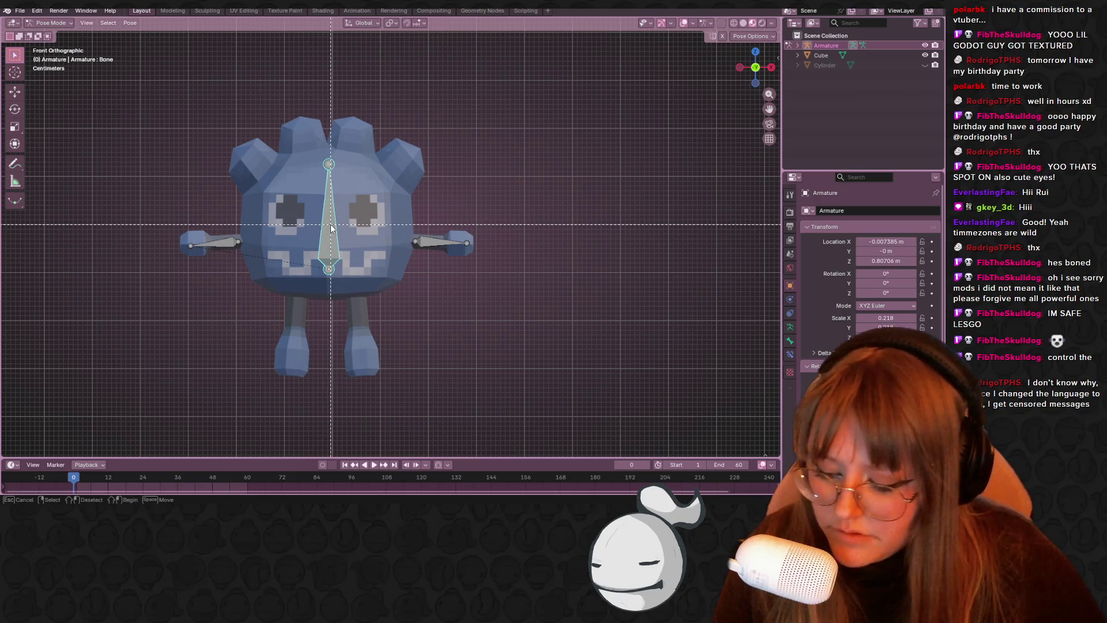
key("Escape")
key("g")
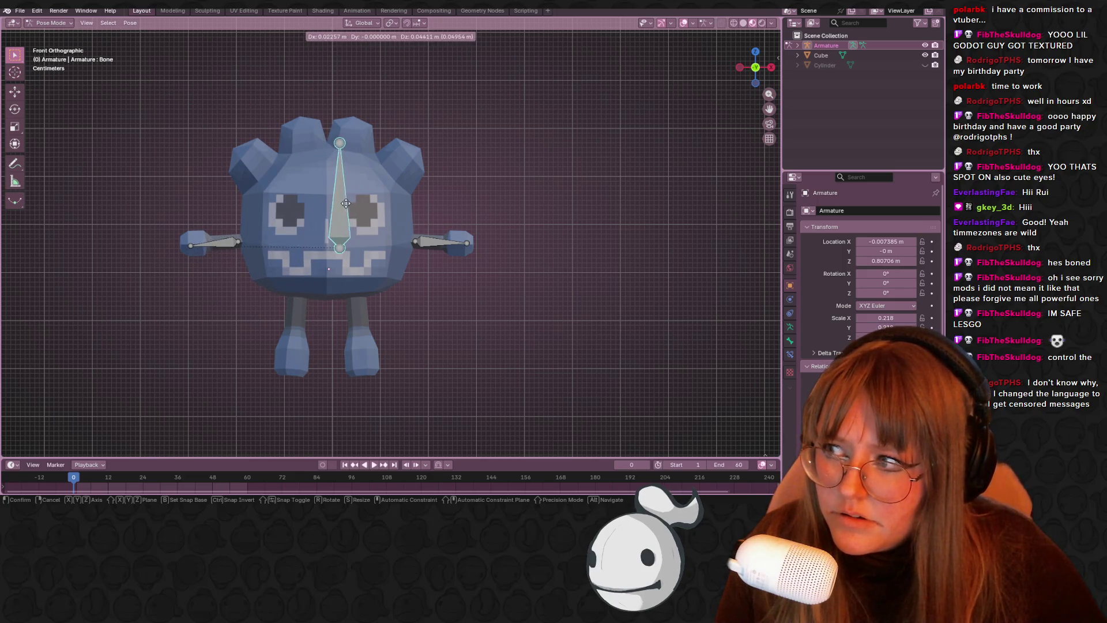
left_click(345, 203)
key("ctrl+z")
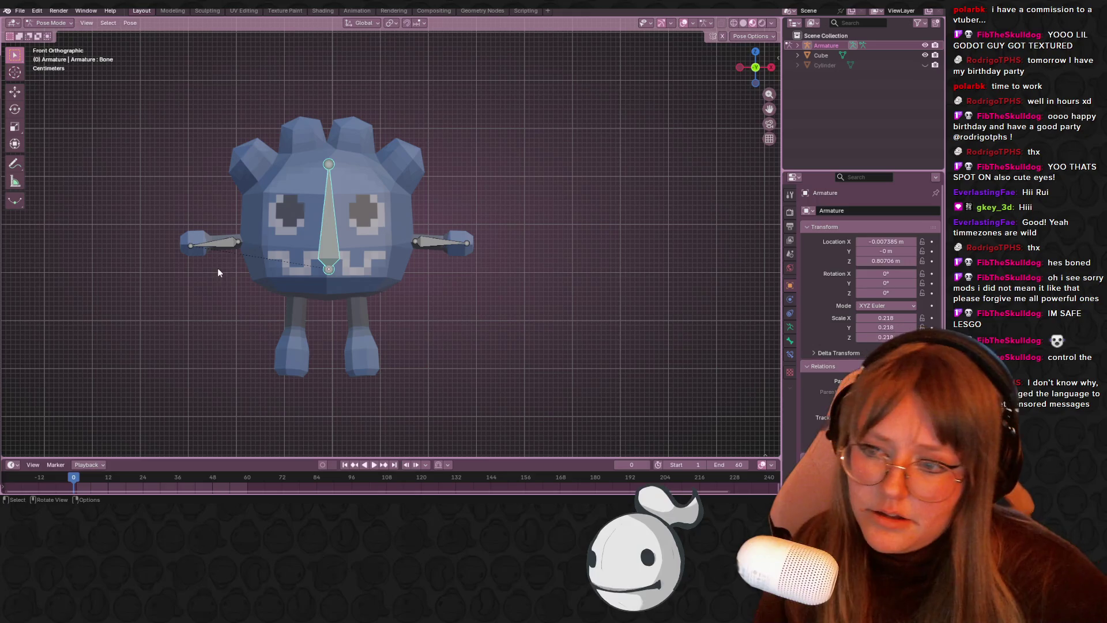
- Return to Edit Mode with Tab and select the left arm bone
left_click(225, 246)
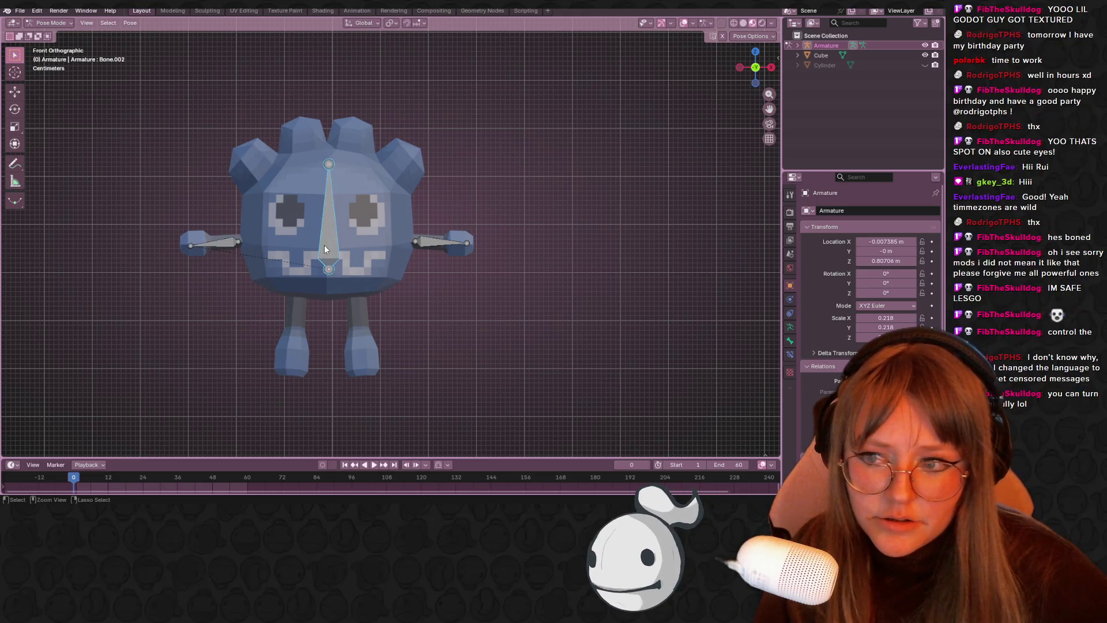
key("Tab")
key("c")
mouse_move(311, 246)
left_mouse_down()
mouse_move(217, 239)
mouse_move(338, 242)
left_mouse_up()
- Parent the left arm bone to the central spine bone with Keep Offset
left_click(220, 243)
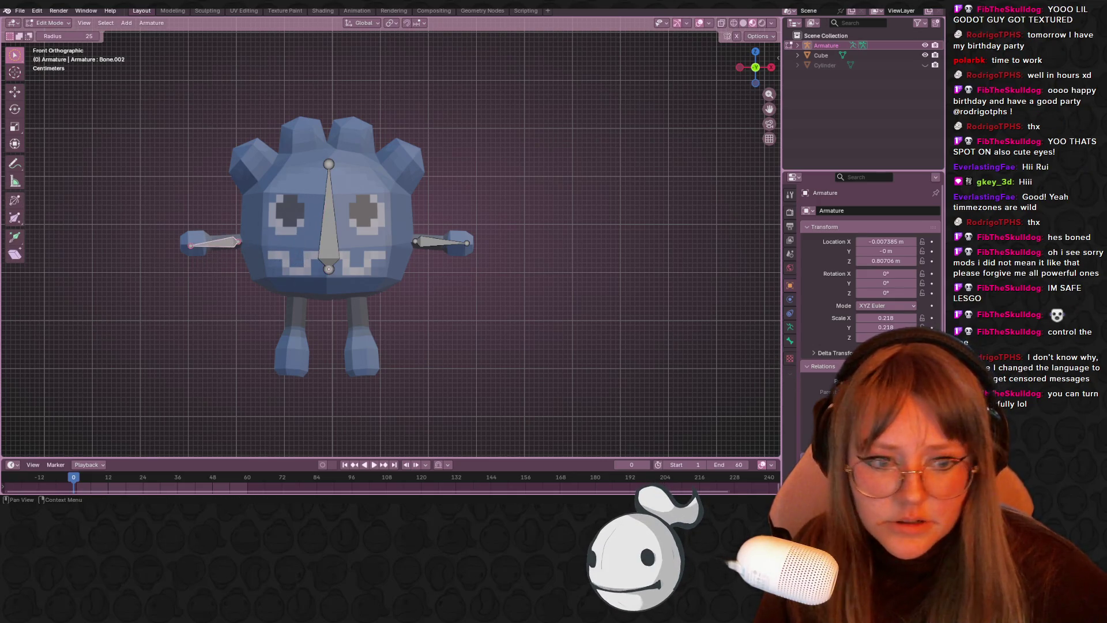
left_click(327, 236)
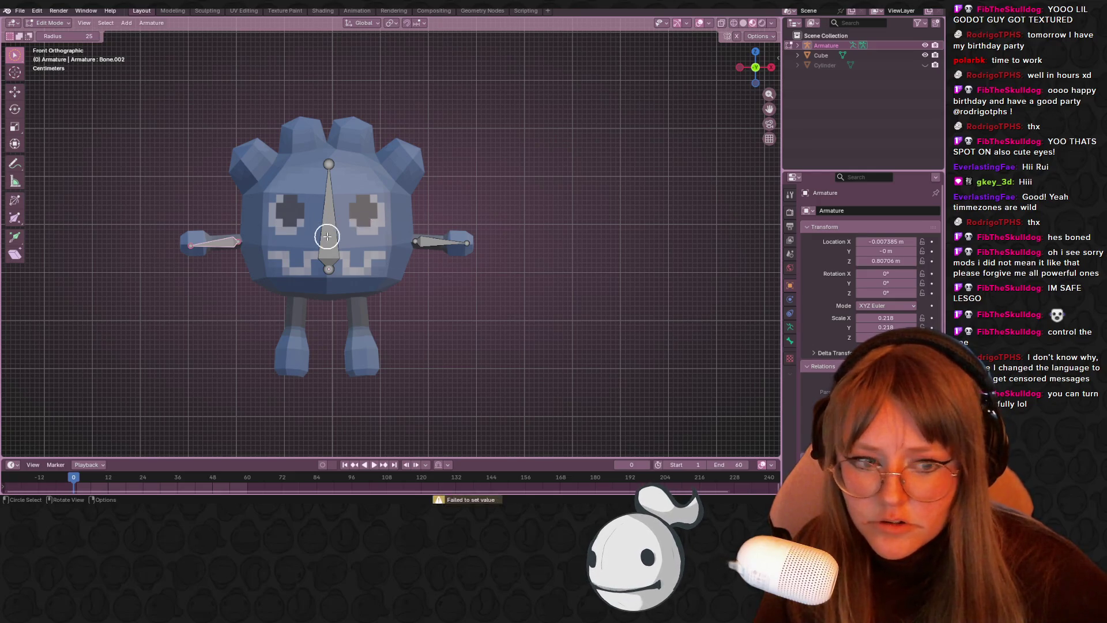
left_click(871, 391)
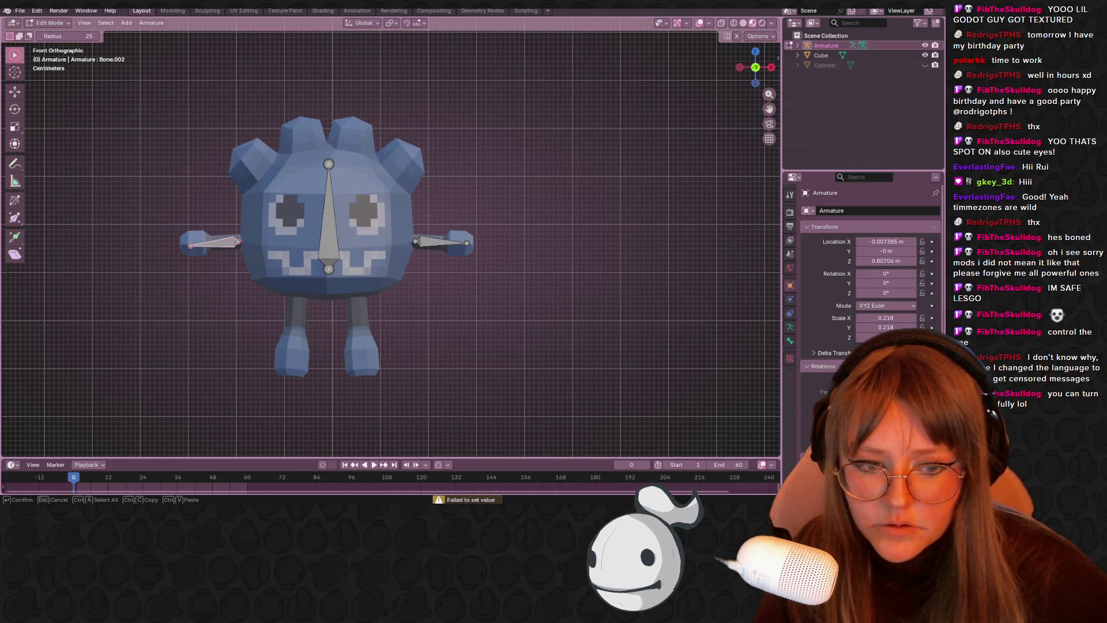
key("Escape")
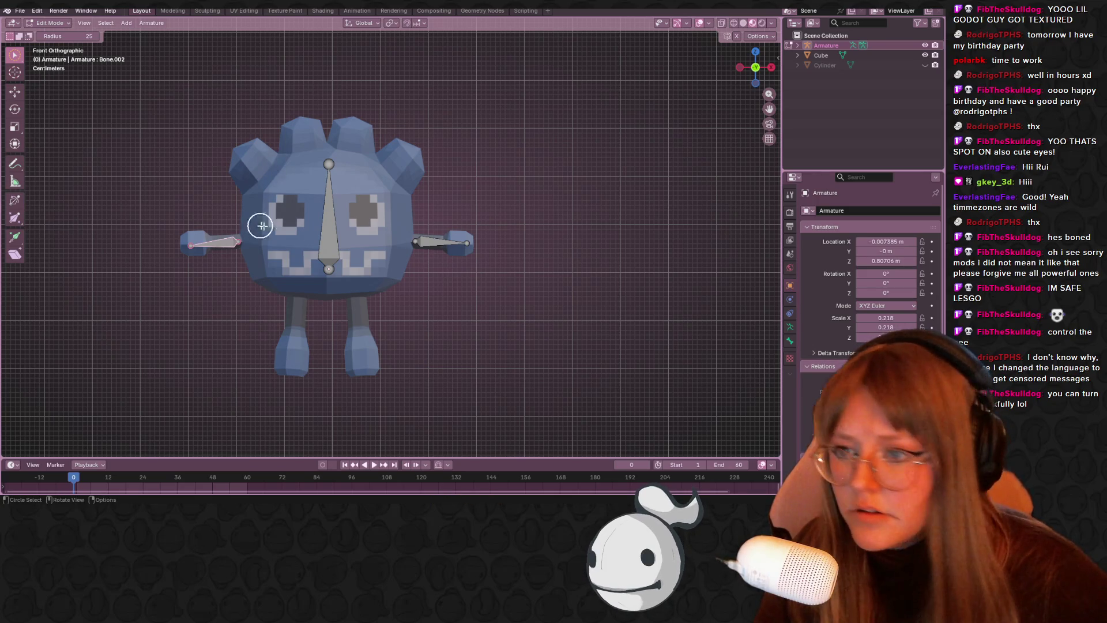
left_click(332, 227)
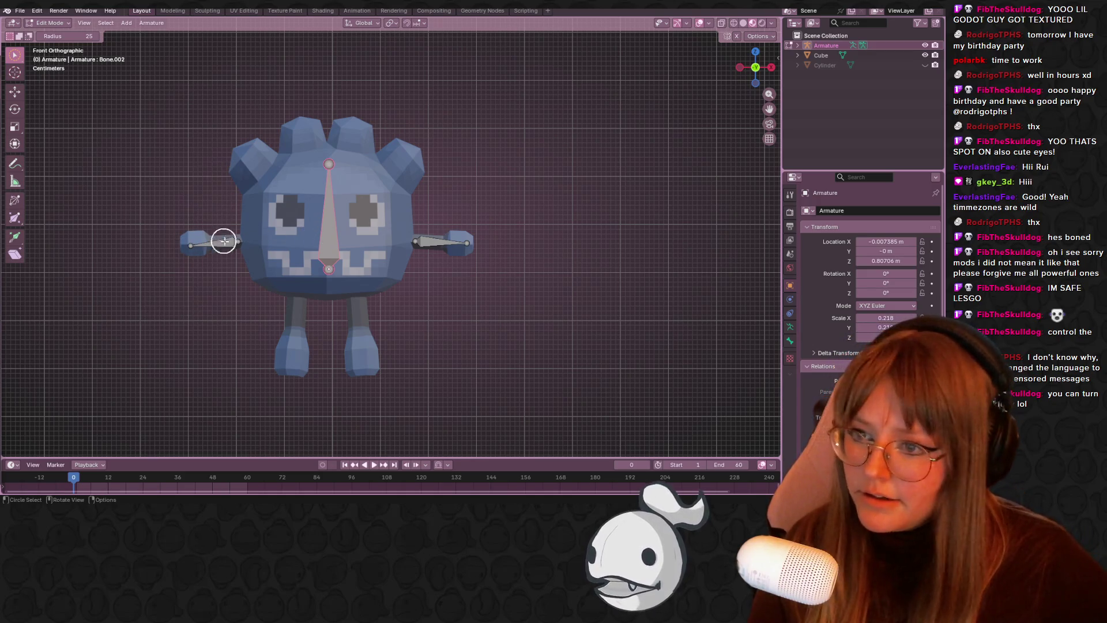
left_click_drag(226, 238, 201, 240)
left_click_drag(336, 251, 308, 210, "shift")
key("ctrl+p")
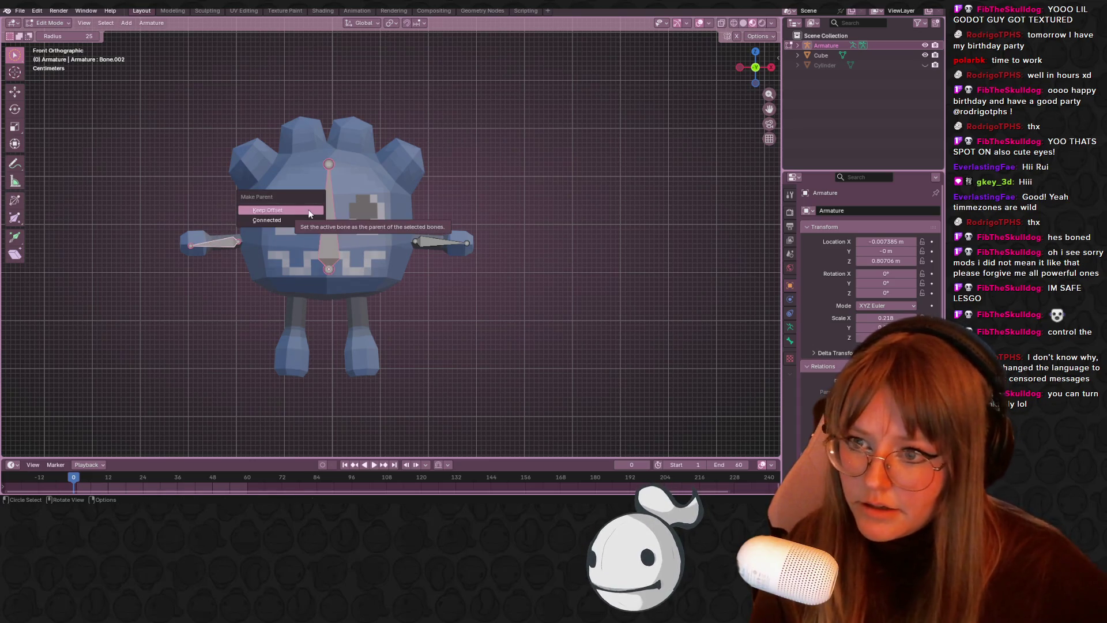
left_click(309, 210)
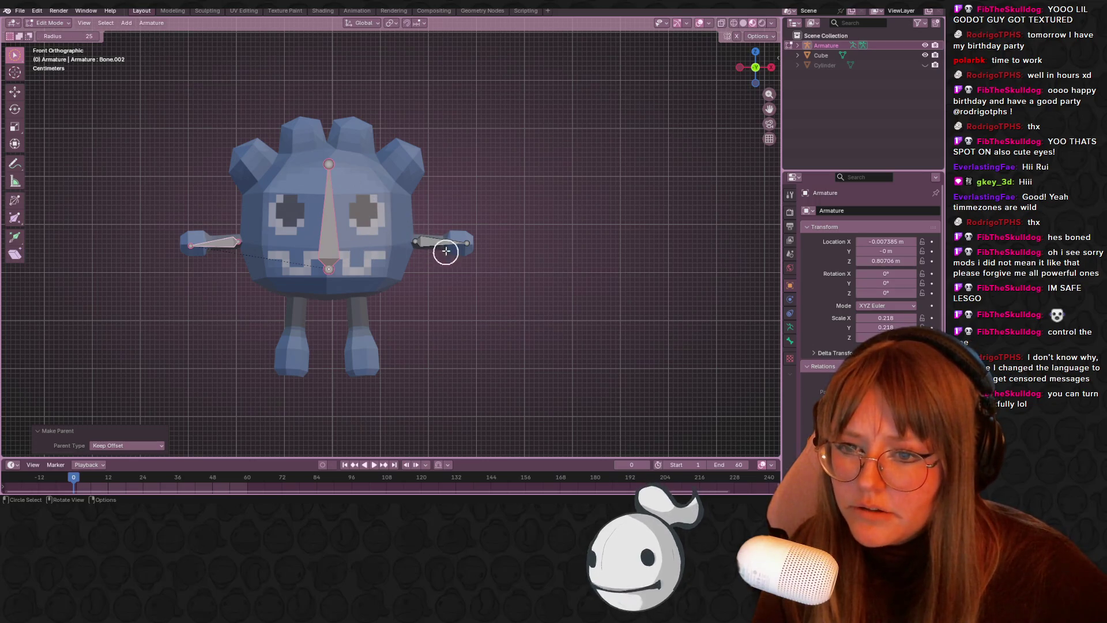
- Try parenting the right arm bone to the spine bone, undoing the last attempt
left_click(445, 253)
left_click(322, 255, "shift")
key("ctrl+p")
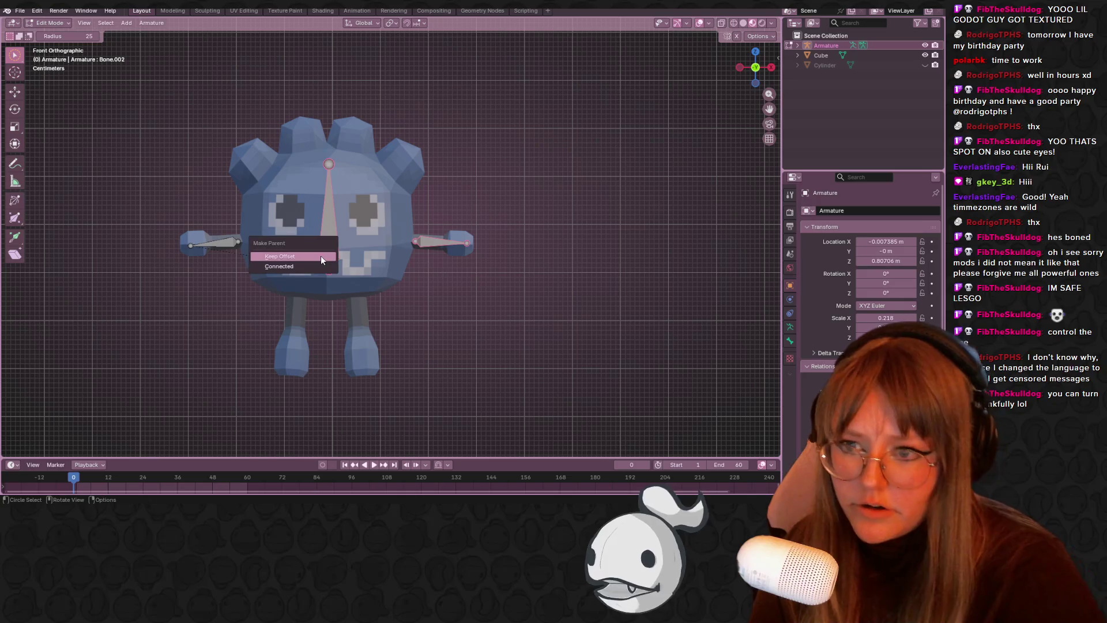
left_click(321, 256)
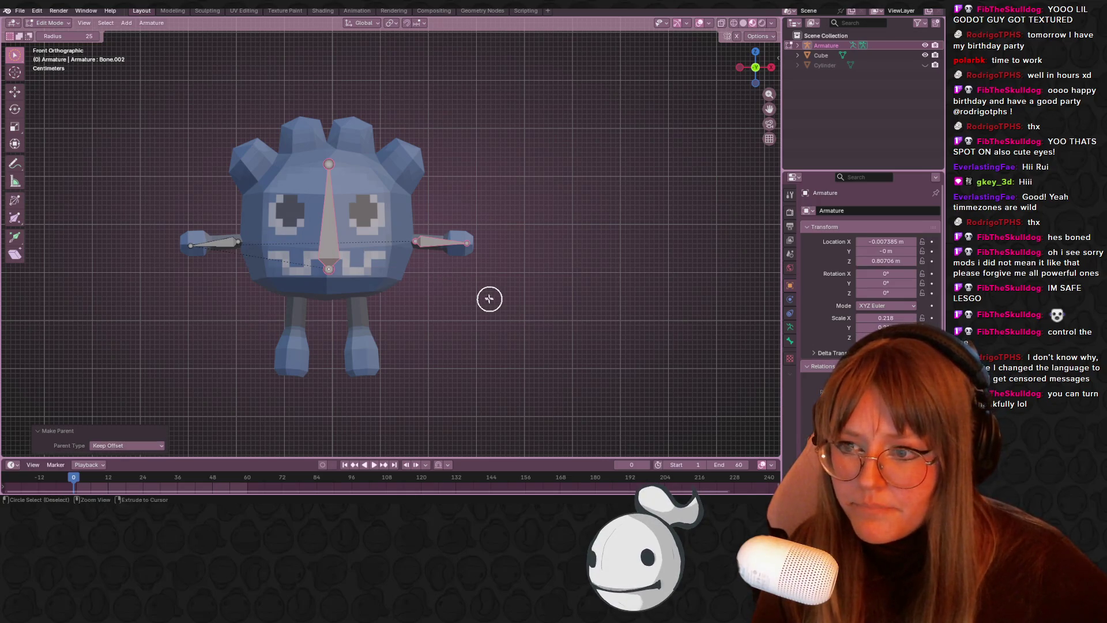
left_click(331, 254)
left_click(441, 240, "shift")
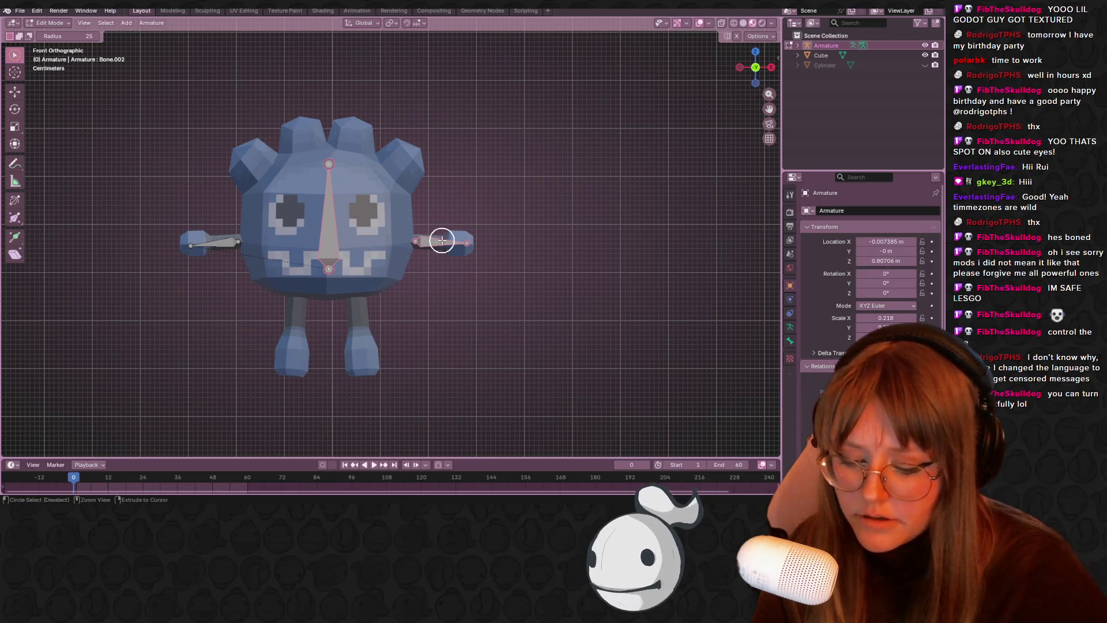
key("ctrl+p")
left_click(442, 240)
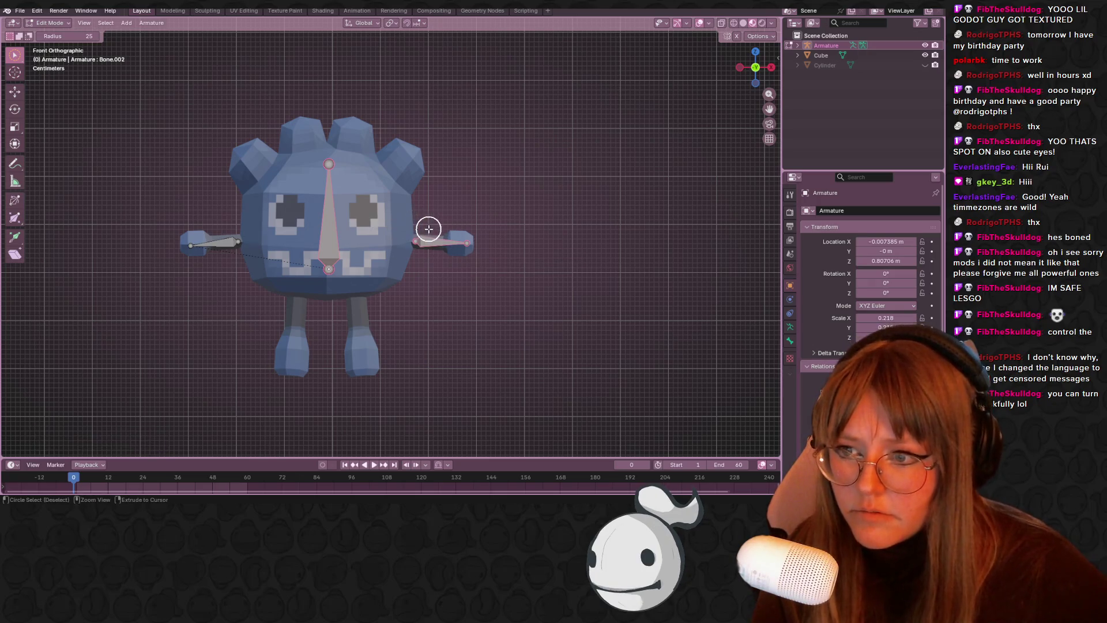
key("ctrl+z")
key("ctrl+z")
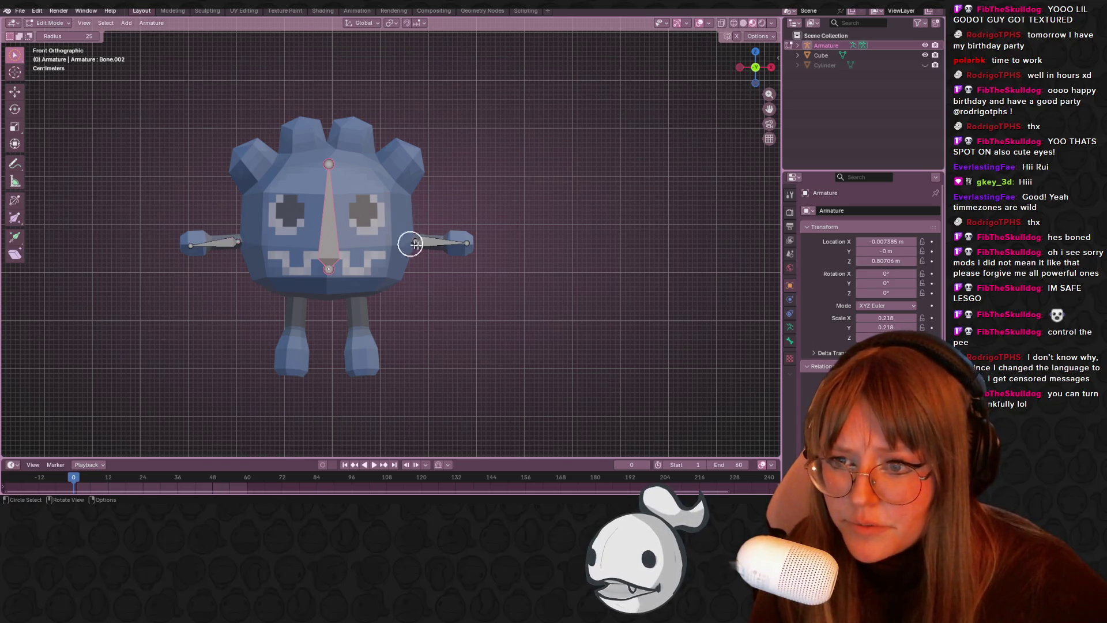
- Parent the right arm bone to the spine bone with Keep Offset
left_click(441, 242)
key("ctrl+p")
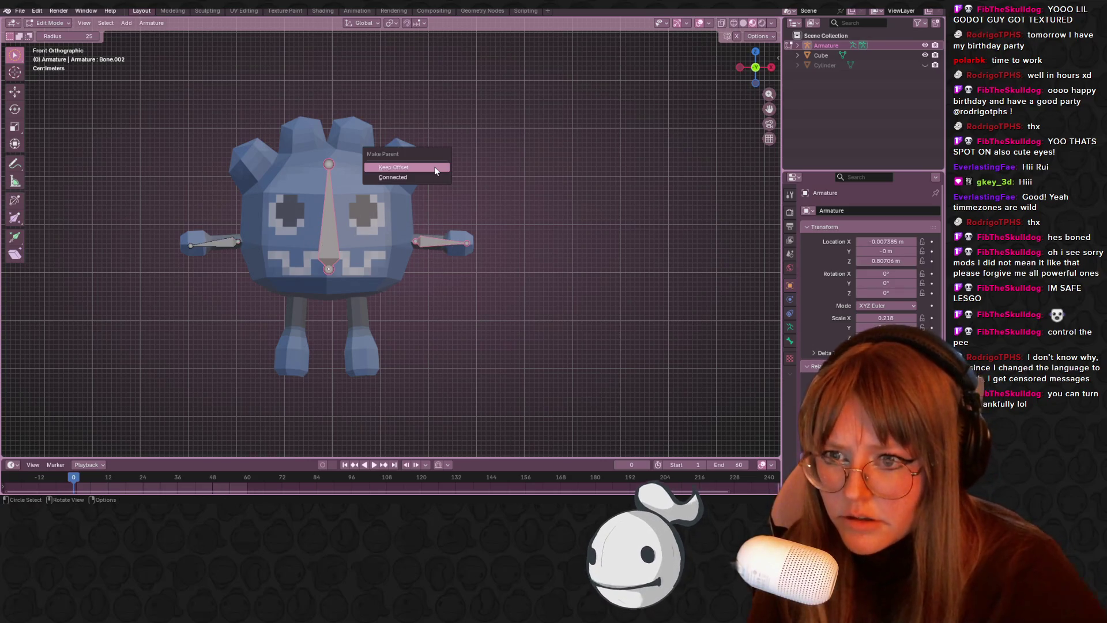
left_click(435, 167)
mouse_move(423, 180)
middle_mouse_down()
mouse_move(440, 331)
mouse_move(474, 225)
mouse_move(269, 193)
mouse_move(763, 251)
mouse_move(19, 240)
mouse_move(720, 204)
mouse_move(415, 217)
mouse_move(237, 323)
mouse_move(74, 303)
mouse_move(598, 218)
mouse_move(642, 294)
mouse_move(691, 277)
mouse_move(479, 208)
mouse_move(554, 244)
middle_mouse_up()
left_click(420, 241, "shift")
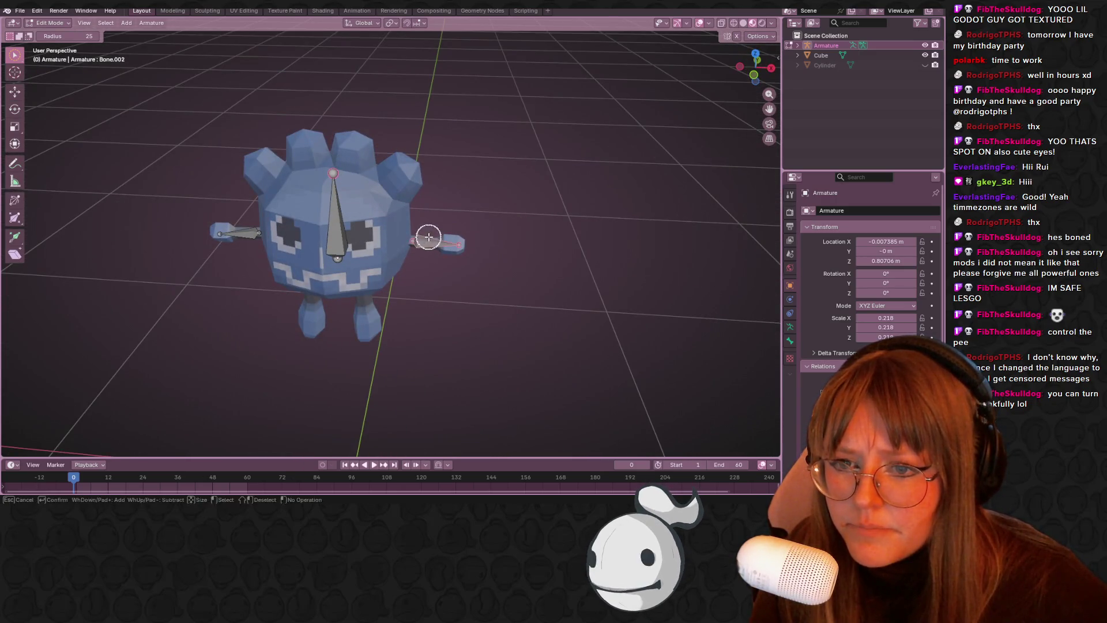
- Parent the selected arm bone to the central head bone with Keep Offset
key("ctrl+p")
left_click(420, 249)
mouse_move(421, 244)
middle_mouse_down()
mouse_move(455, 190)
mouse_move(467, 130)
mouse_move(503, 178)
mouse_move(479, 277)
mouse_move(487, 313)
mouse_move(536, 240)
mouse_move(506, 167)
middle_mouse_up()
mouse_move(563, 234)
middle_mouse_down()
mouse_move(591, 236)
mouse_move(381, 219)
mouse_move(348, 200)
mouse_move(454, 248)
mouse_move(486, 282)
mouse_move(434, 452)
mouse_move(336, 304)
mouse_move(414, 207)
mouse_move(404, 225)
middle_mouse_up()
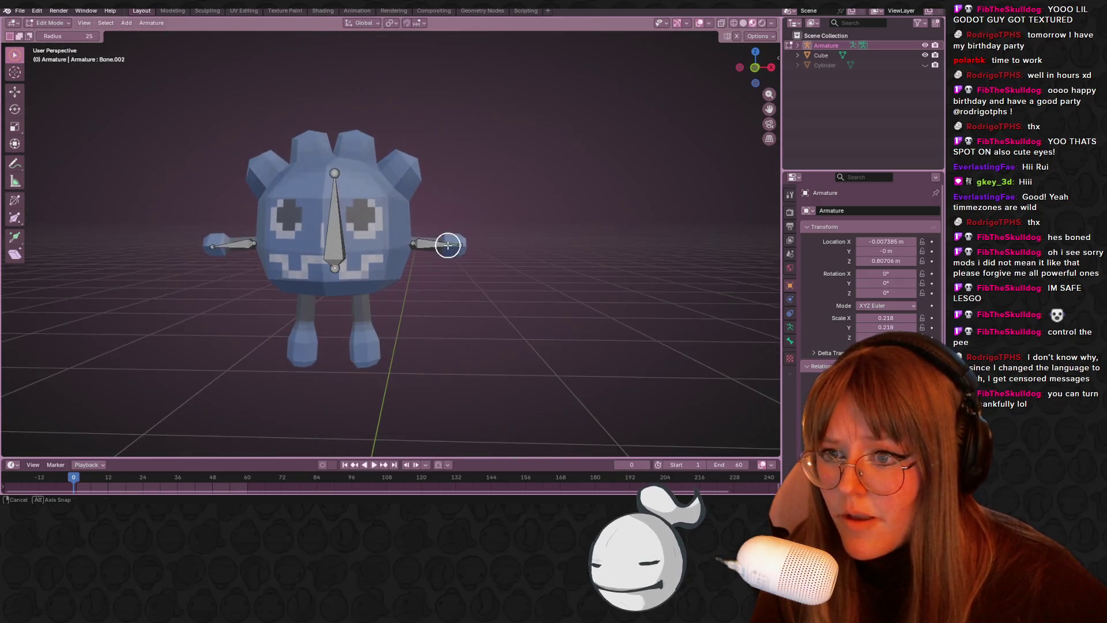
- Switch to Front Orthographic view (Numpad 1) and select the left arm bone
left_click(63, 24)
key("Escape")
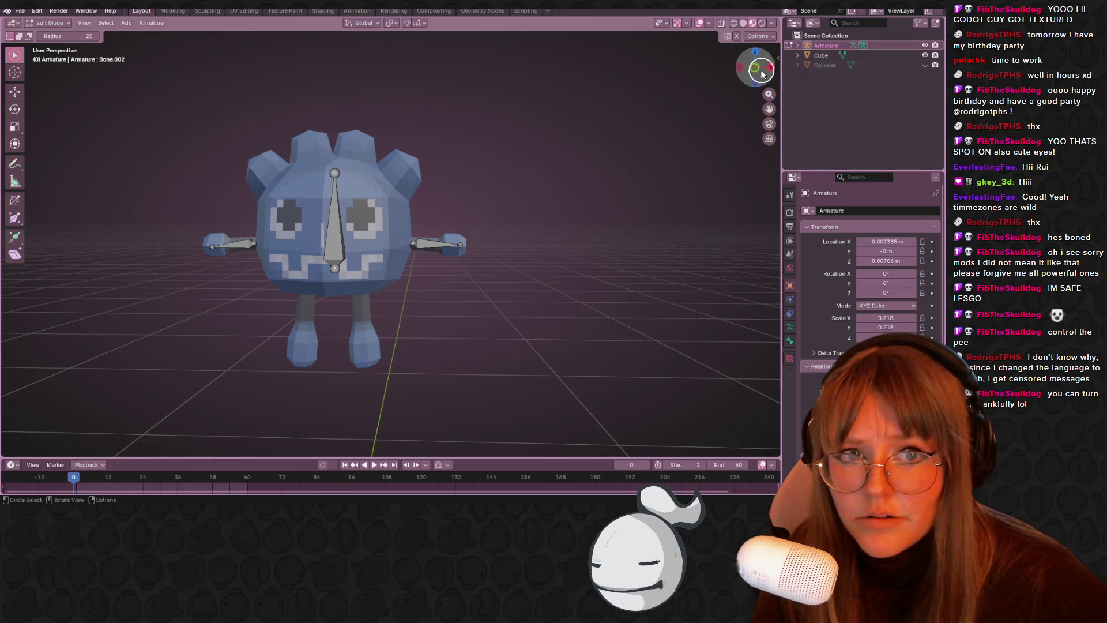
key("KP_1")
left_click(262, 241)
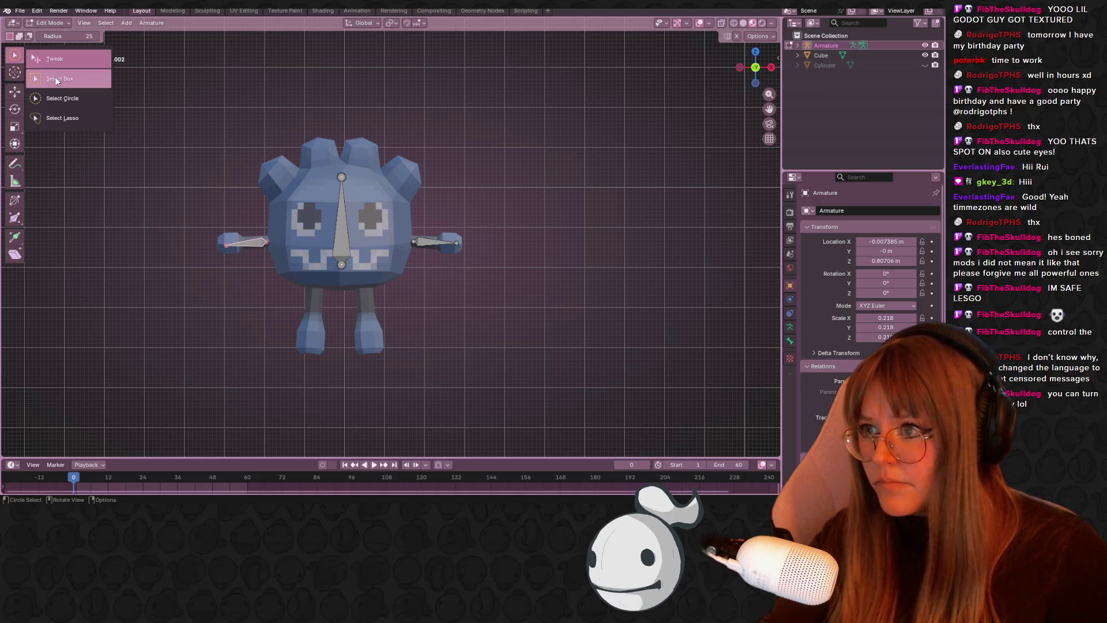
- Duplicate the arm bone, rotate it to point downward, and place it inside the left leg
key("Escape")
key("shift+d")
left_click(210, 379)
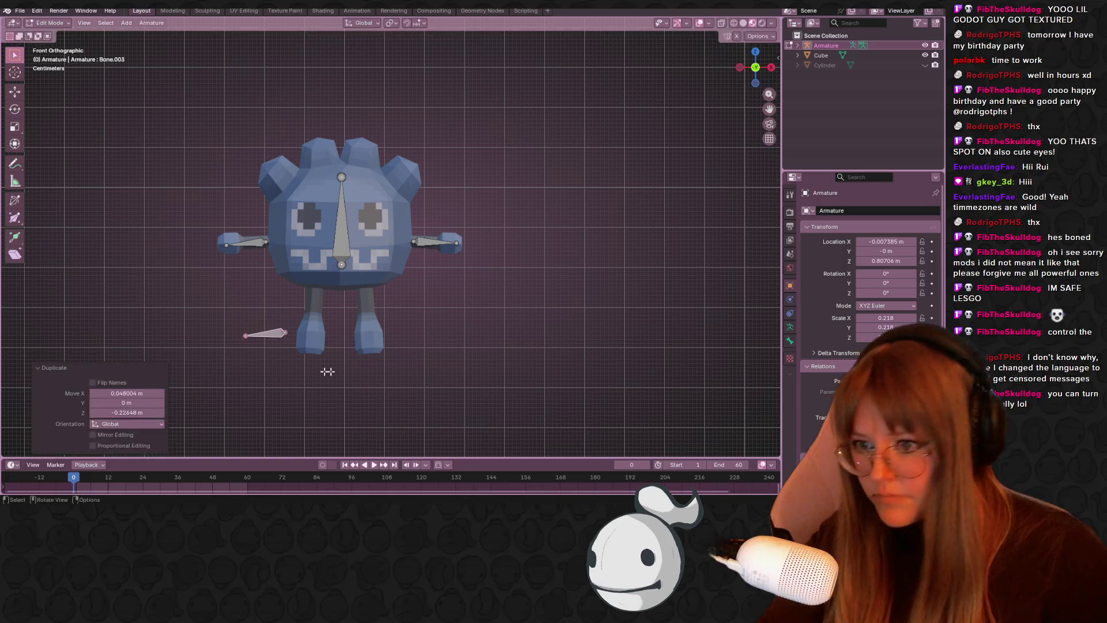
key("r")
left_click(358, 247)
key("g")
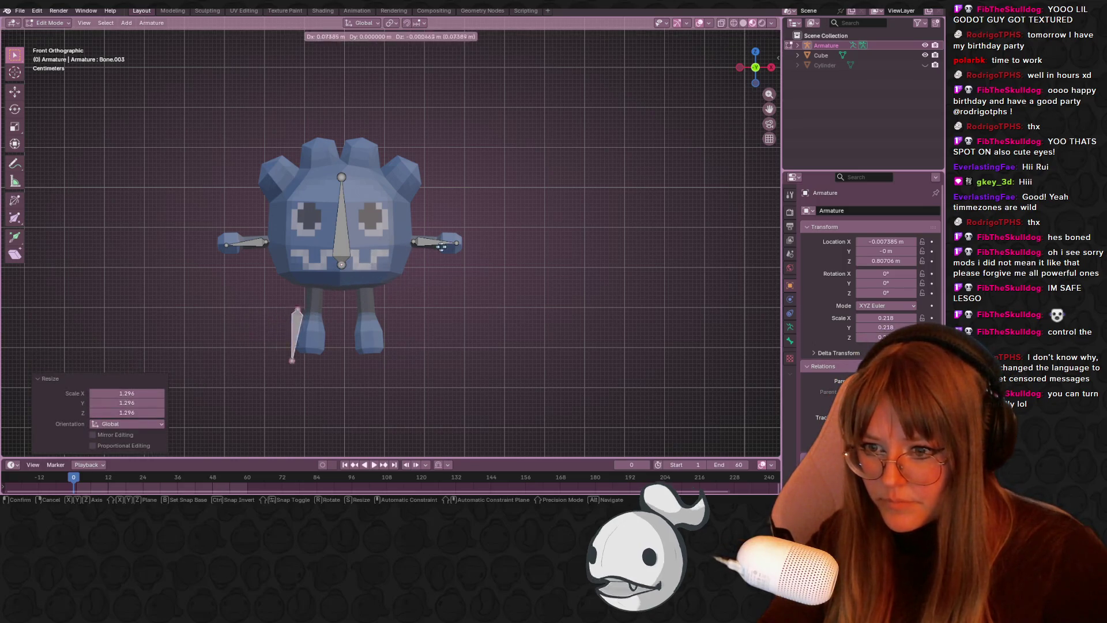
left_click(456, 230)
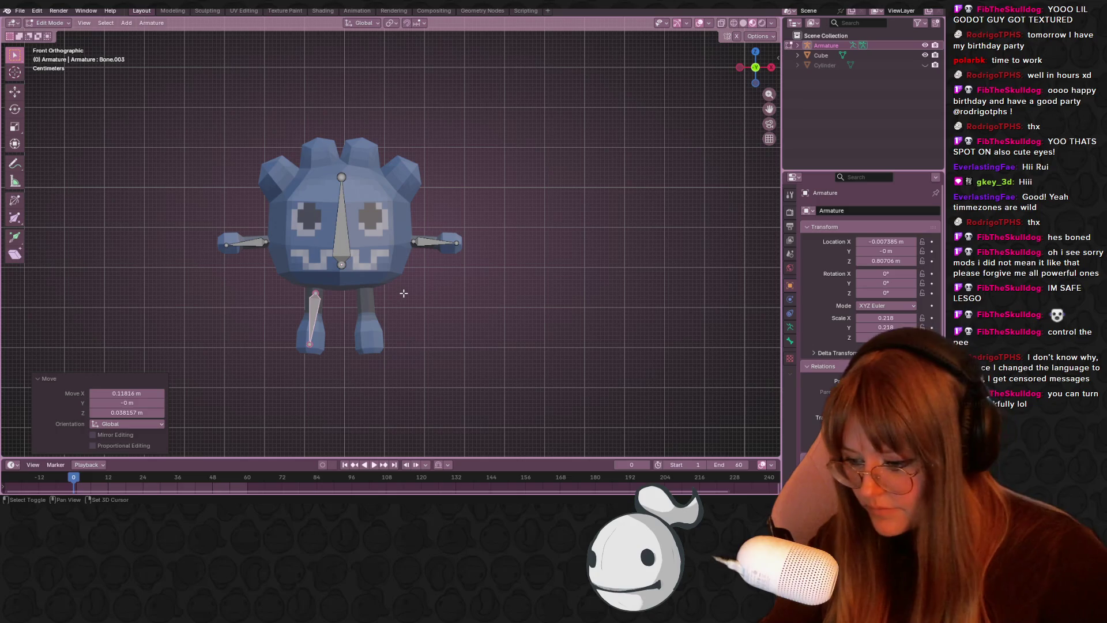
- Duplicate the leg bone into the right leg, tilting and positioning it to fit
key("shift+d")
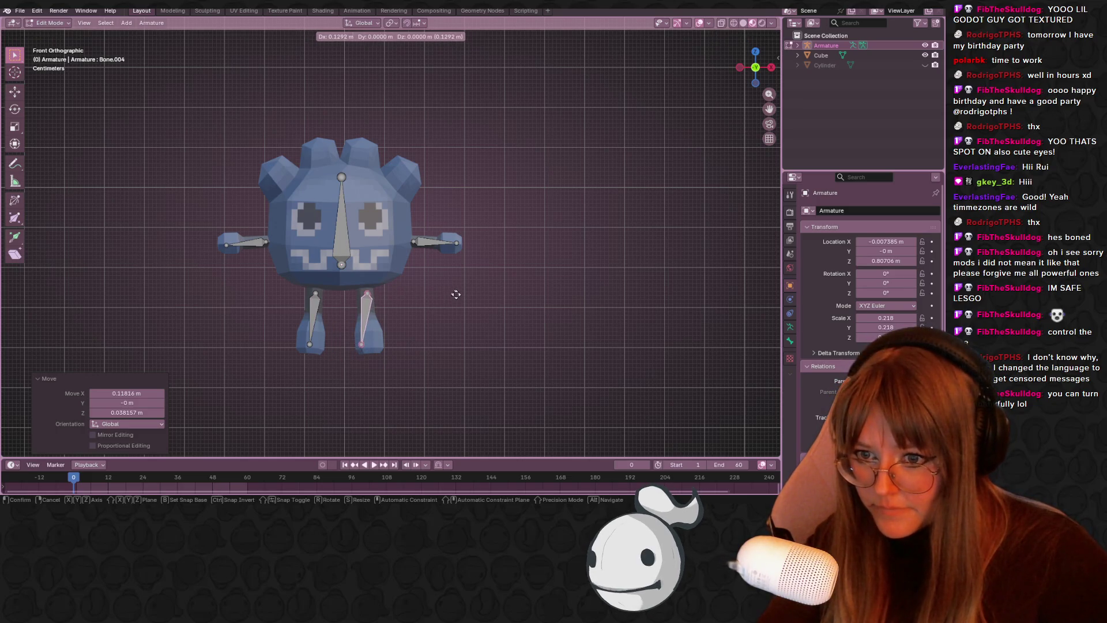
left_click(455, 293)
key("r")
left_click(460, 273)
key("g")
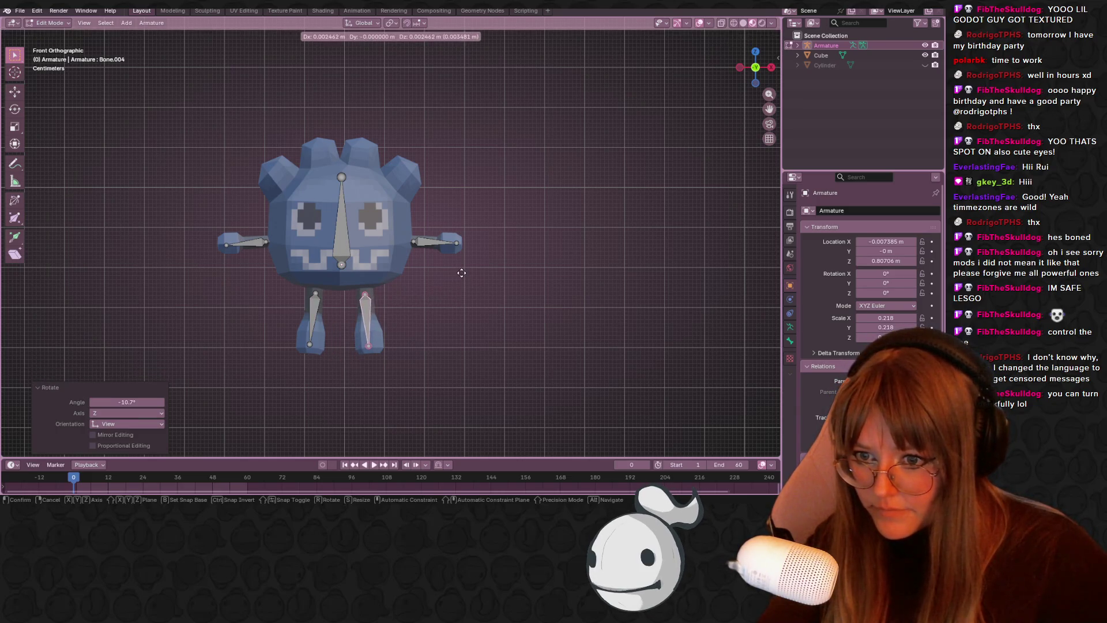
left_click(462, 272)
left_click(445, 301)
mouse_move(444, 302)
middle_mouse_down()
mouse_move(528, 283)
mouse_move(438, 277)
mouse_move(346, 296)
mouse_move(462, 311)
middle_mouse_up()
left_click(751, 63)
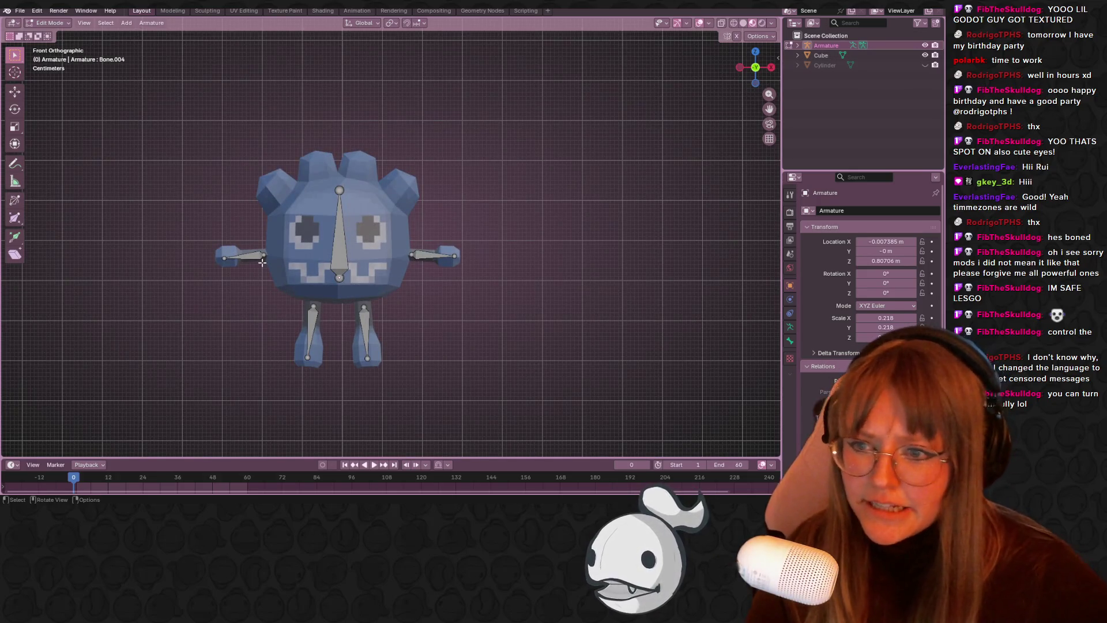
- Parent the left and right arm bones to the central head bone with Keep Offset
left_click(340, 257)
key("ctrl+p")
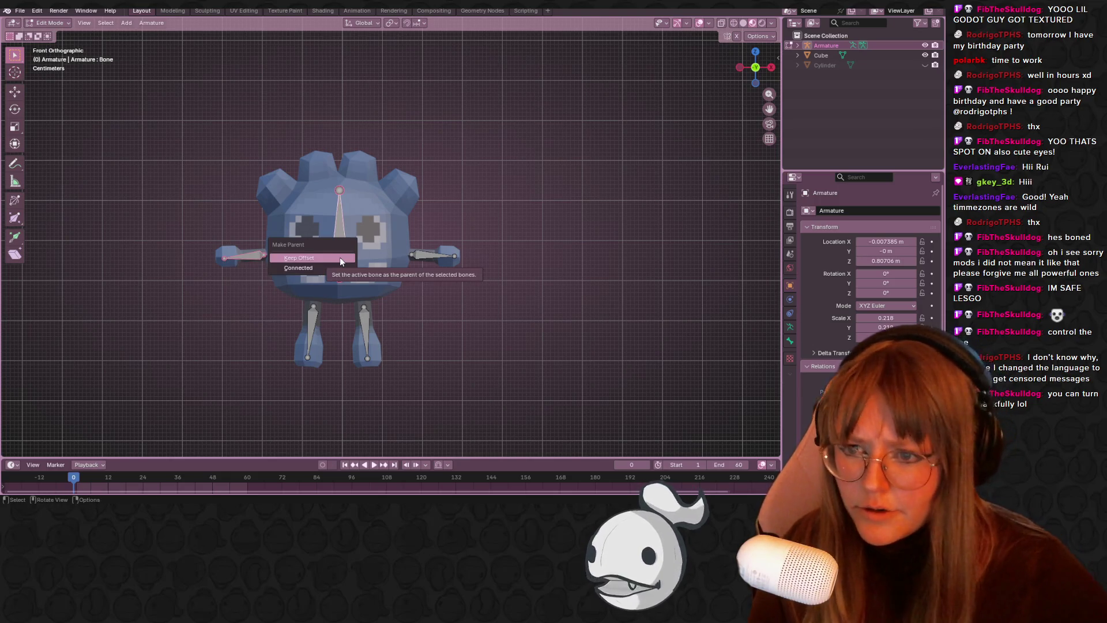
left_click(340, 258)
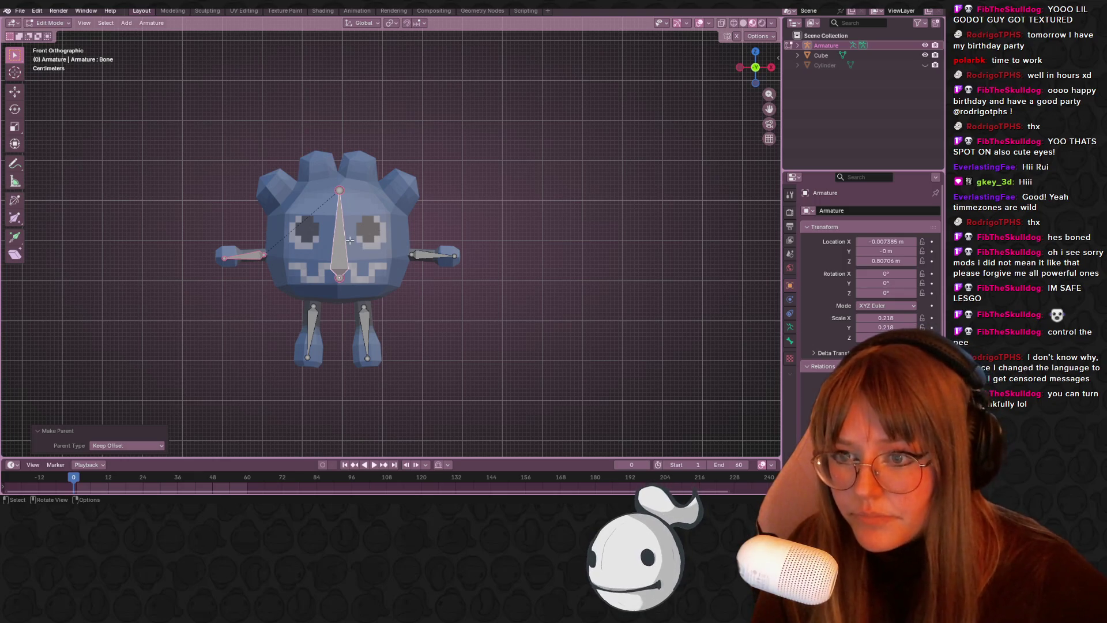
left_click(430, 255)
left_click(340, 258, "shift")
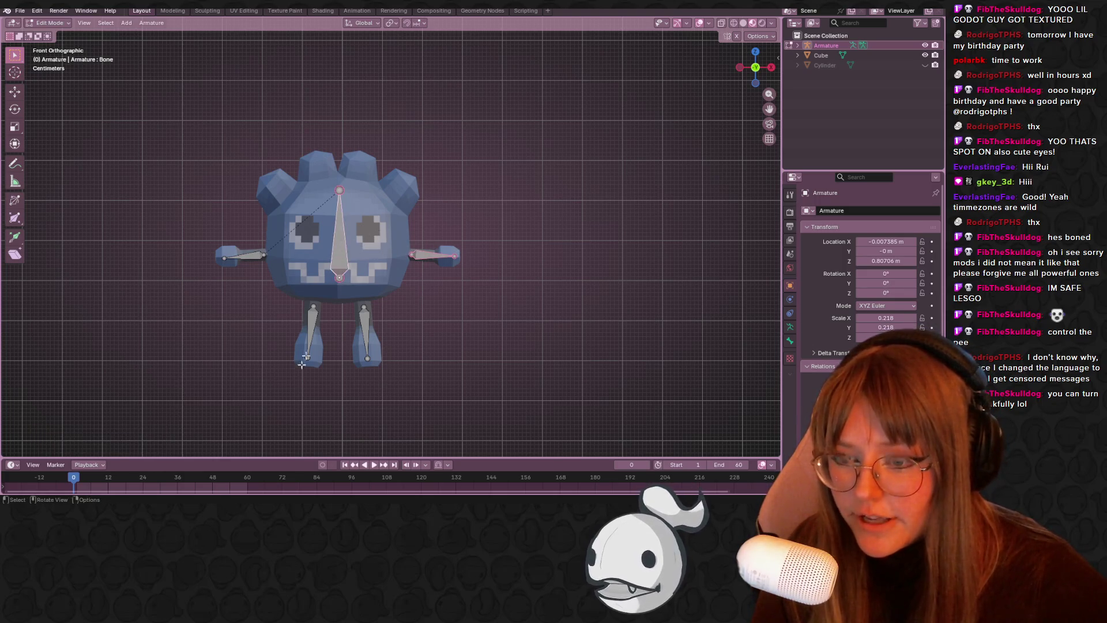
key("ctrl+p")
left_click(292, 383)
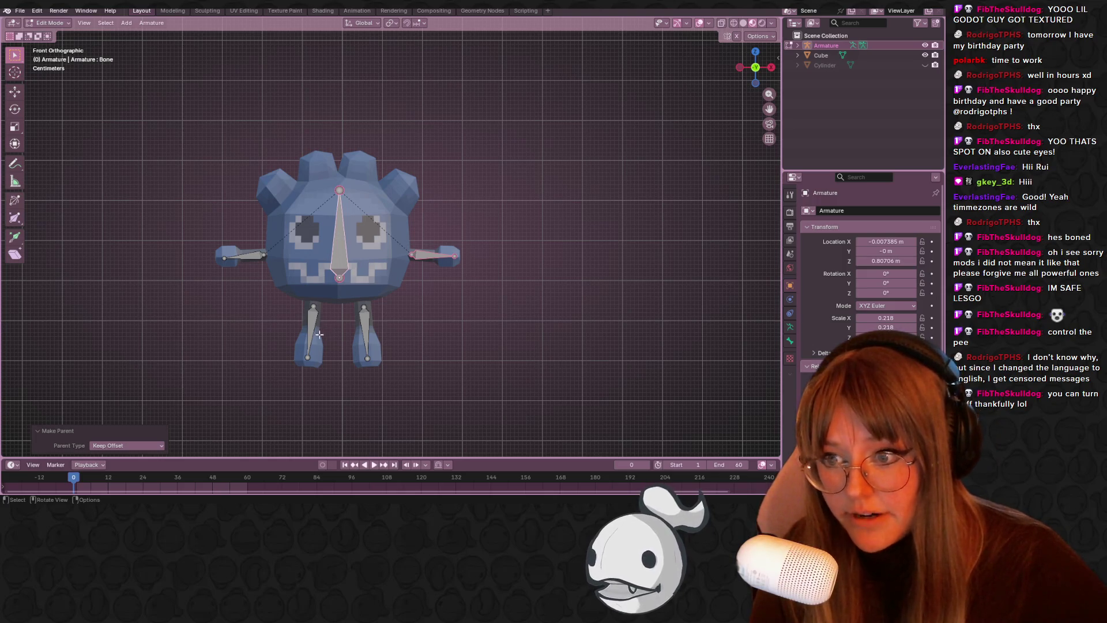
- Parent the left and right leg bones to the central head bone with Keep Offset
left_click(314, 326)
left_click(344, 267, "shift")
key("ctrl+p")
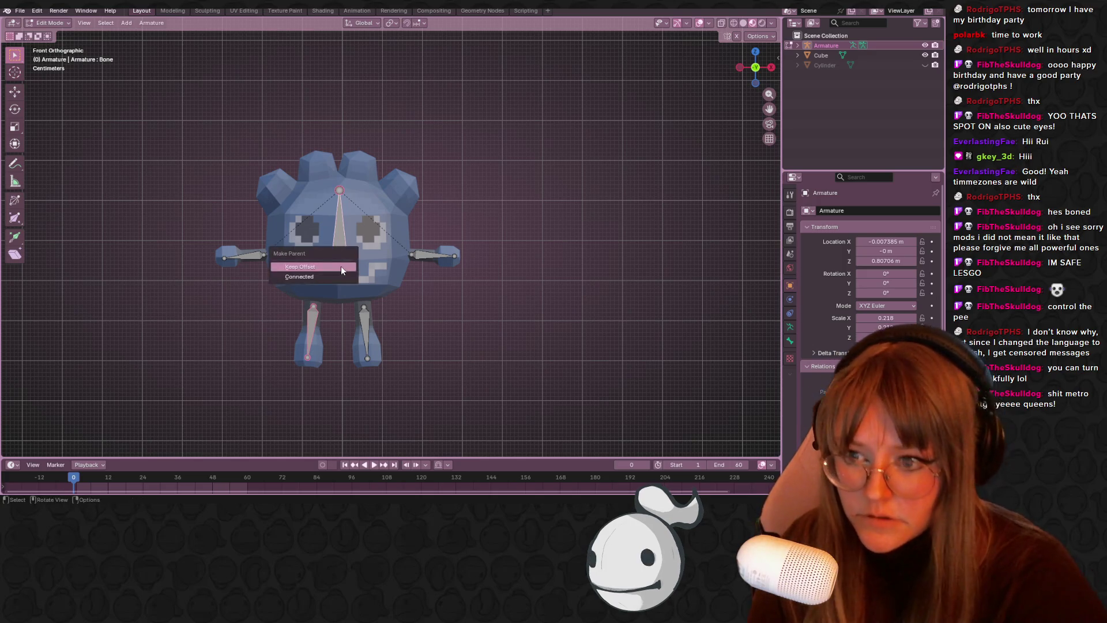
left_click(341, 265)
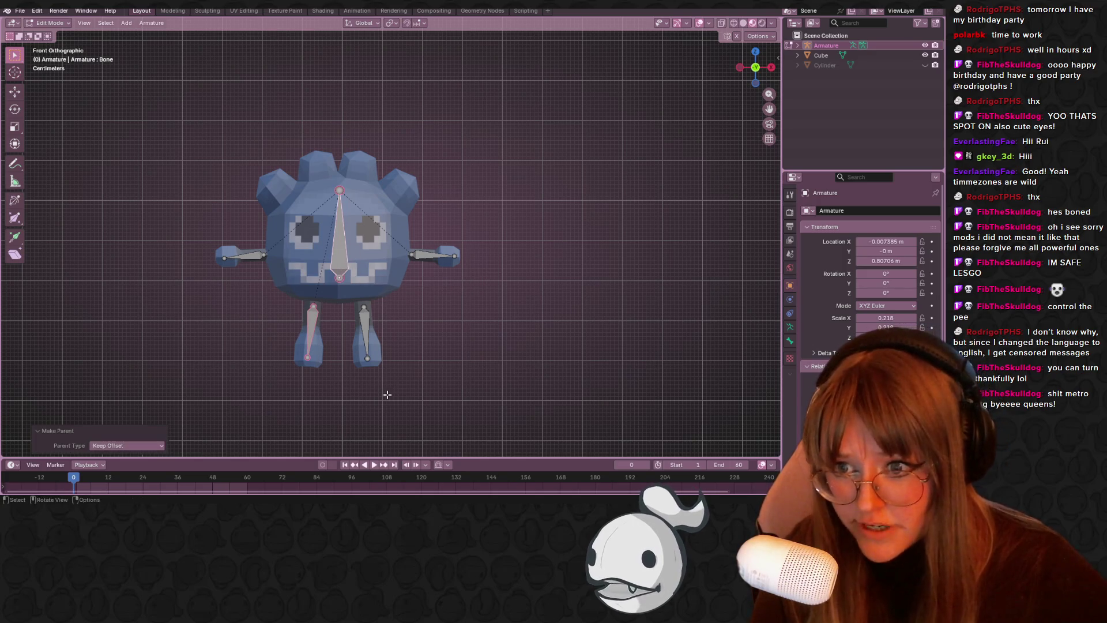
left_click(365, 330)
left_click(344, 257, "shift")
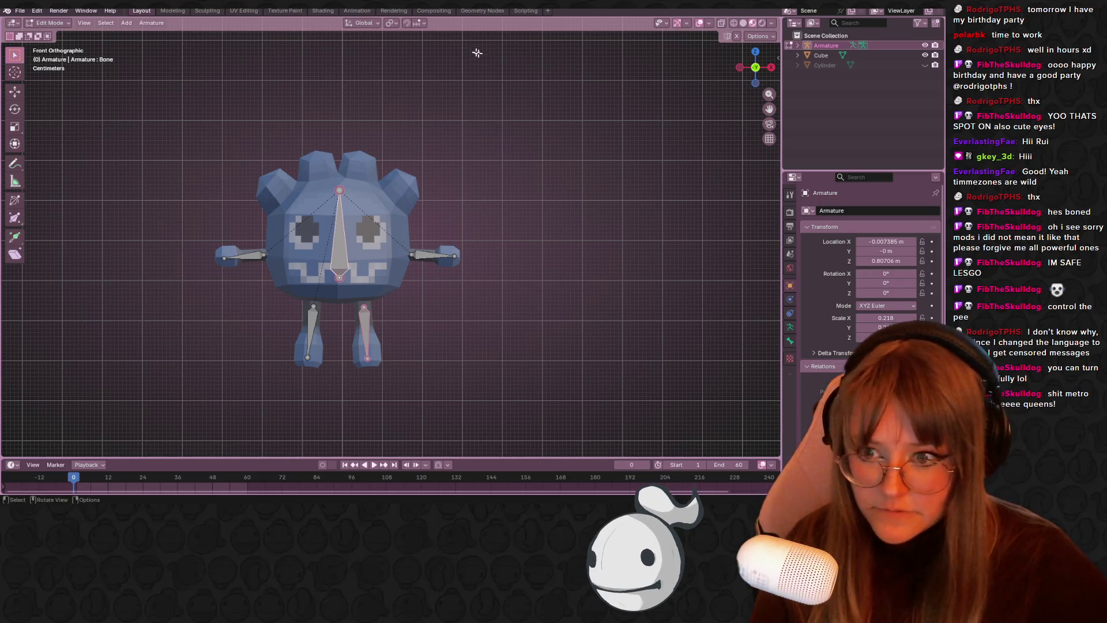
middle_click_drag(472, 51, 403, 248)
key("ctrl+p")
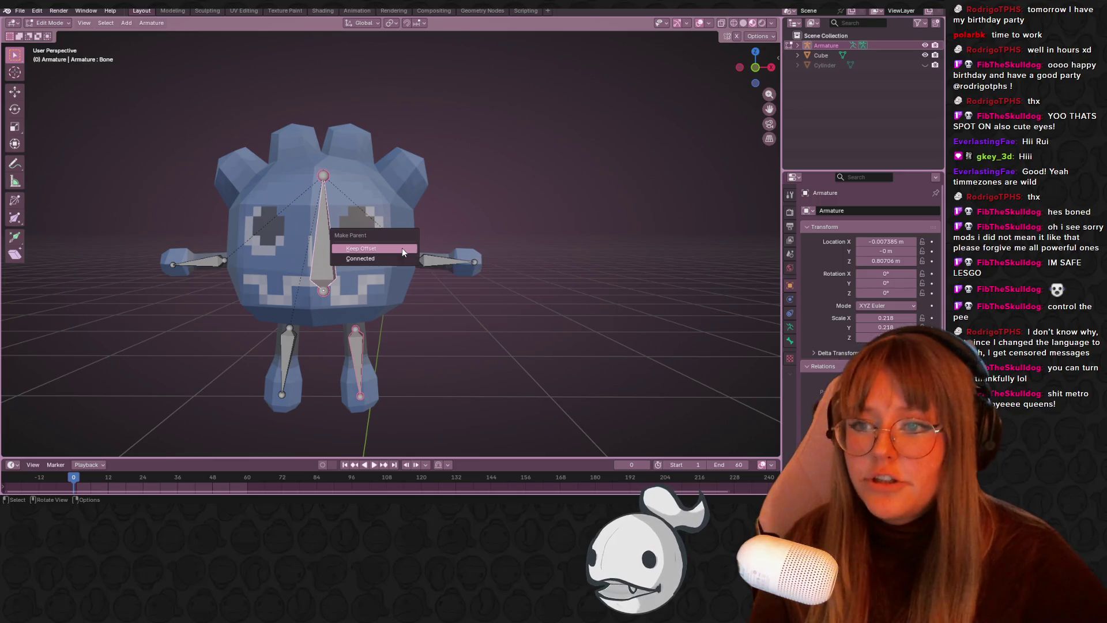
left_click(403, 248)
- Inspect the bone links and return to Object Mode
mouse_move(453, 228)
middle_mouse_down()
mouse_move(546, 267)
mouse_move(624, 264)
mouse_move(586, 336)
mouse_move(553, 323)
mouse_move(524, 304)
mouse_move(464, 196)
middle_mouse_up()
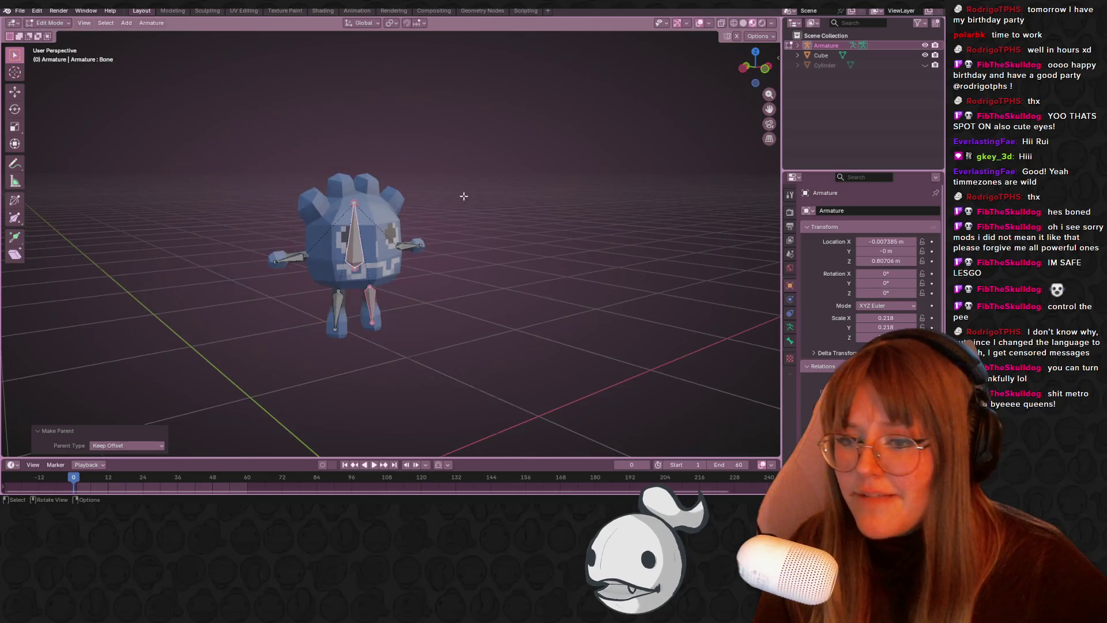
key("Tab")
scroll(464, 196, "down", 2)
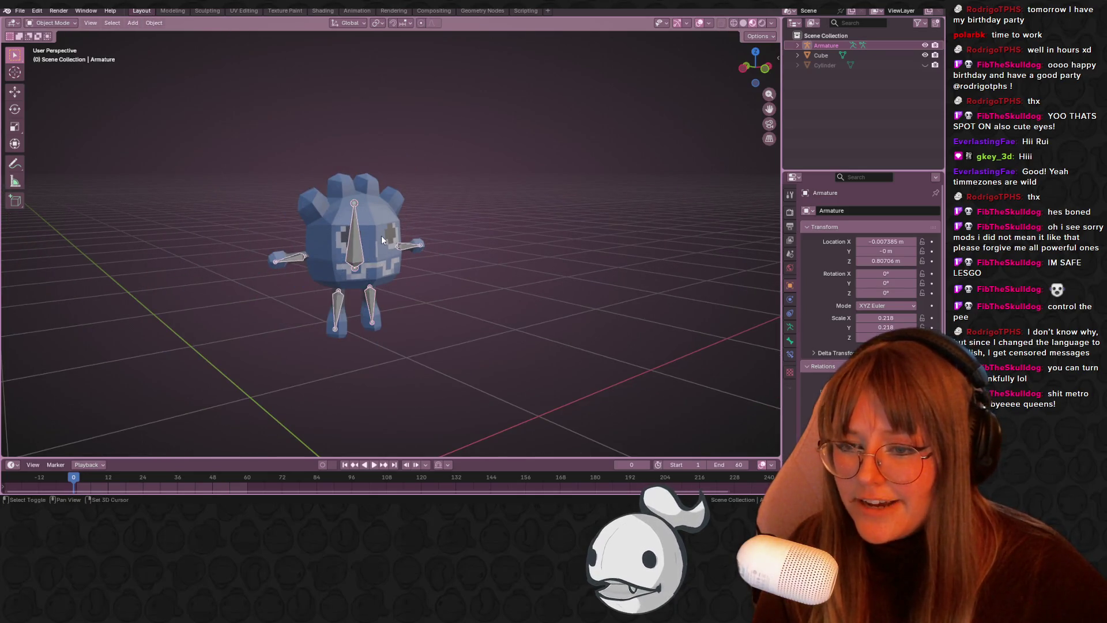
- Select the Cube then the Armature and parent using With Automatic Weights
left_click(323, 262)
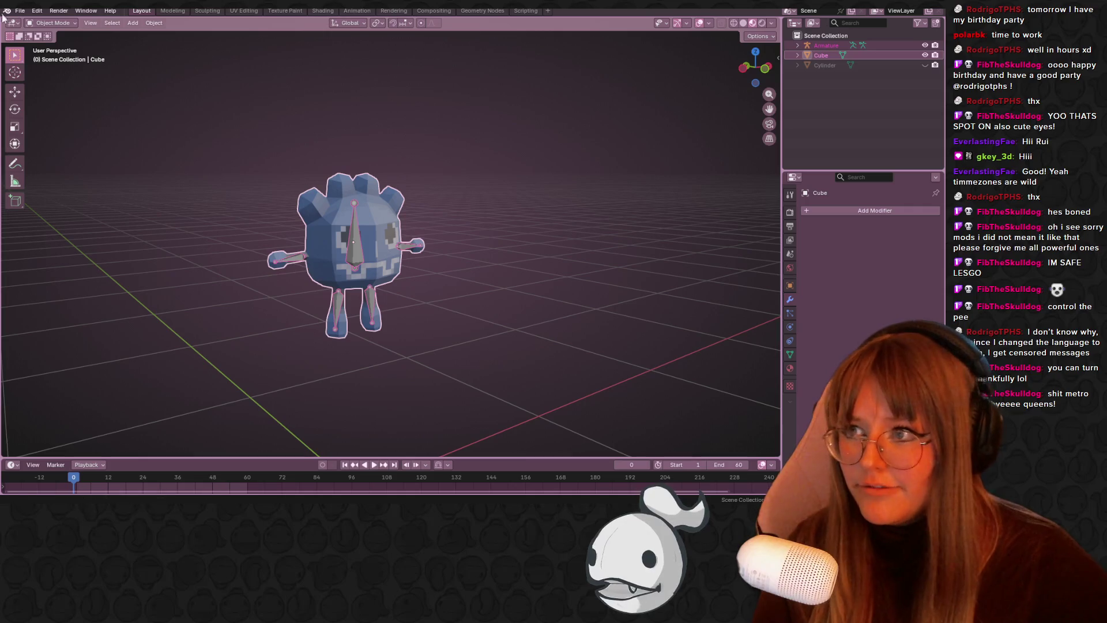
left_click(148, 182)
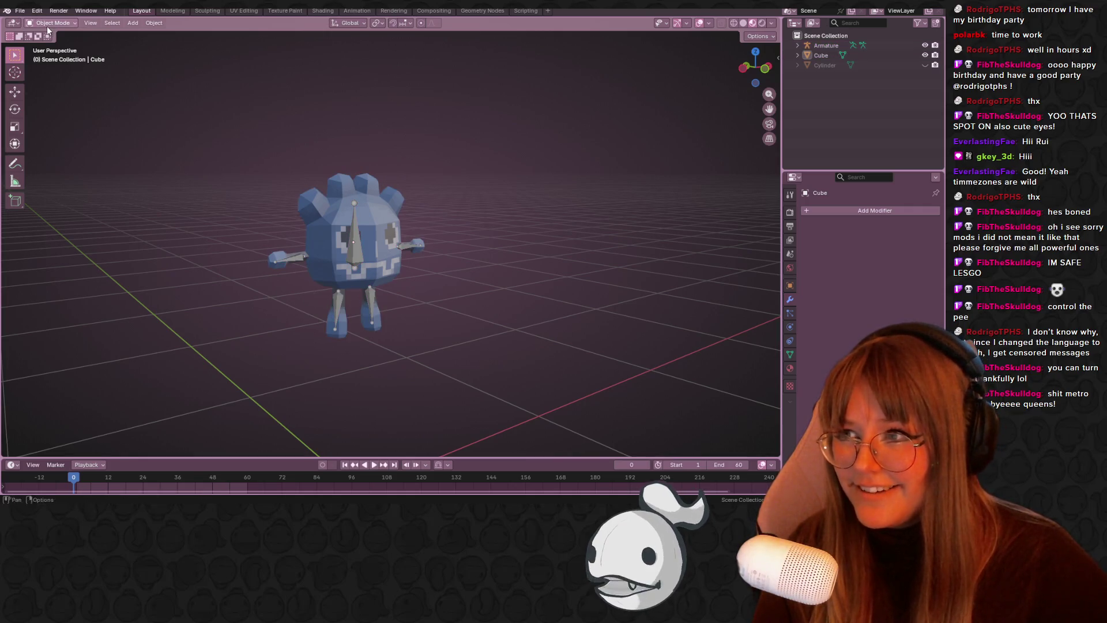
left_click(349, 233)
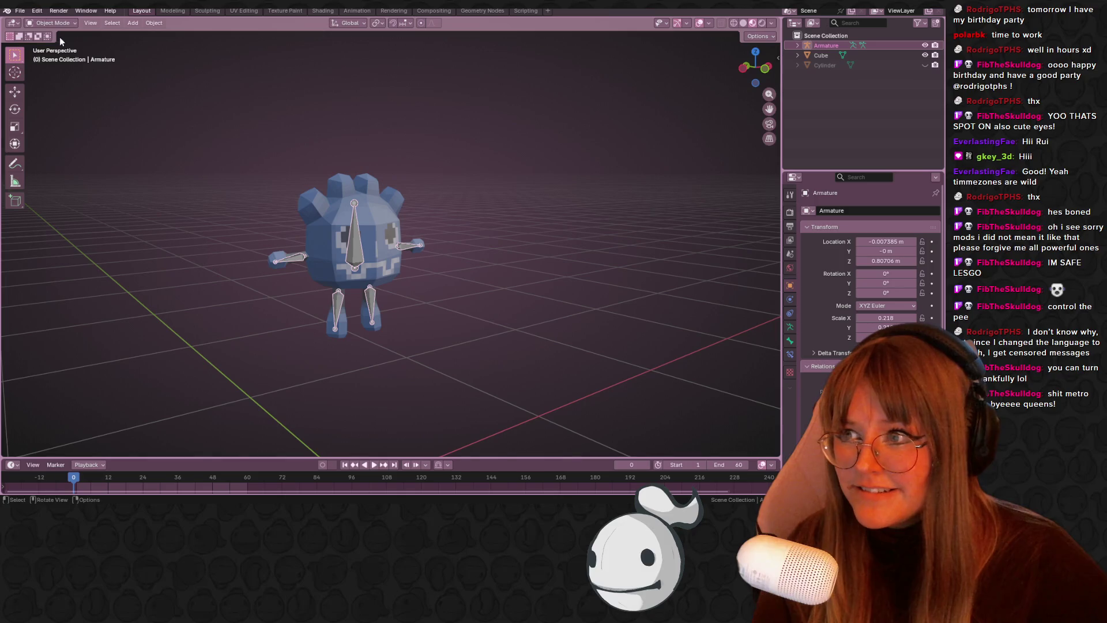
left_click(368, 232, "shift")
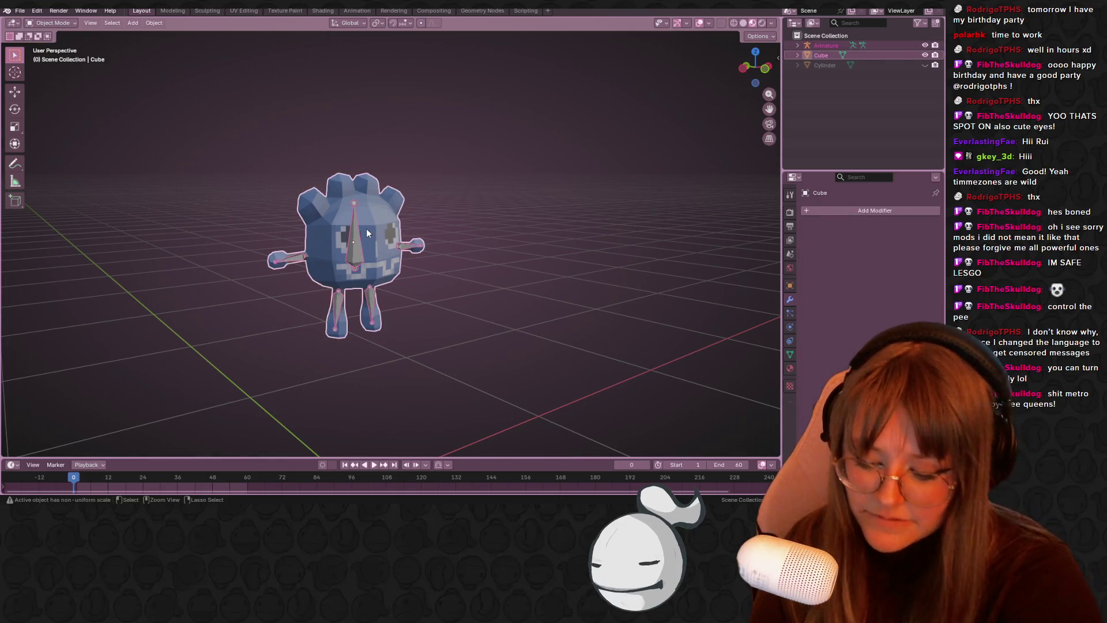
key("ctrl+p")
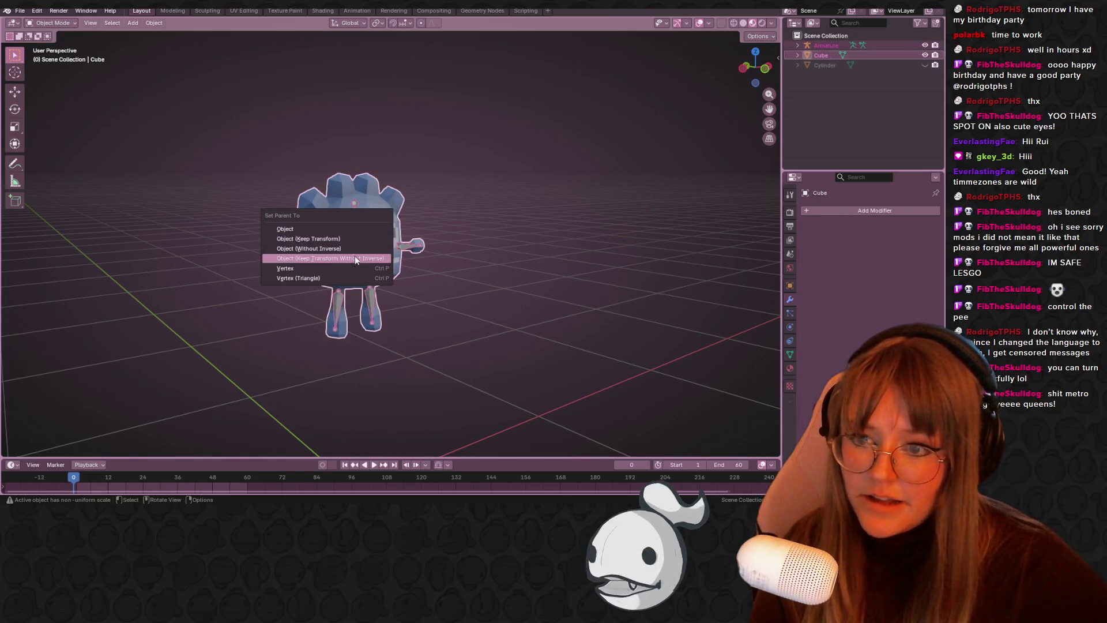
left_click(378, 245)
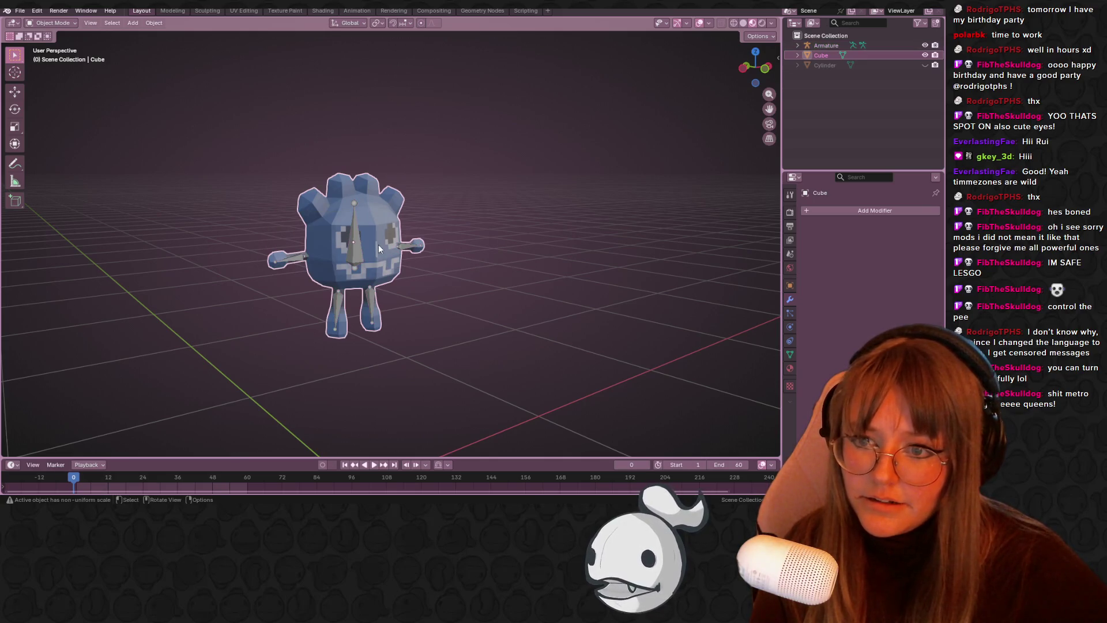
left_click(355, 252, "shift")
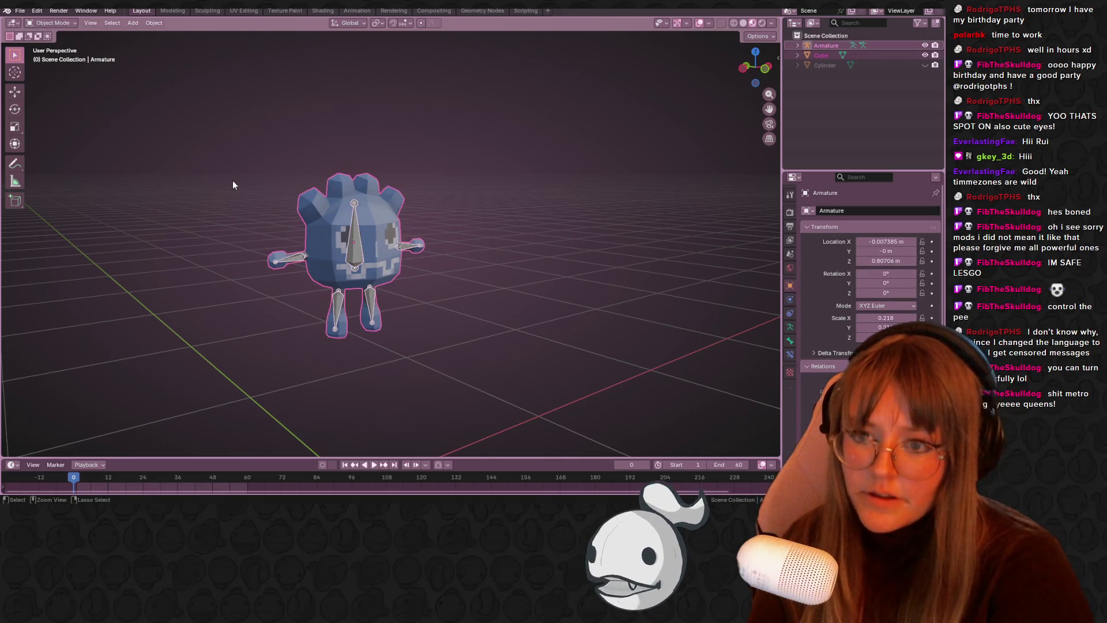
middle_click_drag(568, 355, 526, 358)
key("ctrl+p")
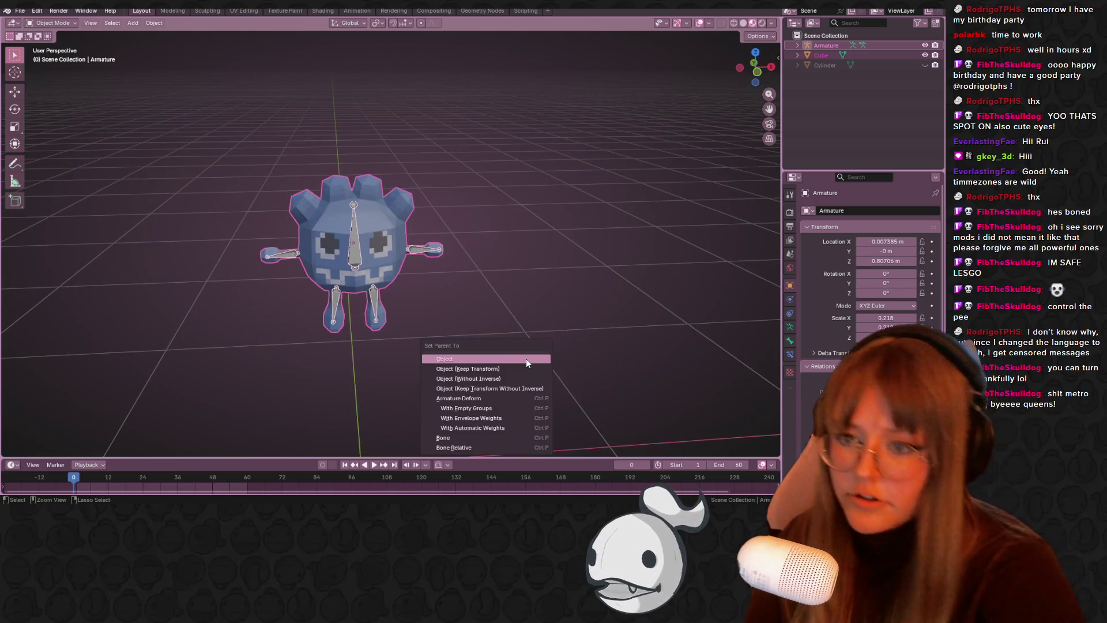
left_click(507, 429)
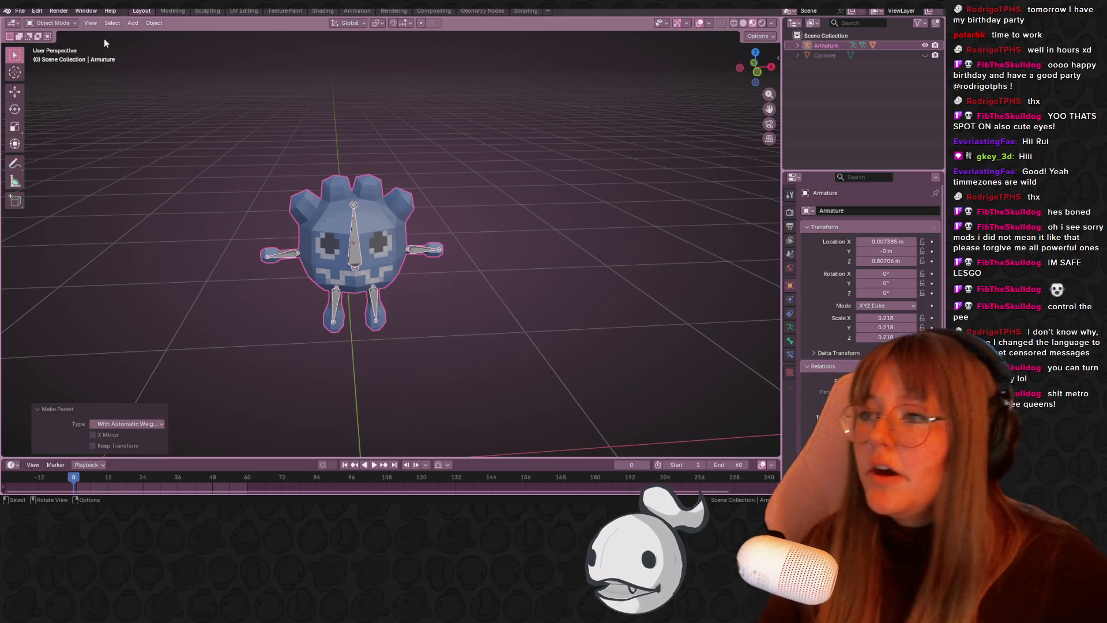
left_click(361, 234)
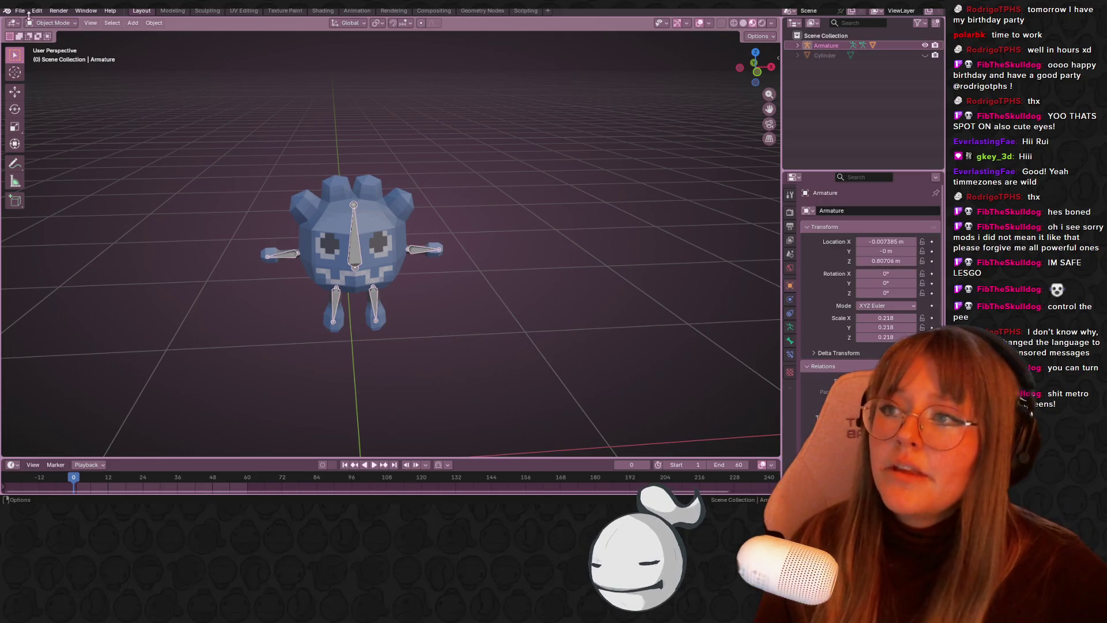
left_click(51, 23)
- Switch the armature into Pose Mode and then back to Object Mode
left_click(60, 56)
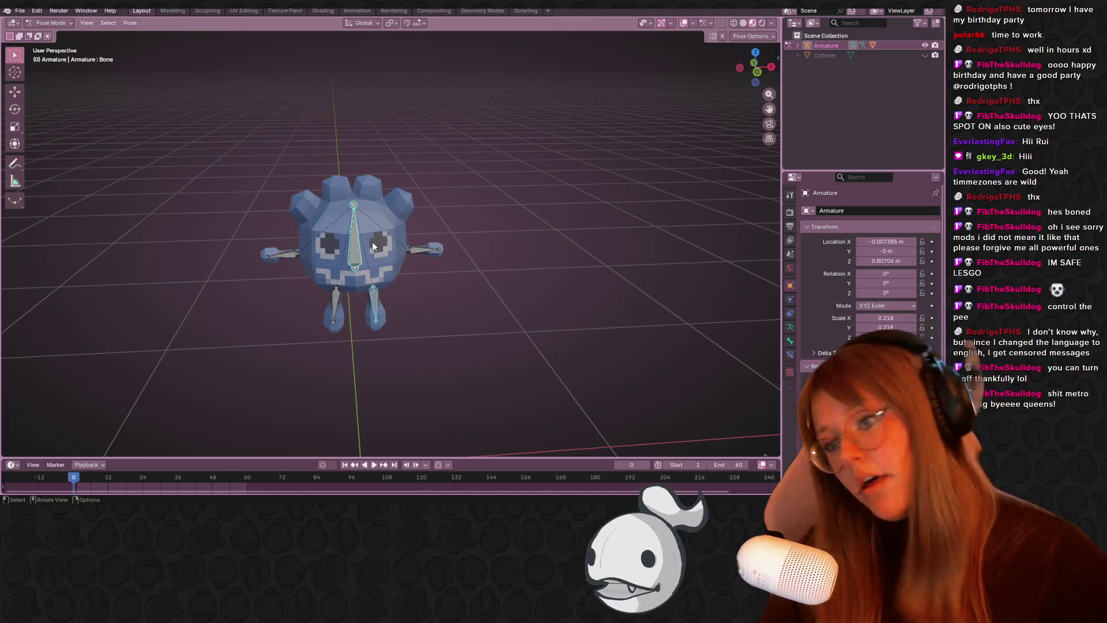
middle_click_drag(385, 269, 266, 137)
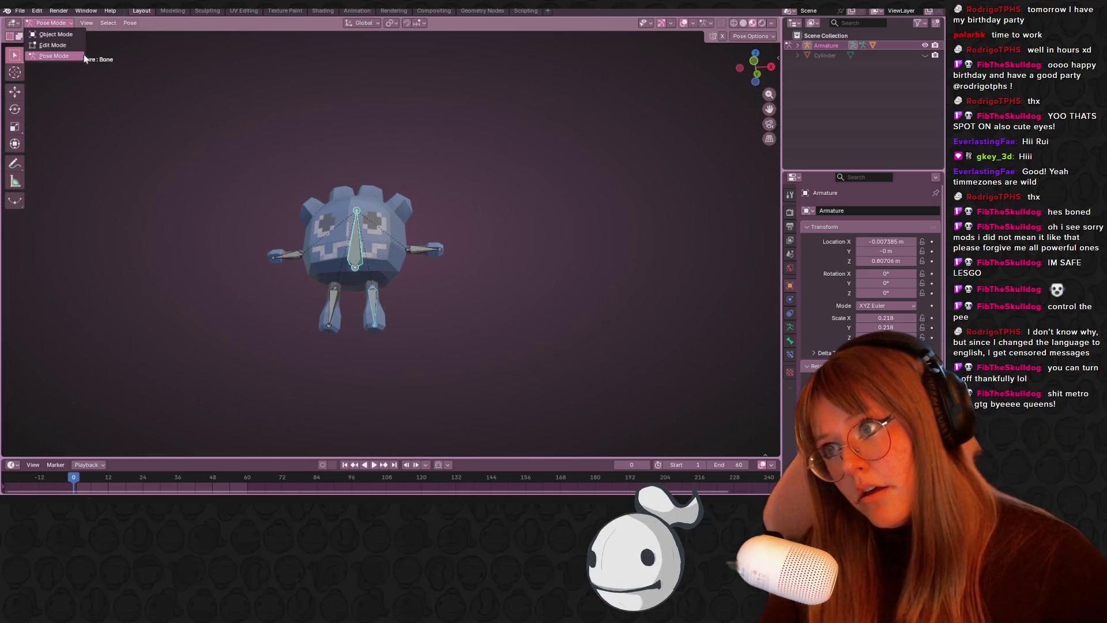
left_click(51, 22)
left_click(58, 35)
- Add the Cube mesh to the selection, enter Weight Paint mode, and view from the right
left_click(374, 233, "shift")
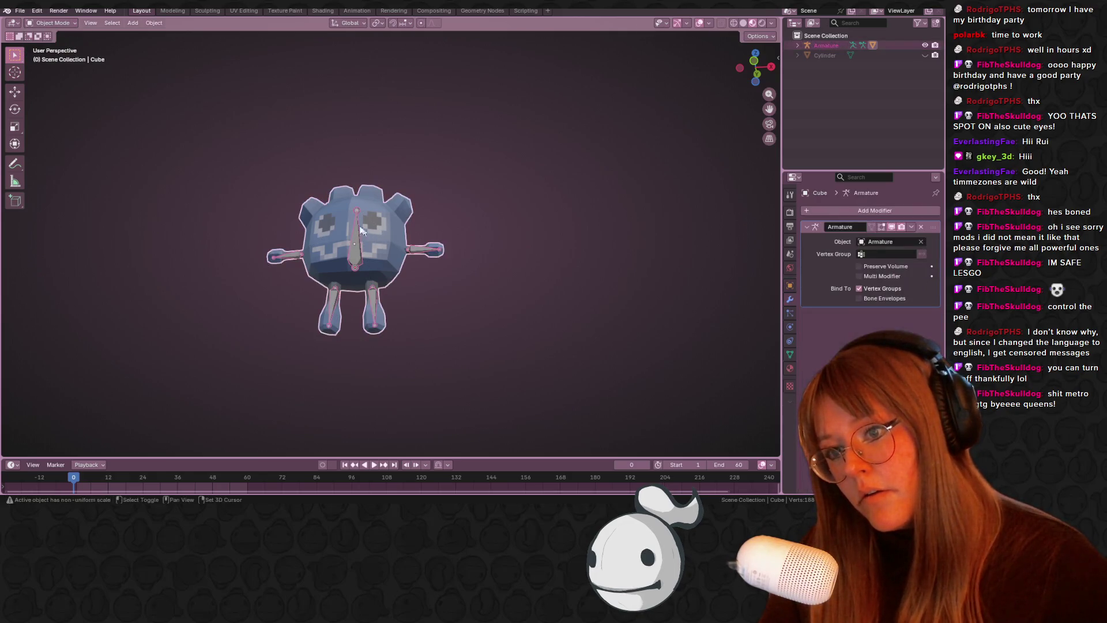
left_click(52, 22)
left_click(64, 77)
mouse_move(143, 94)
middle_mouse_down()
mouse_move(502, 257)
mouse_move(430, 241)
mouse_move(420, 265)
middle_mouse_up()
left_click(766, 66)
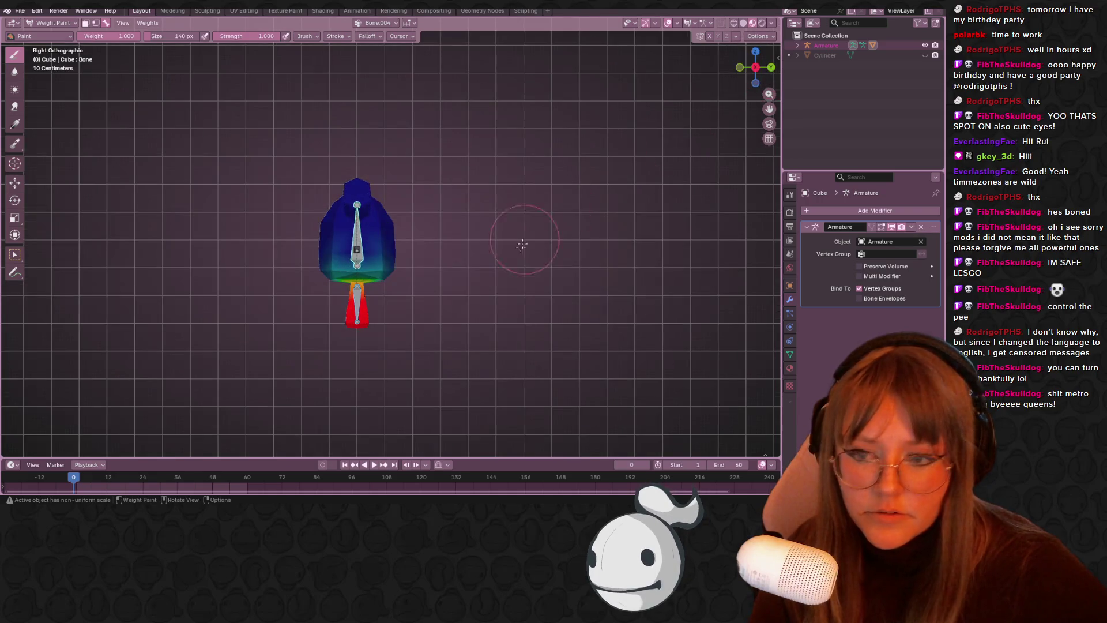
- Make Bone.004 active and rotate the leg about 91.8° to test deformation
key("r")
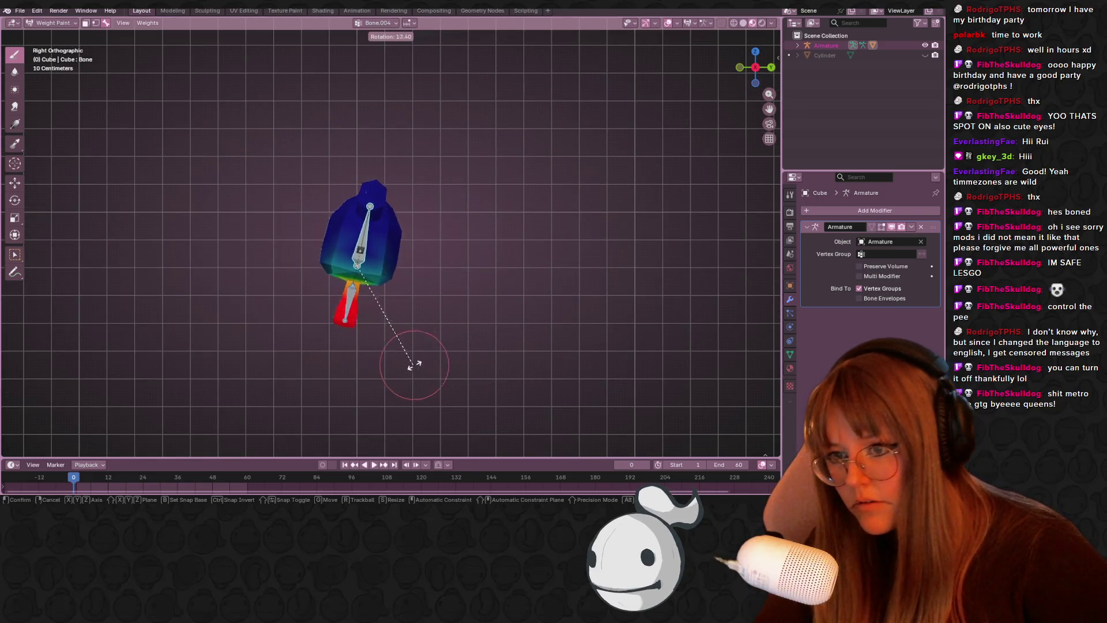
left_click(432, 350)
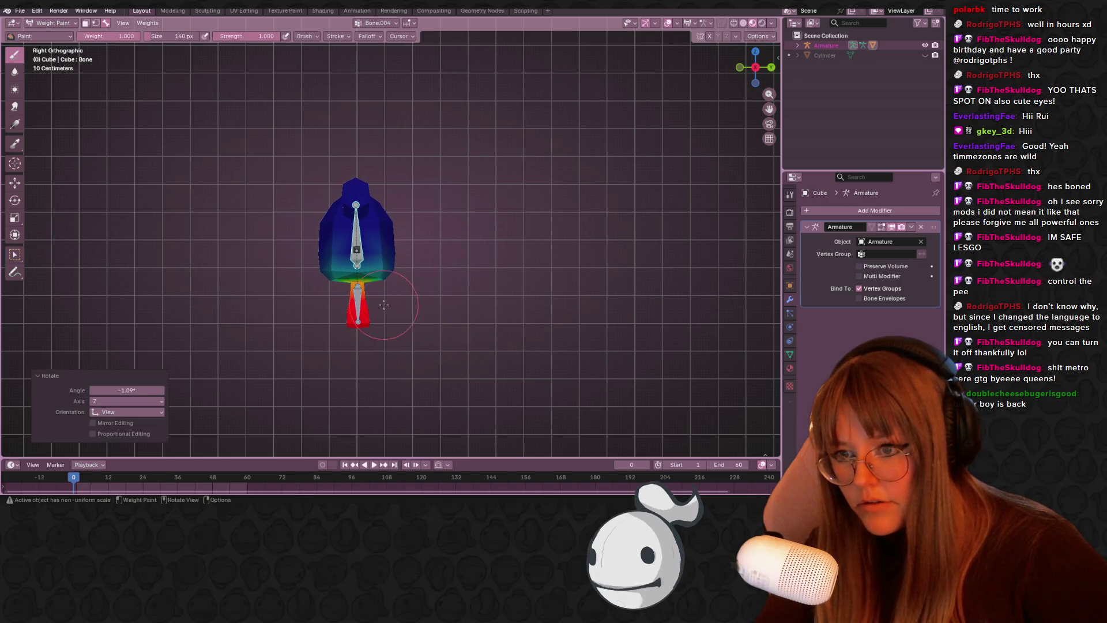
left_click(358, 311, "ctrl")
key("r")
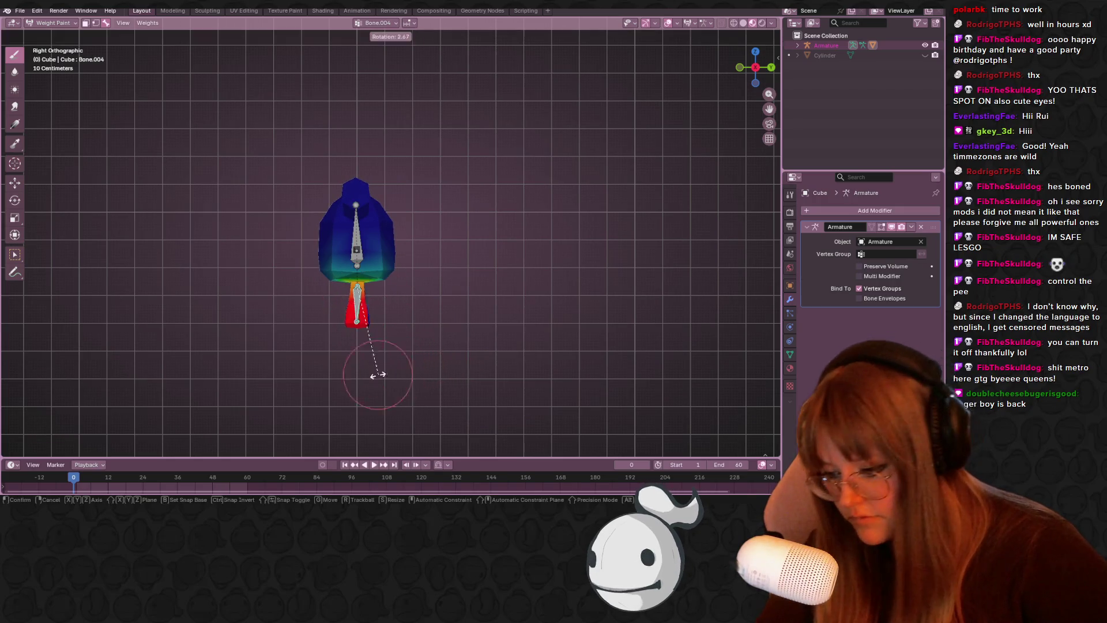
left_click(294, 302)
- Nudge the Bone.004 leg bone slightly and rotate it by -88.5°
middle_click_drag(294, 301, 699, 66)
left_click(763, 60)
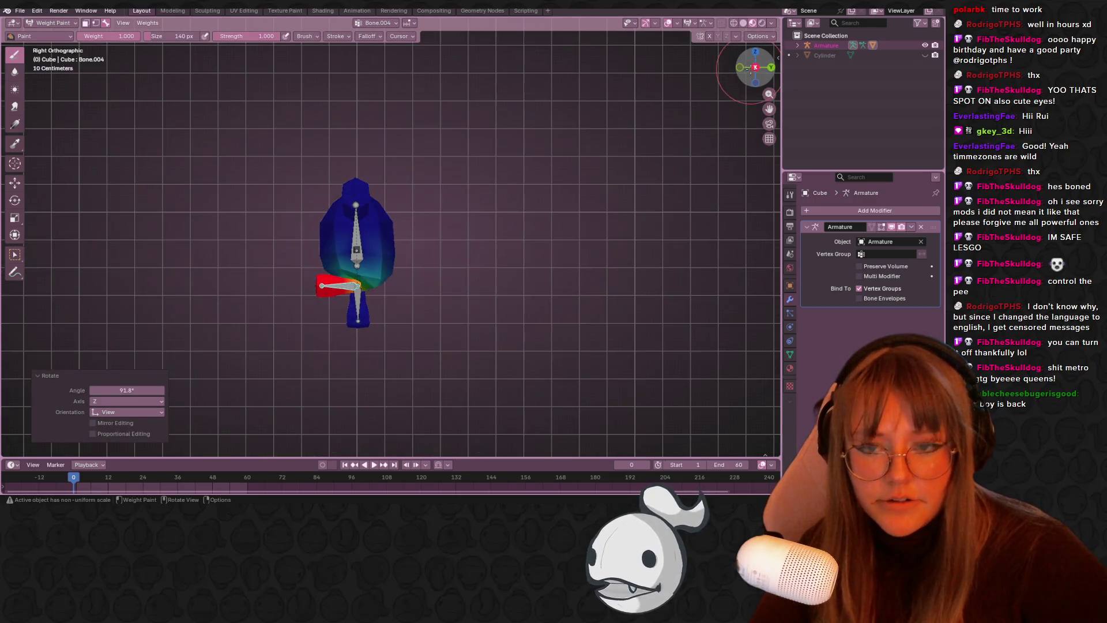
middle_click_drag(254, 340, 375, 381)
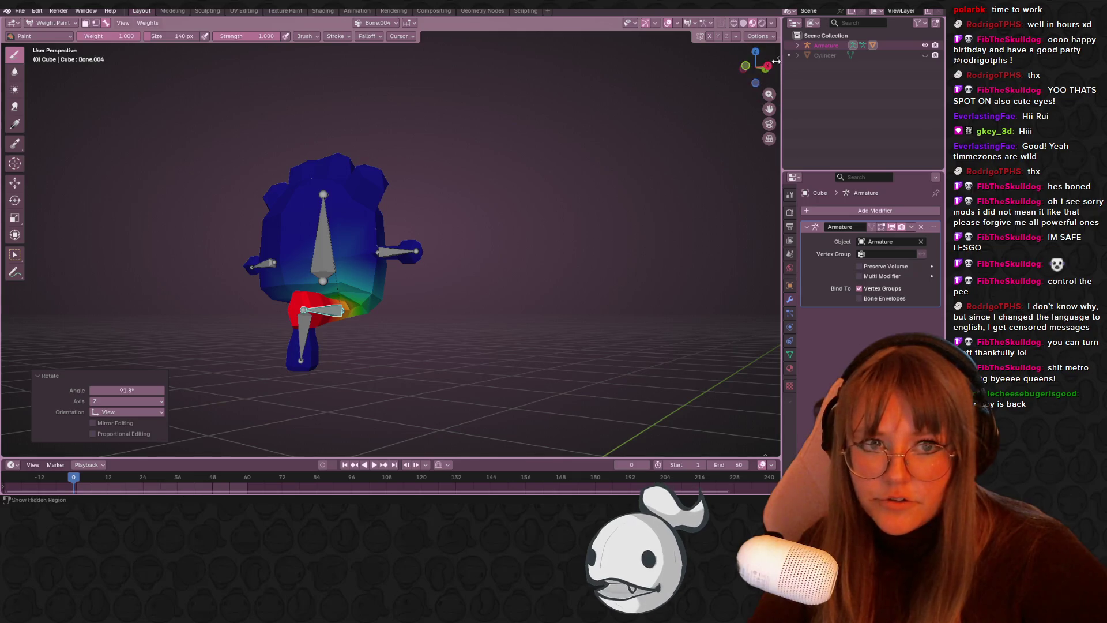
left_click(745, 65)
middle_click_drag(507, 248, 508, 153, "shift")
key("g")
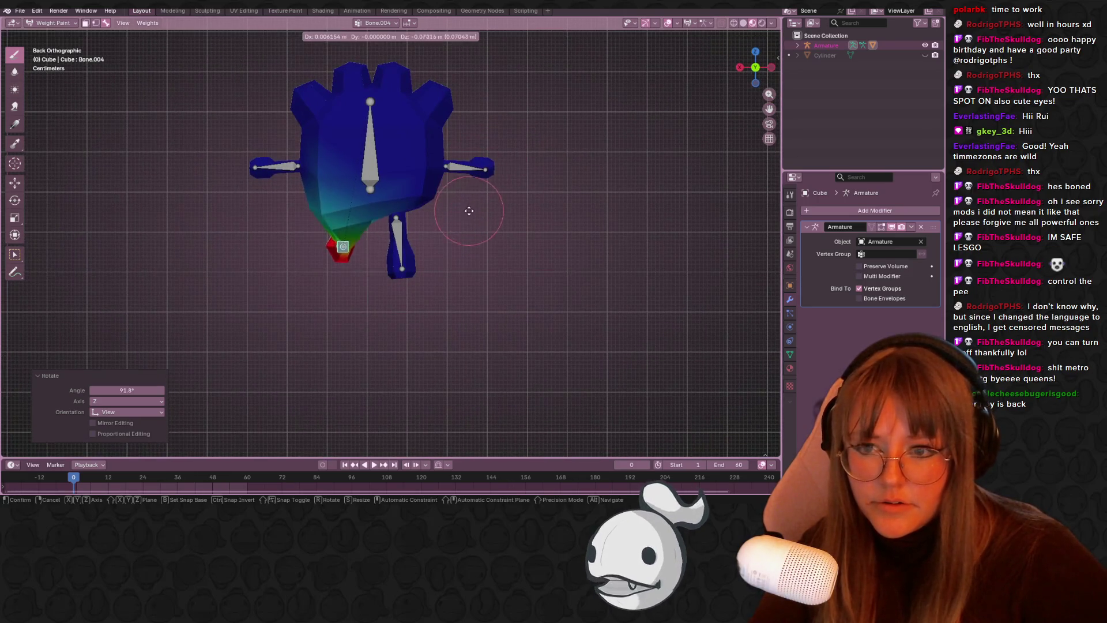
left_click(462, 225)
mouse_move(462, 225)
middle_mouse_down()
mouse_move(553, 228)
mouse_move(641, 342)
mouse_move(439, 271)
middle_mouse_up()
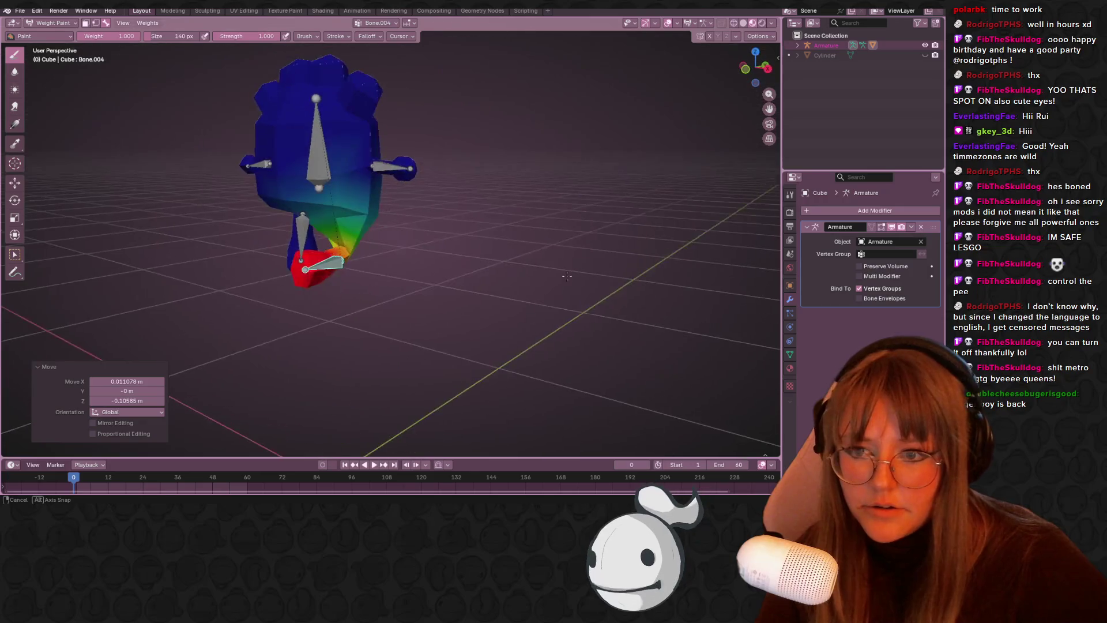
key("r")
left_click(485, 314)
- Set the brush weight to 0 and paint it over the body beside the spine bone
middle_click_drag(581, 276, 548, 277)
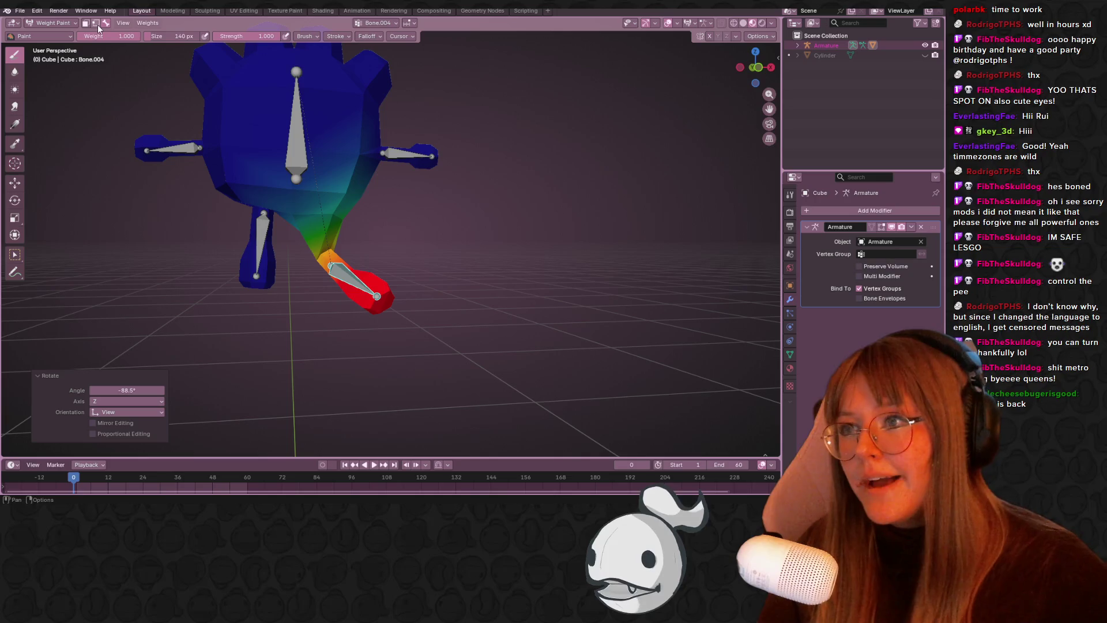
left_click(130, 37)
type("0")
key("Return")
middle_click_drag(297, 243, 304, 168)
left_click_drag(307, 173, 268, 151)
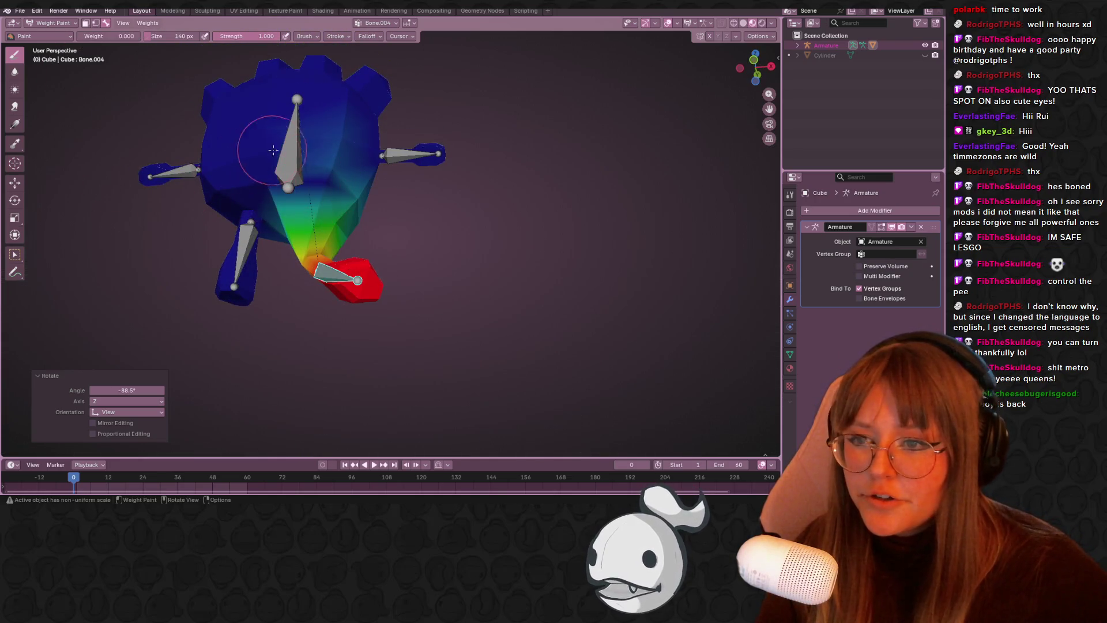
- Orbit around the rig to inspect the limb bones, ending in the right view
middle_click_drag(346, 189, 300, 184)
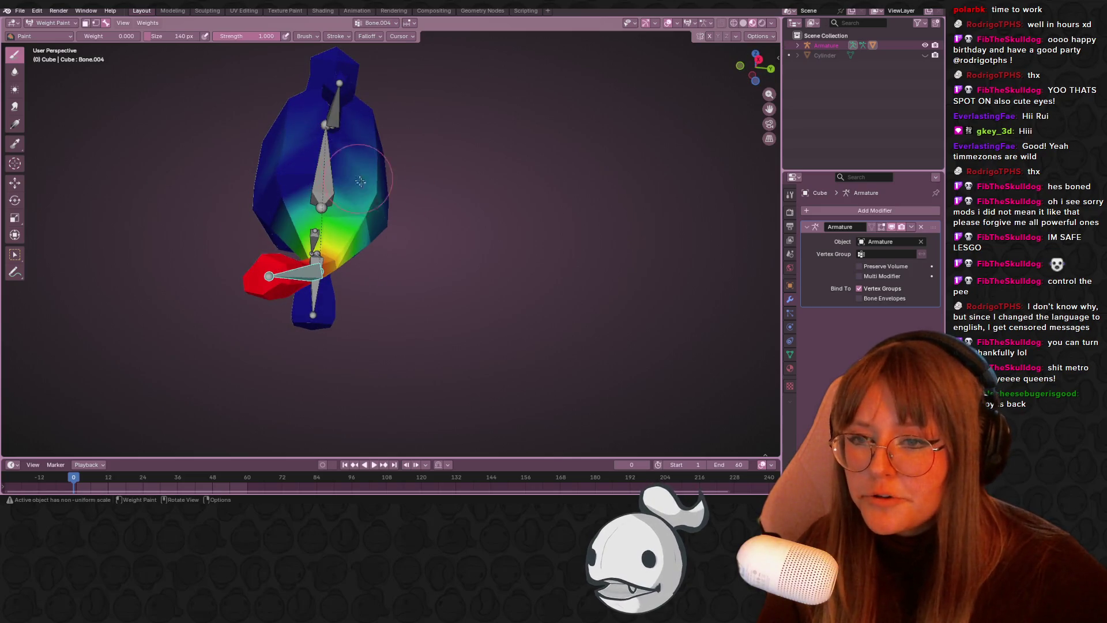
middle_click_drag(318, 121, 403, 145)
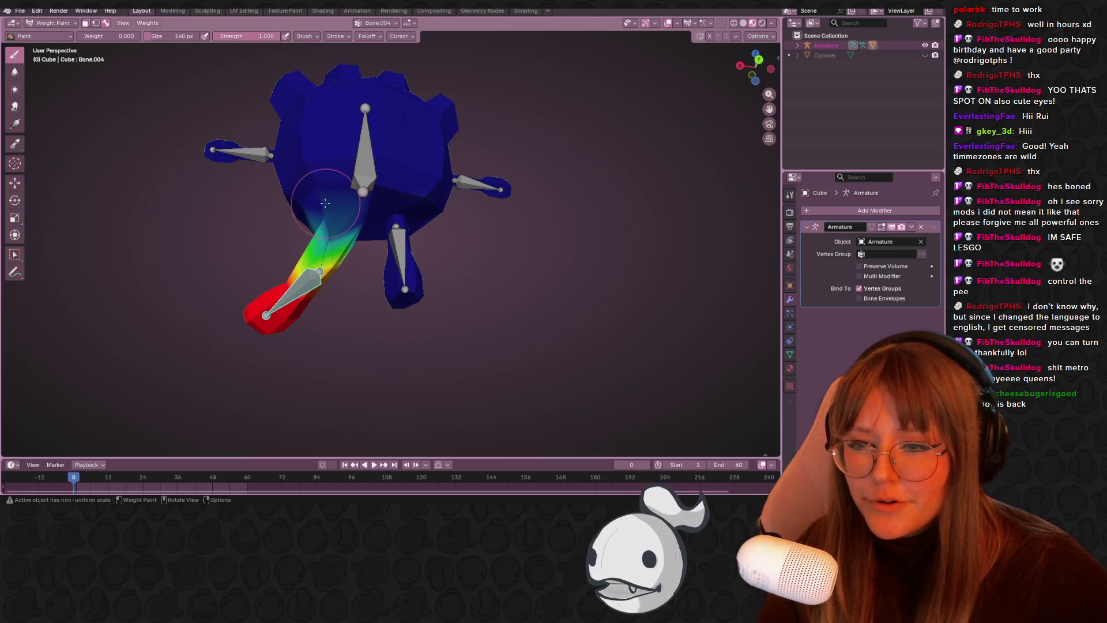
middle_click_drag(381, 204, 374, 247)
mouse_move(505, 238)
middle_mouse_down()
mouse_move(445, 208)
mouse_move(360, 244)
middle_mouse_up()
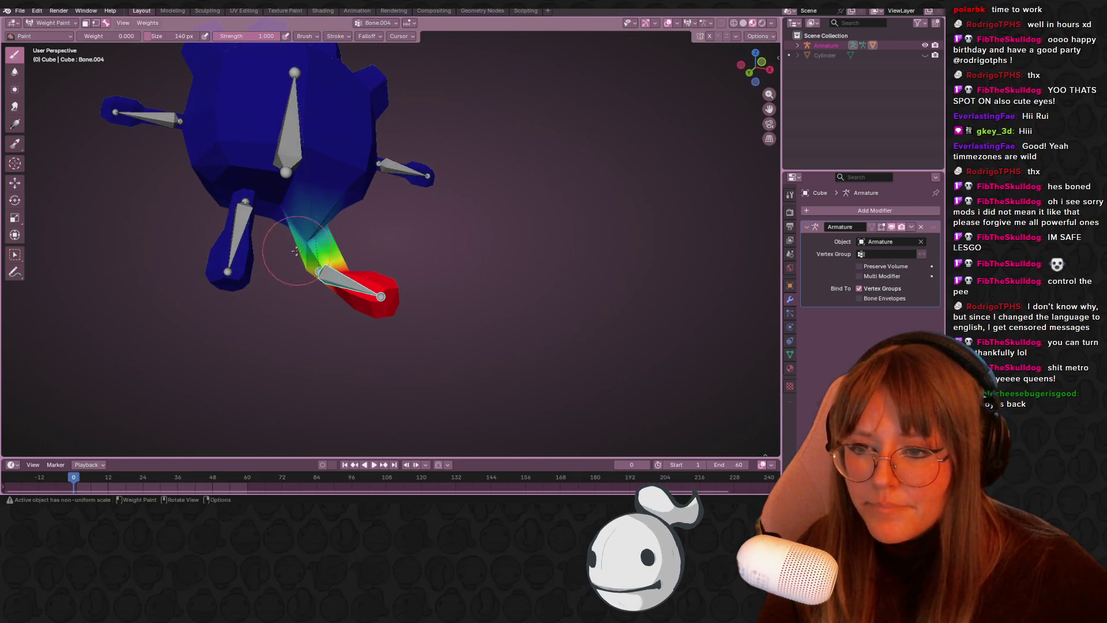
mouse_move(277, 221)
middle_mouse_down()
mouse_move(349, 170)
mouse_move(353, 203)
middle_mouse_up()
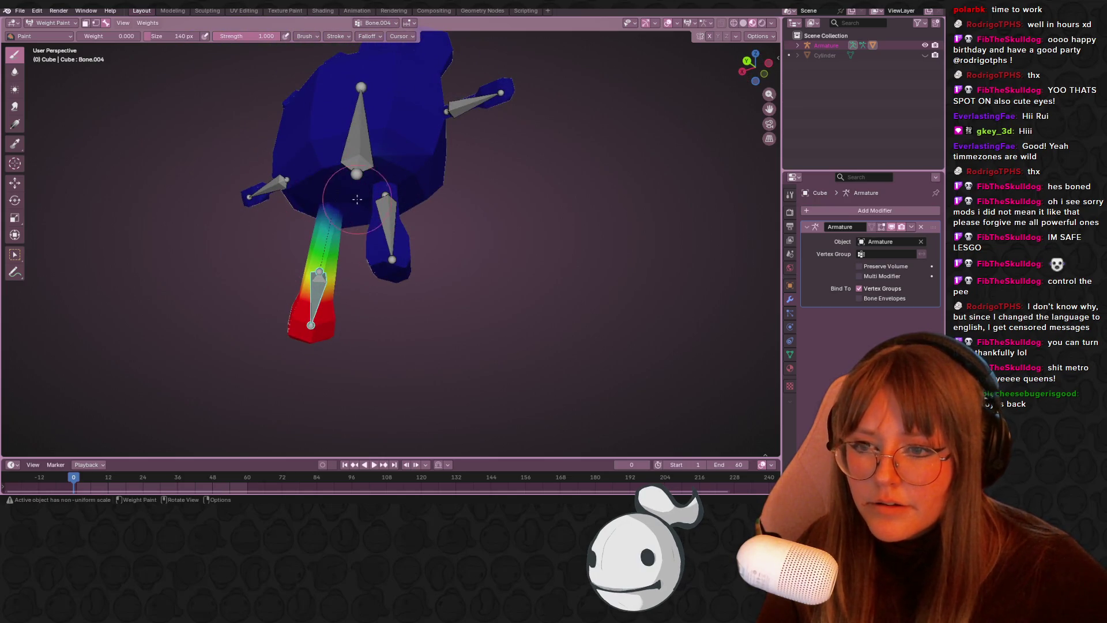
middle_click_drag(331, 194, 750, 69)
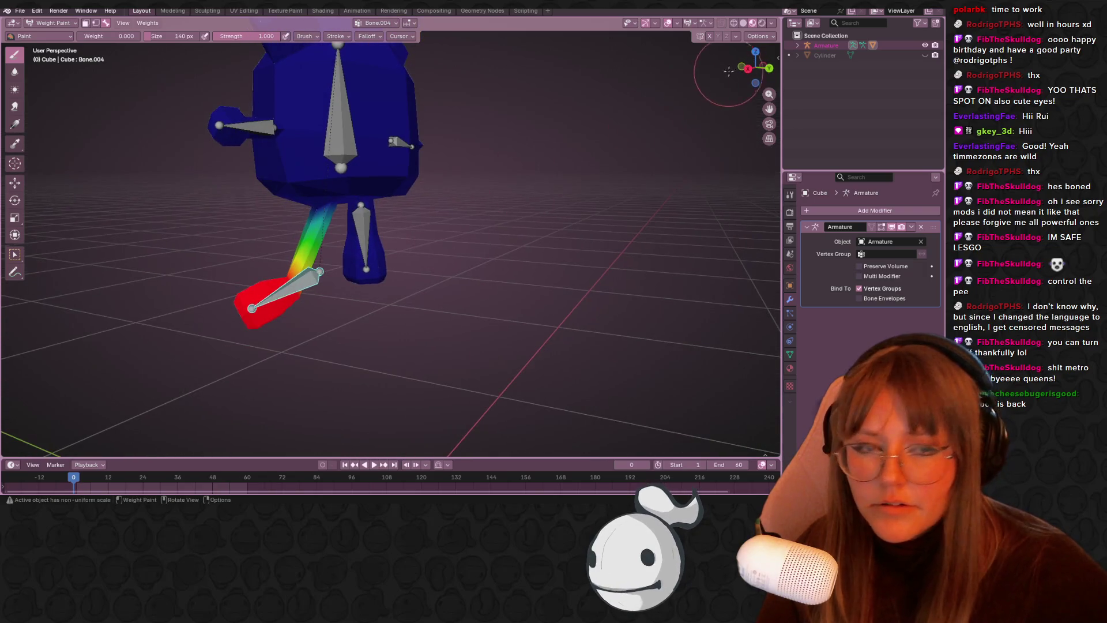
left_click(748, 68)
- Move the Bone.004 leg bone, then try a rotation and cancel it
middle_click_drag(339, 285, 444, 333, "shift")
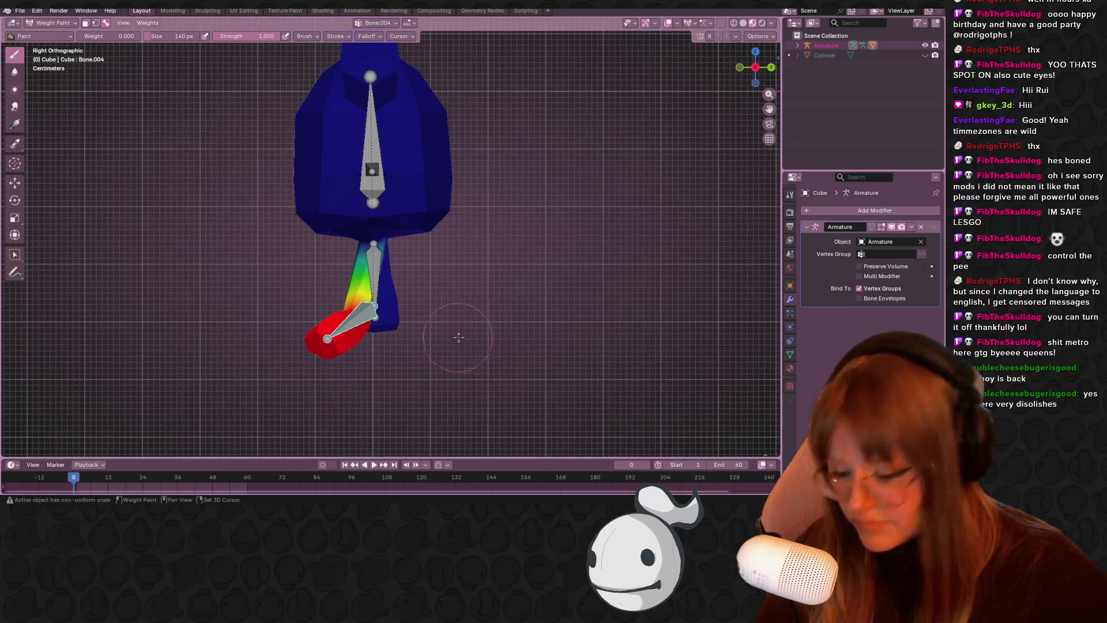
key("g")
left_click(392, 281)
key("r")
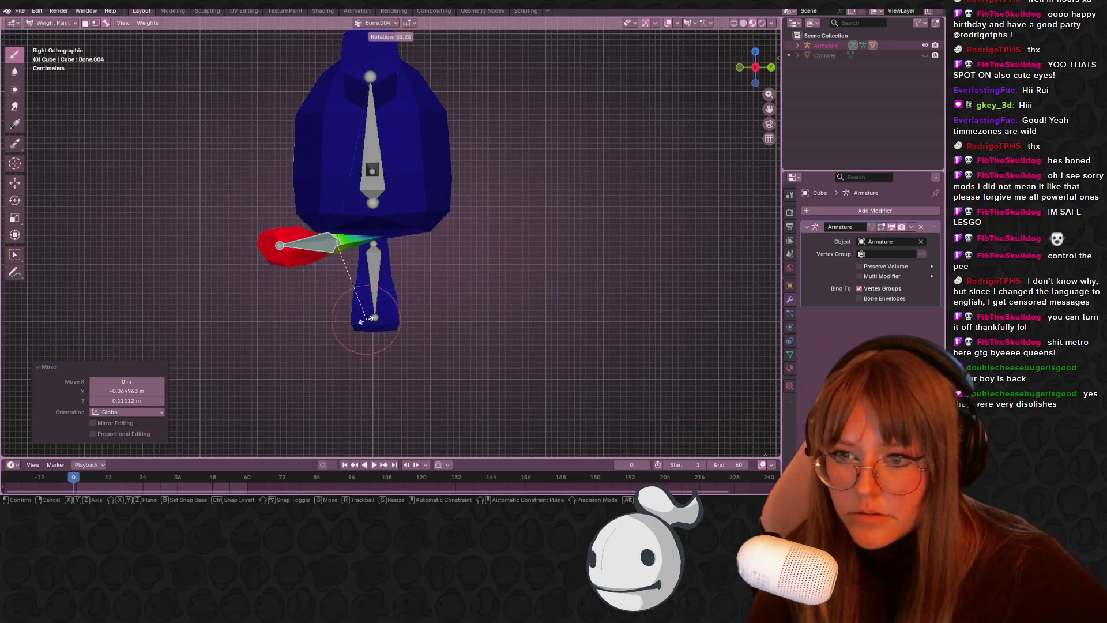
right_click(347, 309)
mouse_move(348, 308)
middle_mouse_down()
mouse_move(494, 282)
mouse_move(576, 248)
middle_mouse_up()
- In the top view, move and rotate the Bone.004 leg so it sticks out sideways
left_click(755, 55)
key("g")
left_click(507, 297)
key("r")
left_click(435, 333)
key("g")
left_click(420, 324)
mouse_move(420, 324)
middle_mouse_down()
mouse_move(512, 180)
mouse_move(494, 299)
middle_mouse_up()
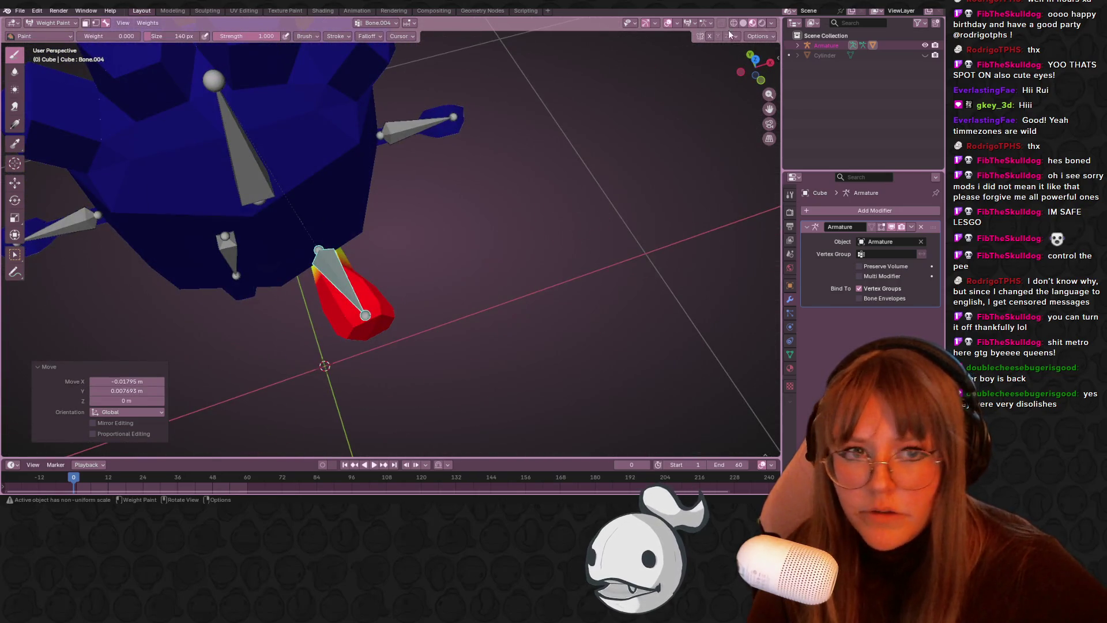
- Give Bone.004 a final move from above, then make Bone.003 the active bone
left_click(755, 59)
key("g")
left_click(352, 324)
mouse_move(440, 340)
middle_mouse_down()
mouse_move(526, 223)
mouse_move(316, 179)
mouse_move(324, 266)
mouse_move(383, 254)
mouse_move(516, 267)
middle_mouse_up()
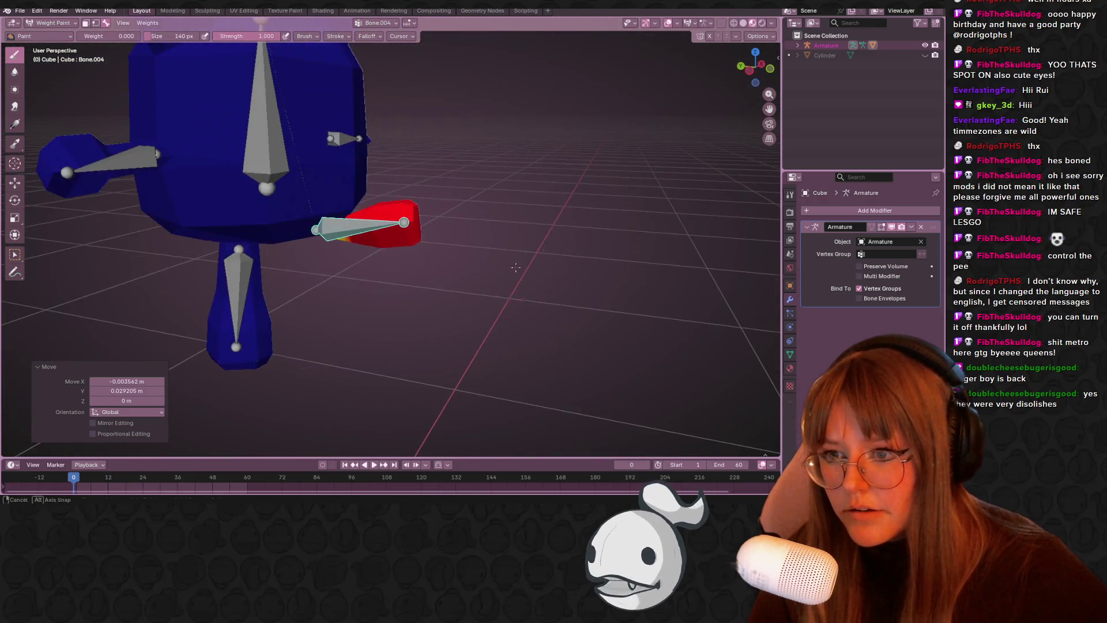
left_click(208, 273, "ctrl")
mouse_move(208, 274)
middle_mouse_down()
mouse_move(391, 272)
mouse_move(185, 197)
middle_mouse_up()
mouse_move(189, 111)
middle_mouse_down()
mouse_move(176, 99)
mouse_move(306, 134)
mouse_move(221, 147)
middle_mouse_up()
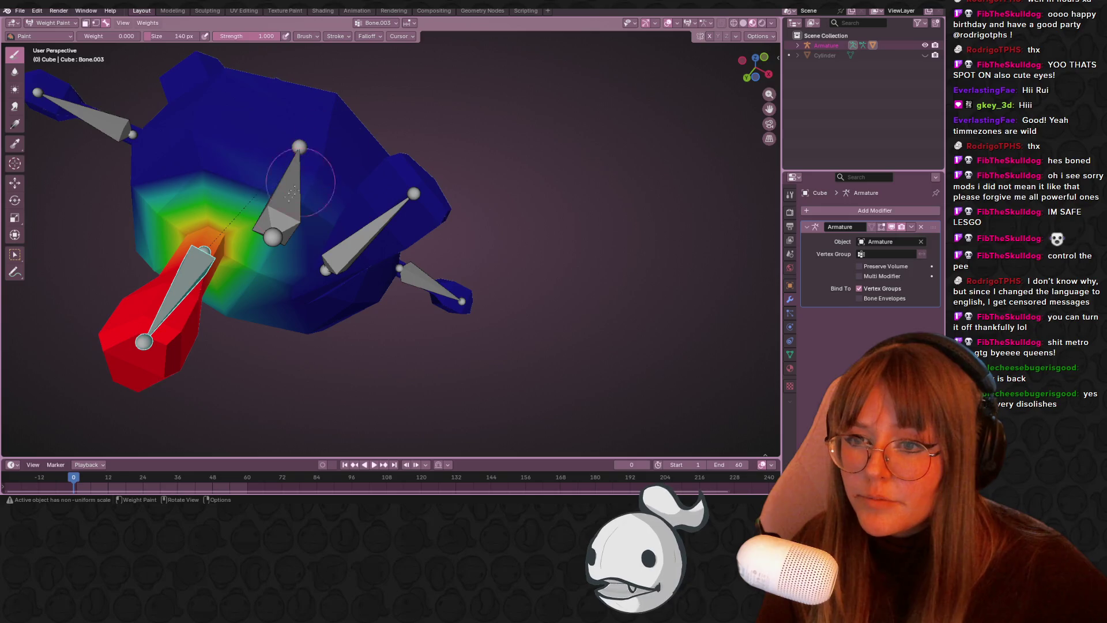
- Paint zero weight over the green gradient on the body above the Bone.003 leg
middle_click_drag(276, 224, 174, 137)
left_click_drag(259, 152, 136, 173)
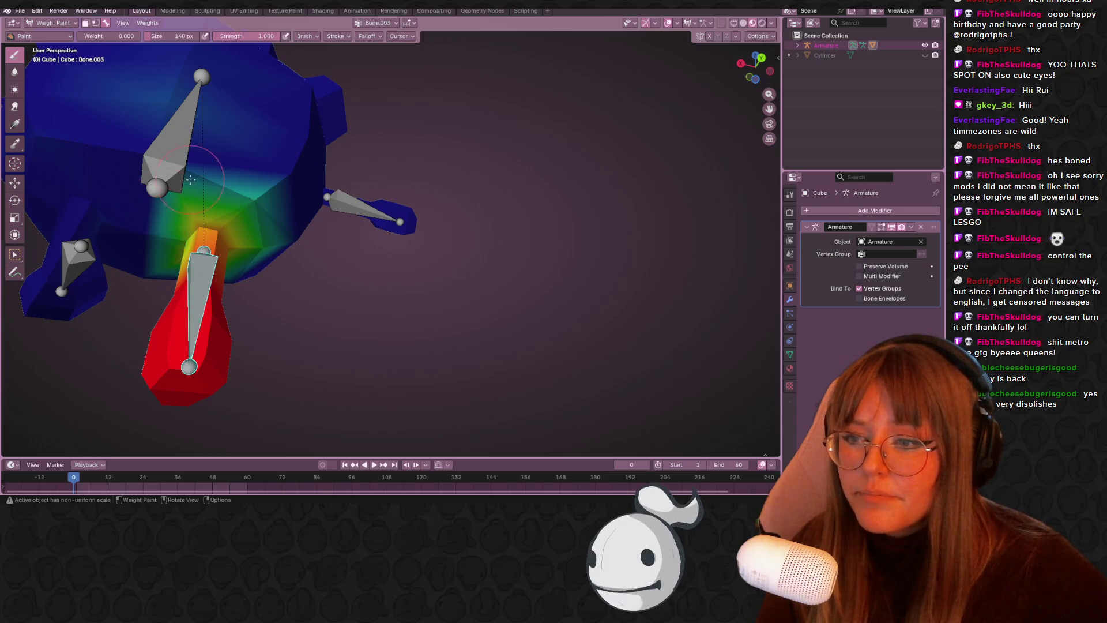
middle_click_drag(265, 241, 241, 178)
left_click_drag(253, 215, 234, 218)
middle_click_drag(255, 300, 213, 203)
left_click_drag(214, 203, 218, 231)
middle_click_drag(234, 232, 240, 243)
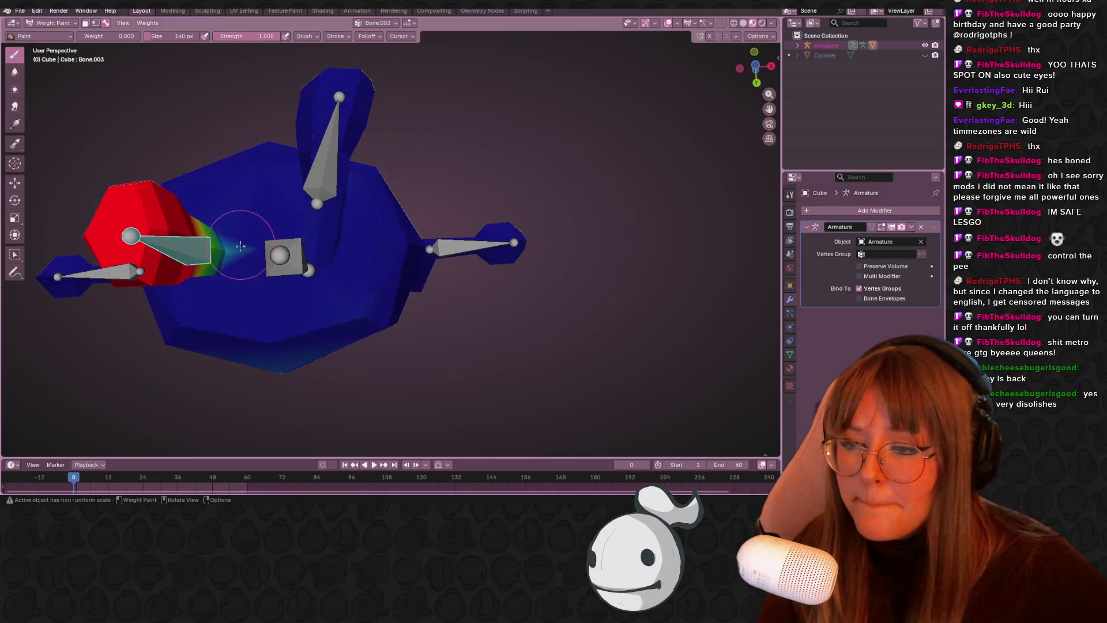
mouse_move(268, 185)
middle_mouse_down()
mouse_move(720, 186)
mouse_move(713, 100)
middle_mouse_up()
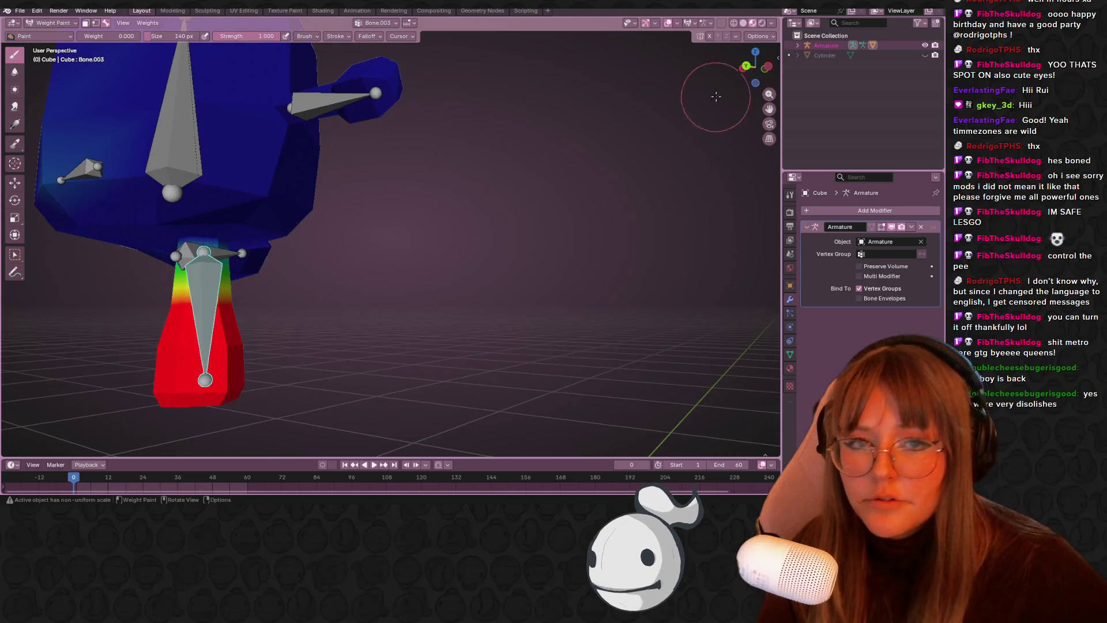
- In the left orthographic view, rotate the Bone.003 leg about -98° to test its bending
left_click(746, 66)
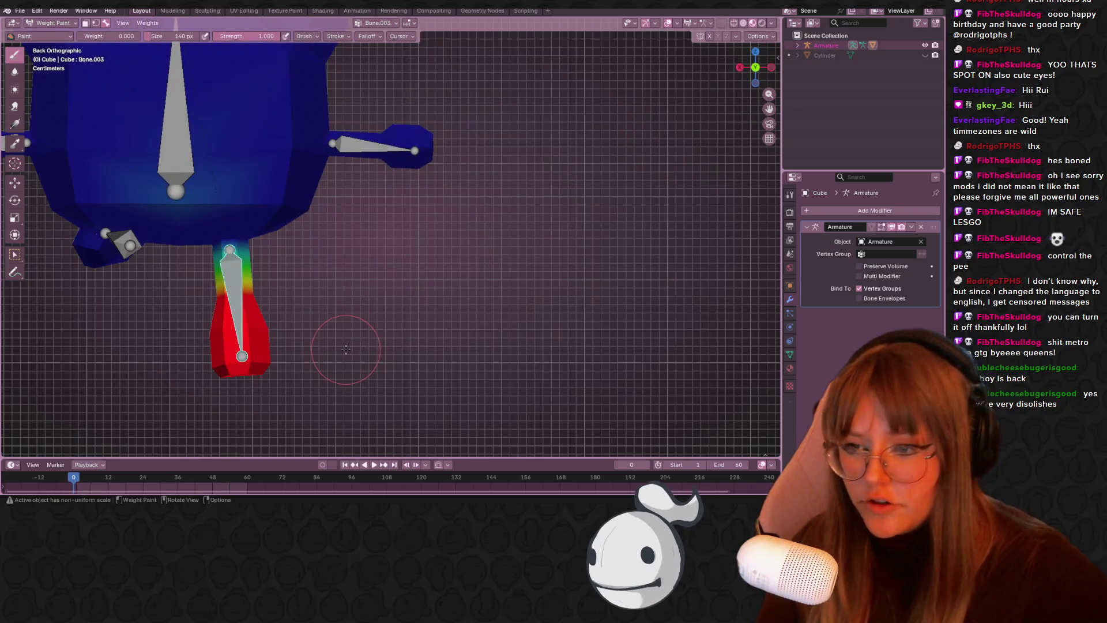
left_click(771, 67)
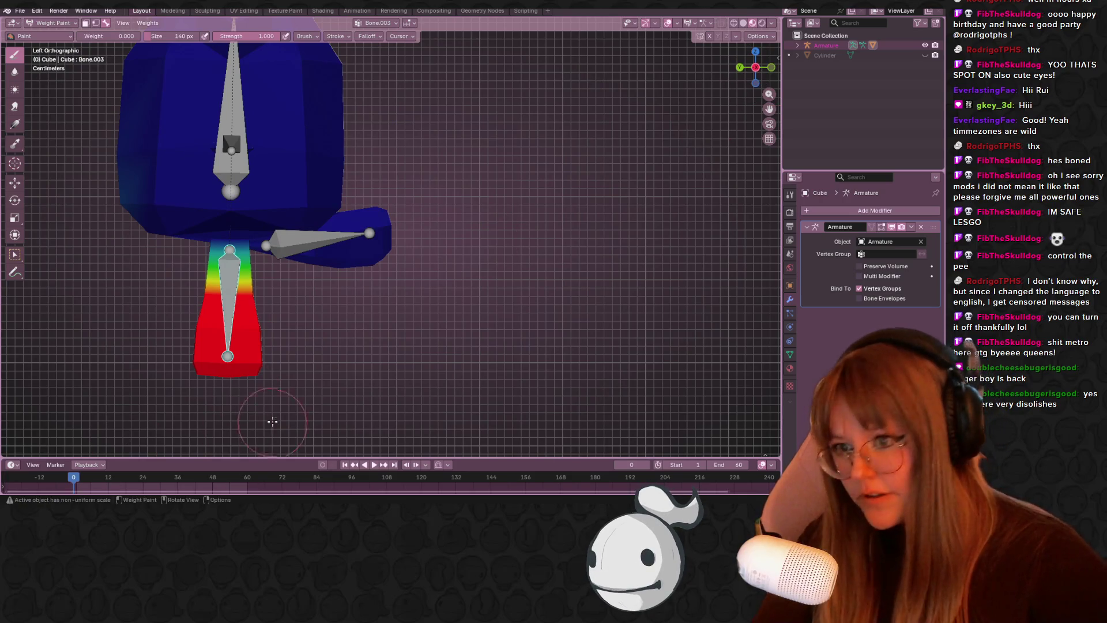
middle_click_drag(340, 354, 291, 367, "shift")
key("r")
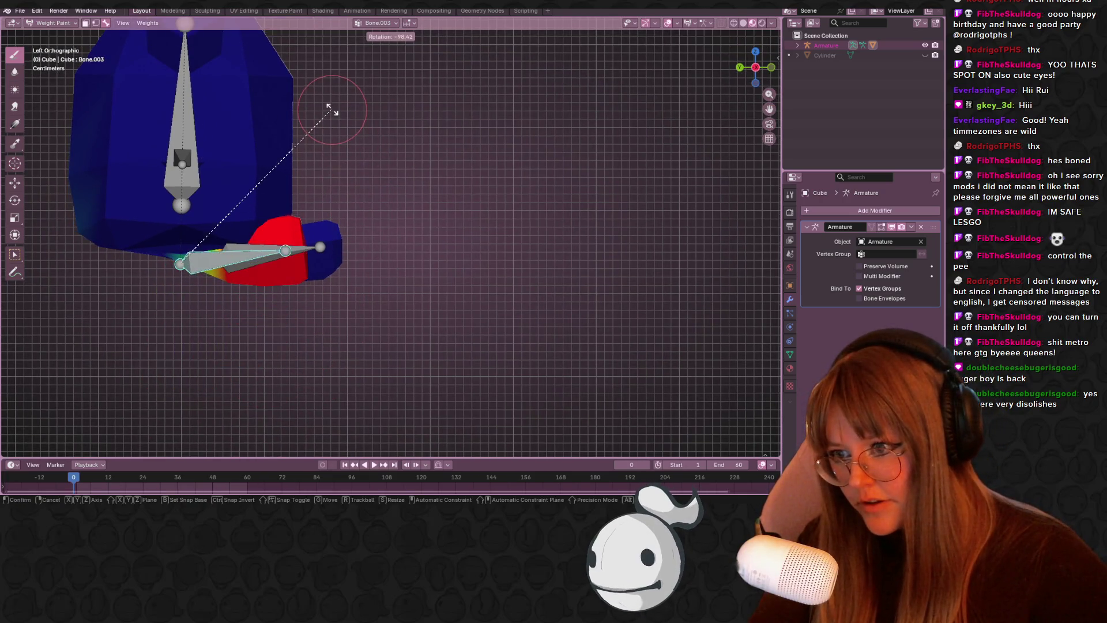
left_click(350, 107)
mouse_move(396, 99)
middle_mouse_down()
mouse_move(264, 229)
mouse_move(219, 180)
middle_mouse_up()
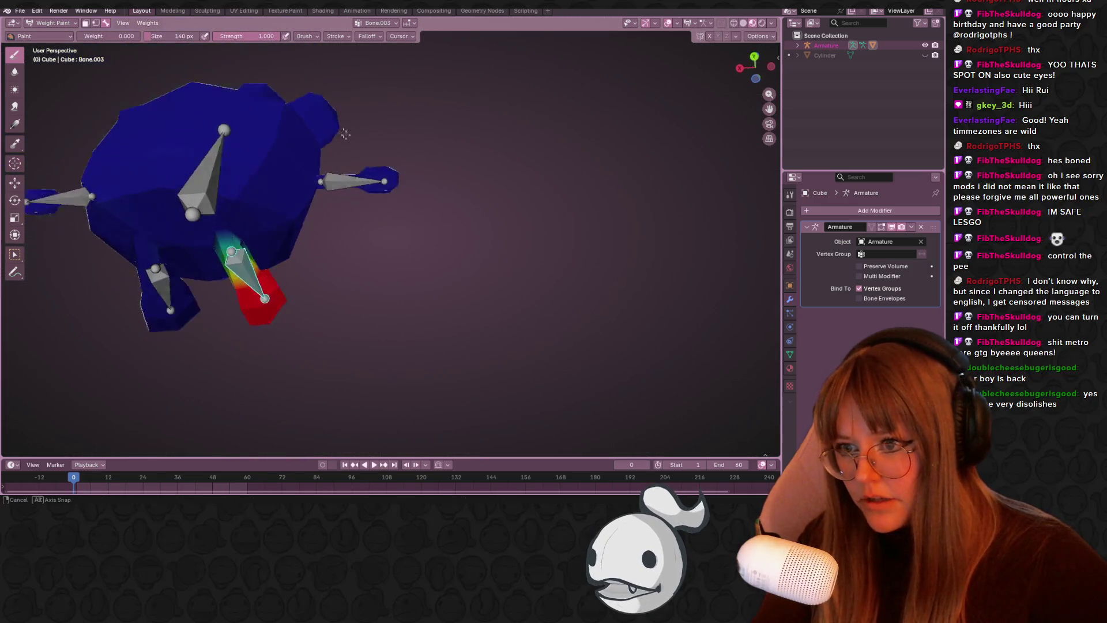